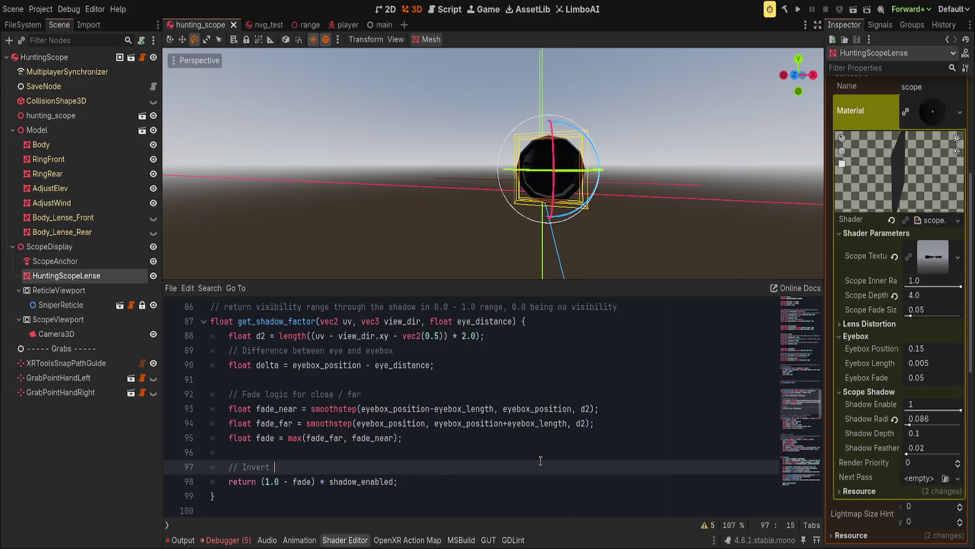
Make get_shadow_factor return 1.0 - fade without the shadow_enabled multiply or parentheses, and save
key("ctrl+s")
scroll(449, 447, "down", 1)
left_click_drag(315, 438, 398, 438)
key("BackSpace")
key("ctrl+s")
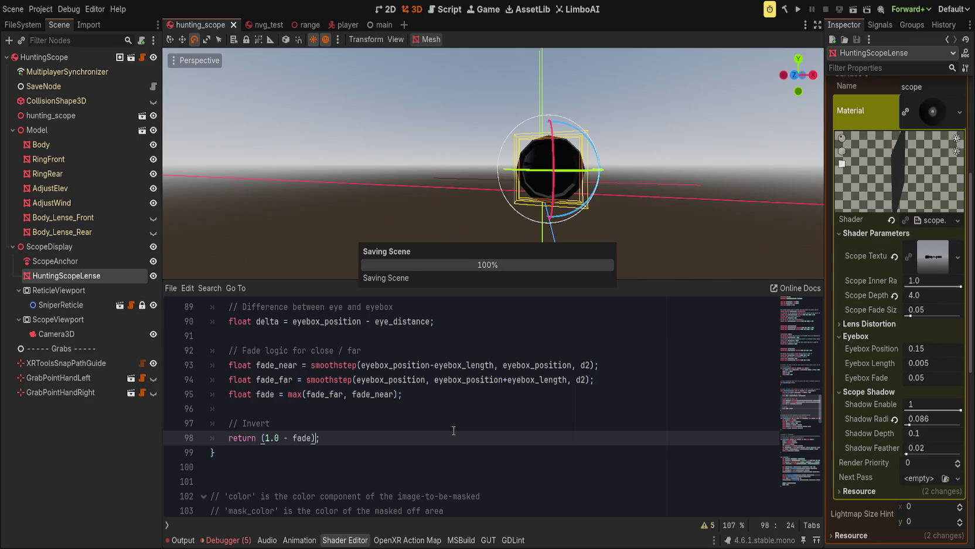
key("ctrl+Left")
key("ctrl+Left")
key("ctrl+Left")
key("BackSpace")
key("ctrl+s")
scroll(453, 446, "up", 3)
scroll(453, 446, "down", 20)
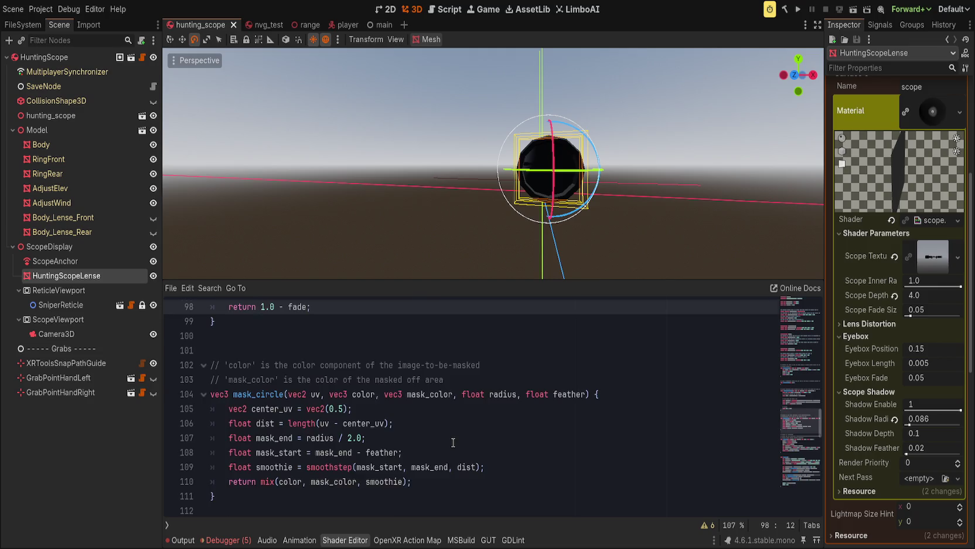
scroll(302, 403, "up", 2)
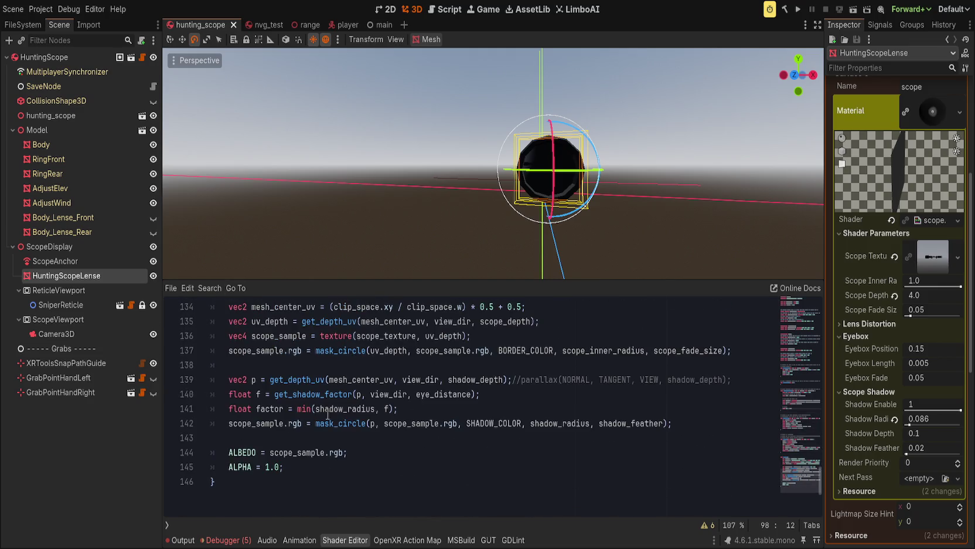
Add a '// remap factor' comment and a '// shadow_enabled' line below the factor line in fragment()
left_click(334, 422)
left_click(446, 407)
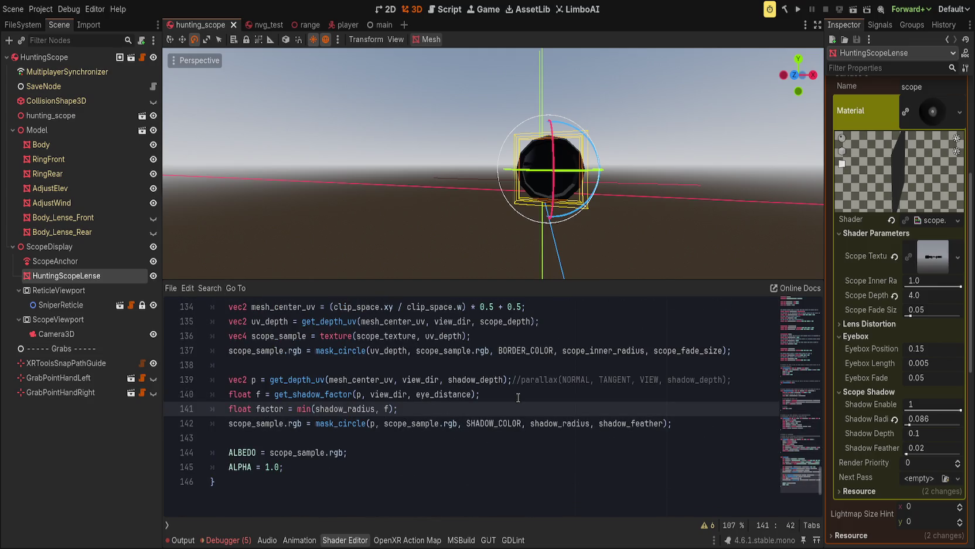
key("Return")
key("Return")
key("Up")
type("//")
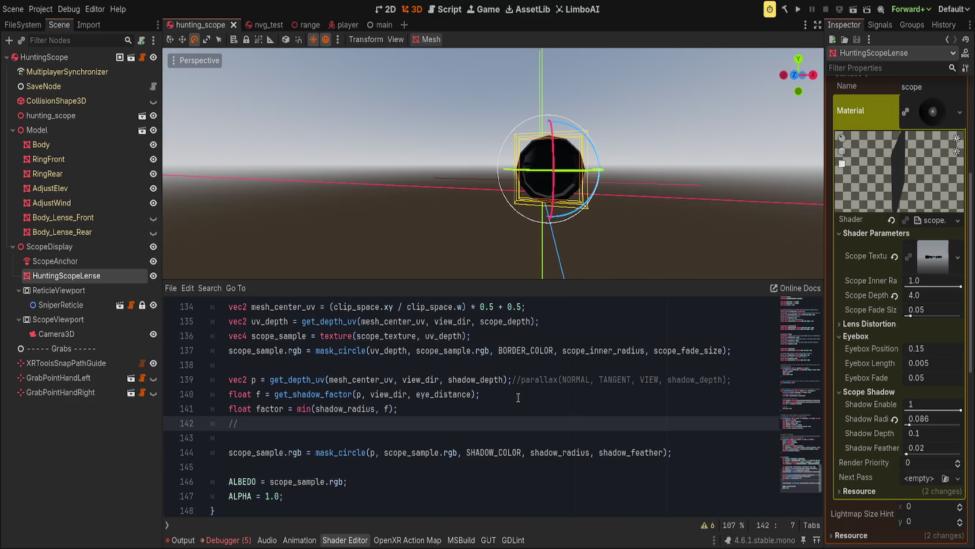
type(" remap fact")
key("Return")
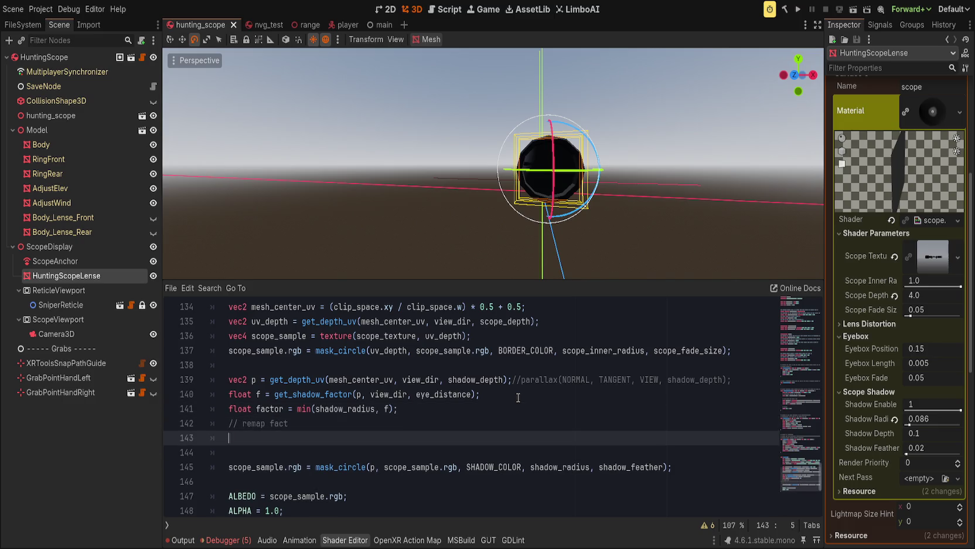
key("Up")
key("End")
type("or")
key("Down")
key("Return")
type("//")
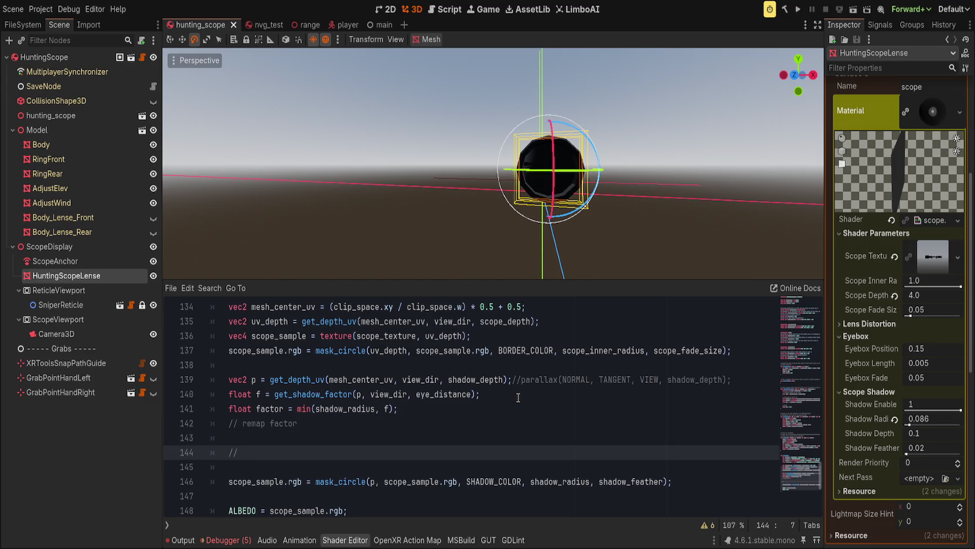
type(" shadow_enab")
type("led")
Below mask_circle, declare float remap(float v, float from_min, float from_max, float to_min, float to_max)
scroll(408, 437, "up", 5)
left_click(408, 435)
scroll(408, 437, "up", 9)
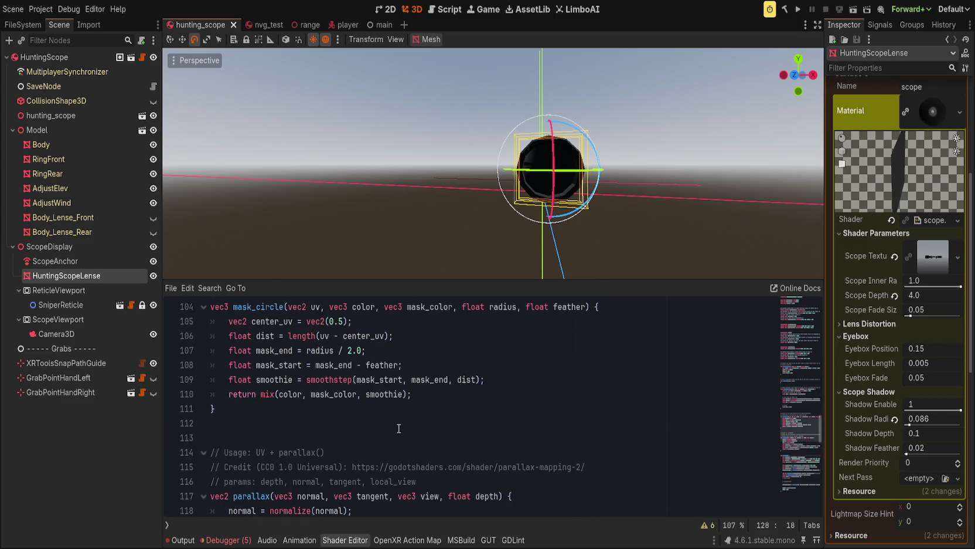
scroll(408, 442, "down", 3)
left_click(386, 451)
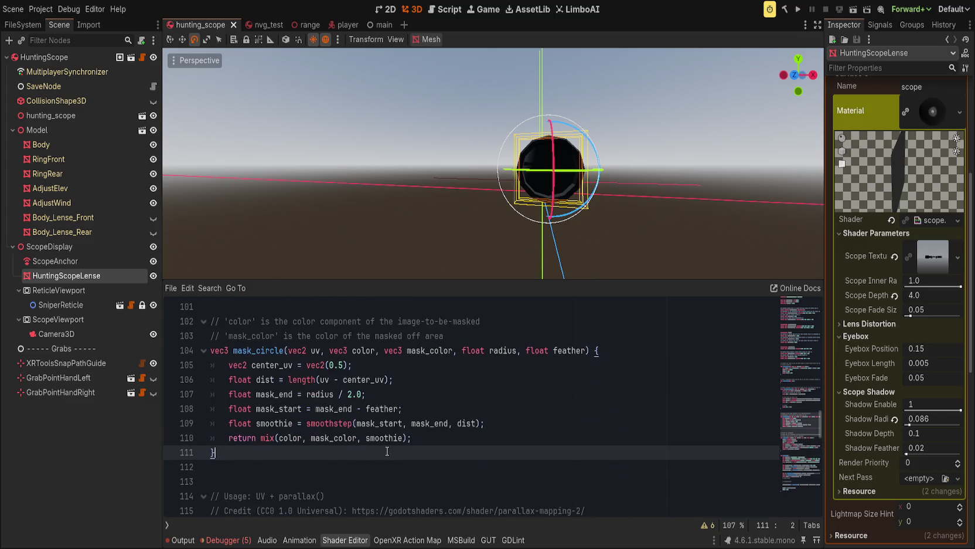
key("Down")
key("Down")
type("float rem")
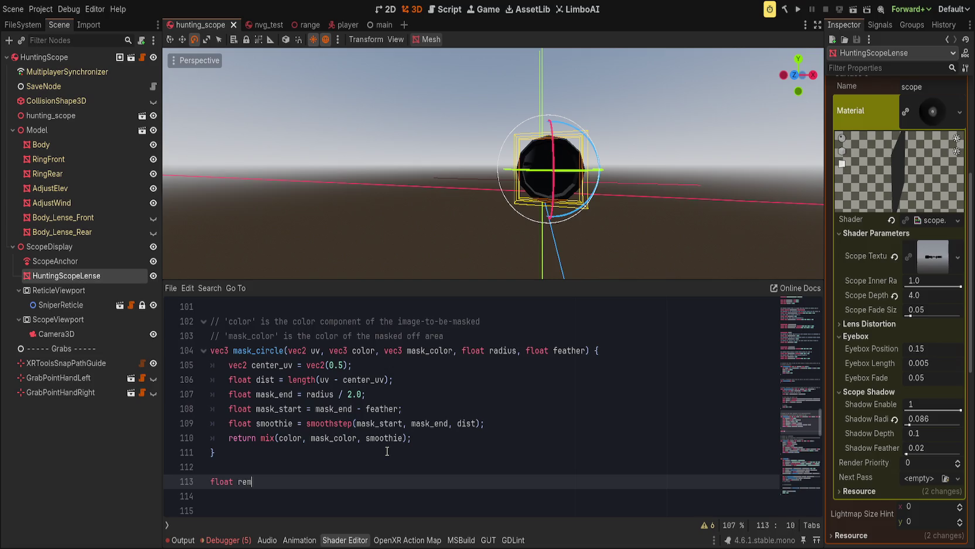
type("ap(value")
key("BackSpace")
key("BackSpace")
key("BackSpace")
type("float ")
type("v, float from_")
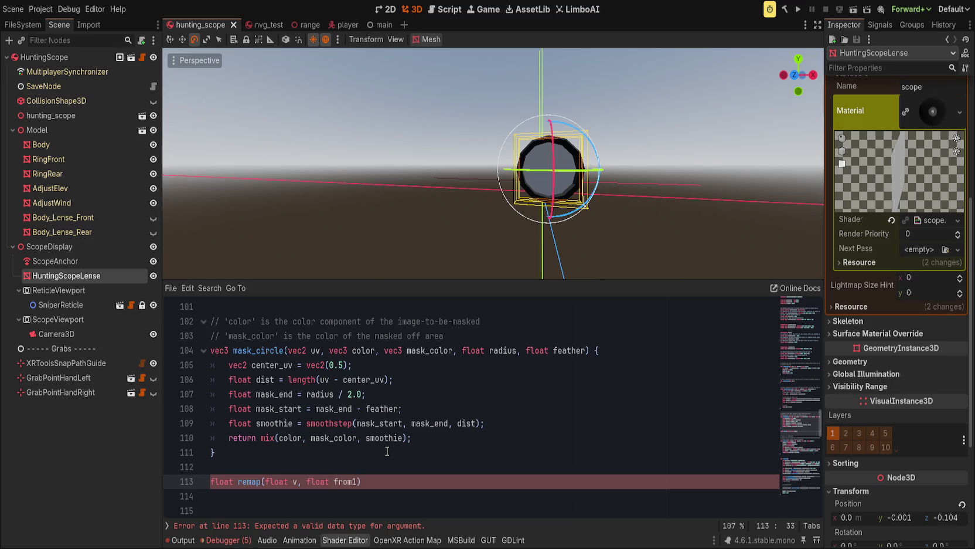
type("min, float")
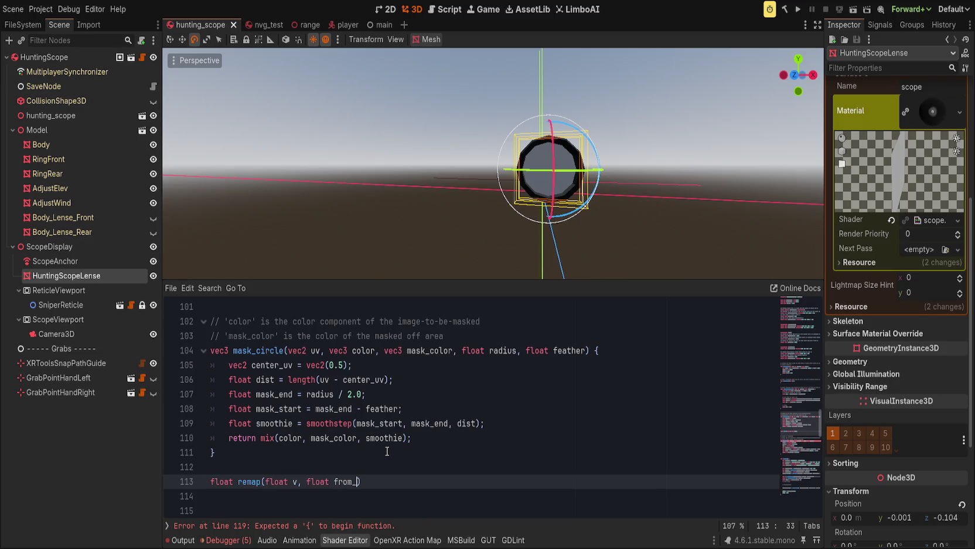
type(" from_max, ")
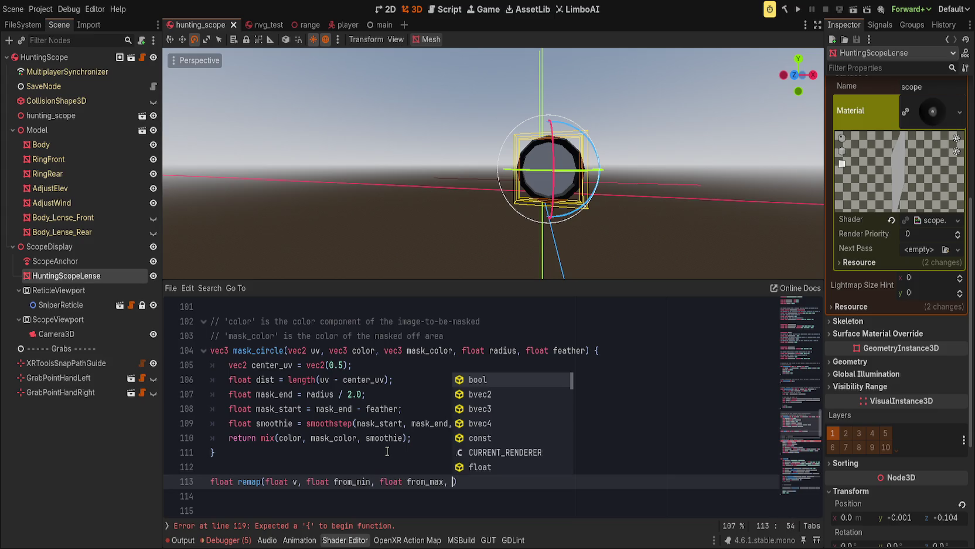
type("float from")
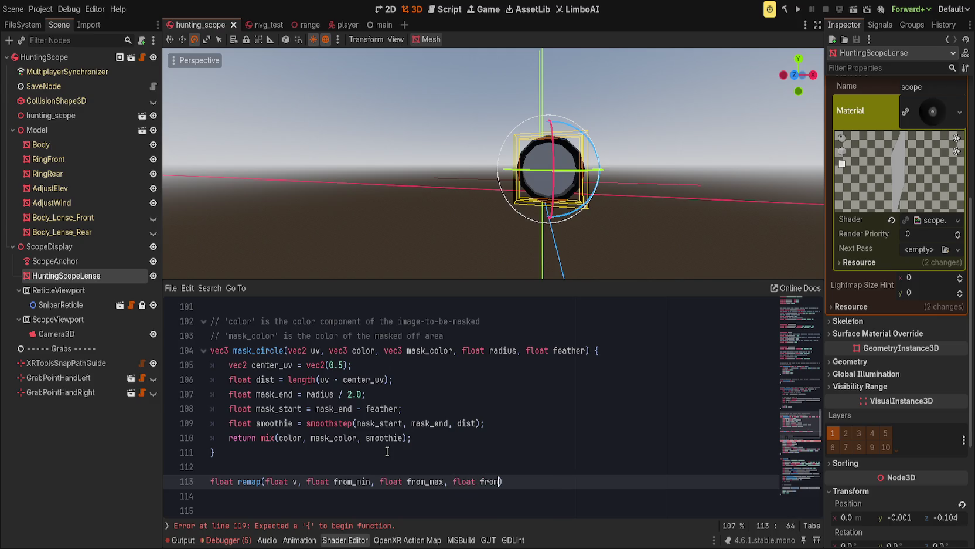
key("BackSpace")
key("BackSpace")
key("BackSpace")
type("to_min, ")
type("float to_")
type("max)")
Give remap the body return (value - from_min) / (to_min - from_min) * (to_max - from_max) + from_max;
type("{")
key("Return")
type("re")
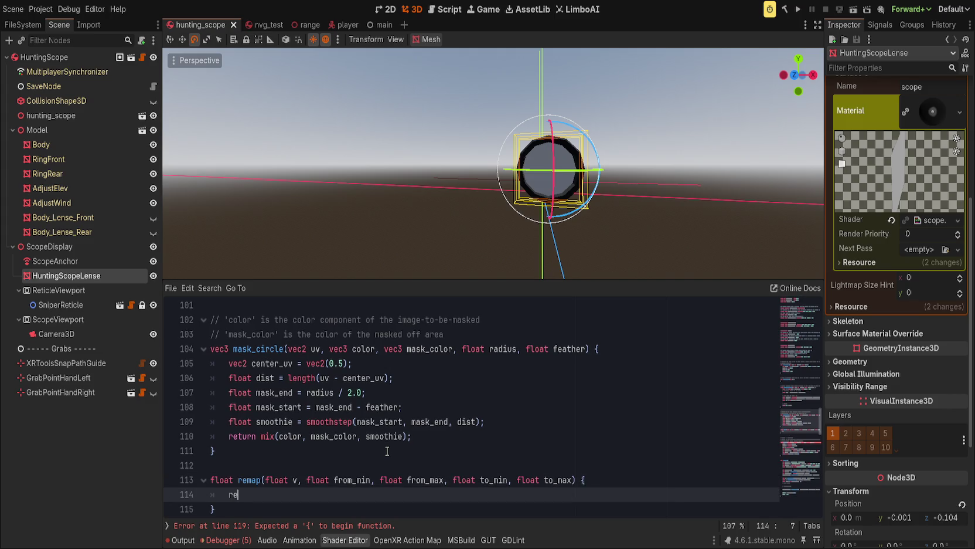
type("turn (value - ")
type("from_min) / ")
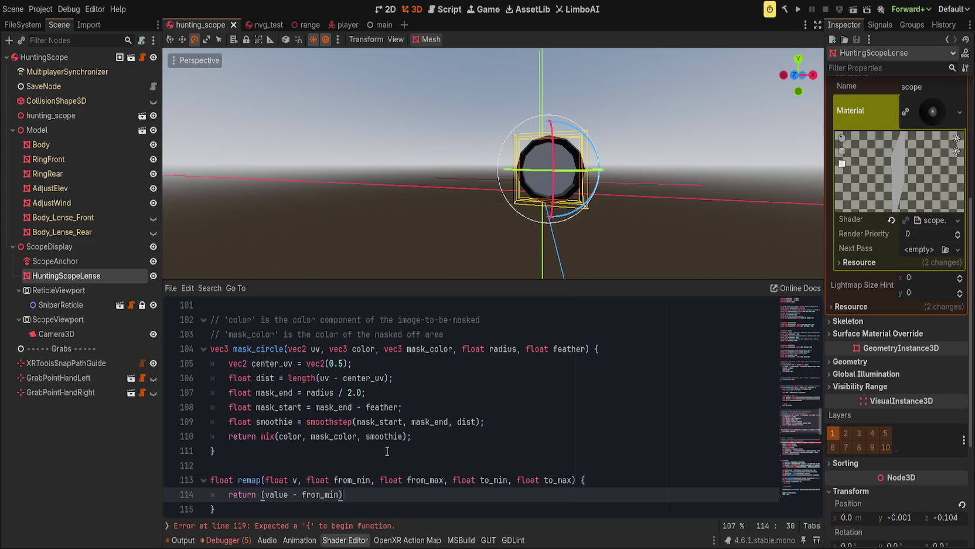
type("(")
type("to_min")
type(" - from_max")
key("BackSpace")
key("BackSpace")
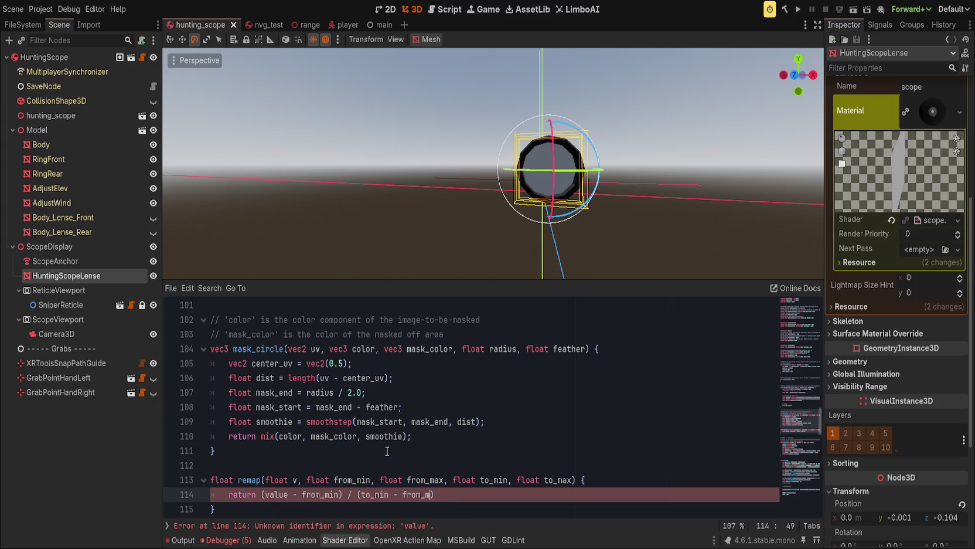
type("in")
type(") * ")
type("(")
type("to_max ")
type("- to_")
key("BackSpace")
key("BackSpace")
key("BackSpace")
type("from_max) + from_max;")
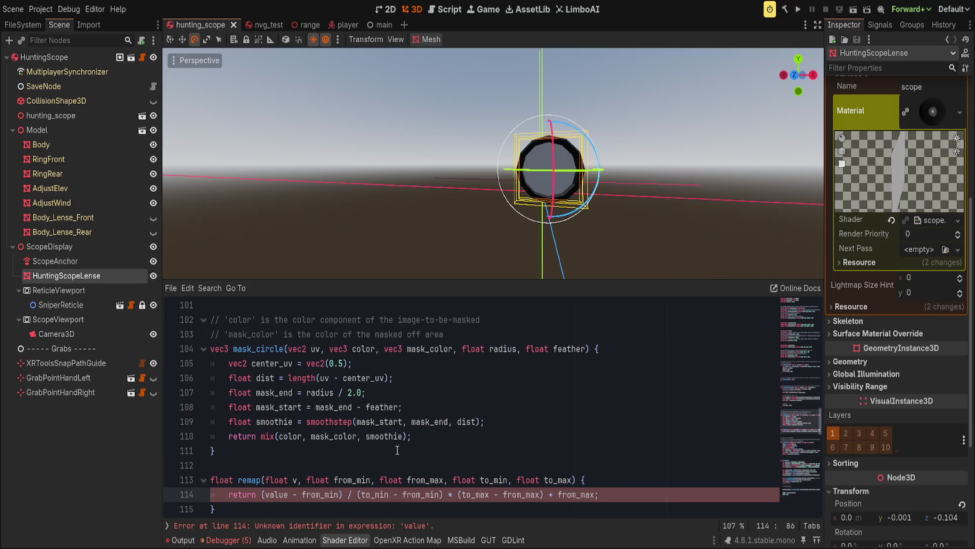
Rename the v parameter to value and add a blank line above remap
scroll(405, 449, "down", 1)
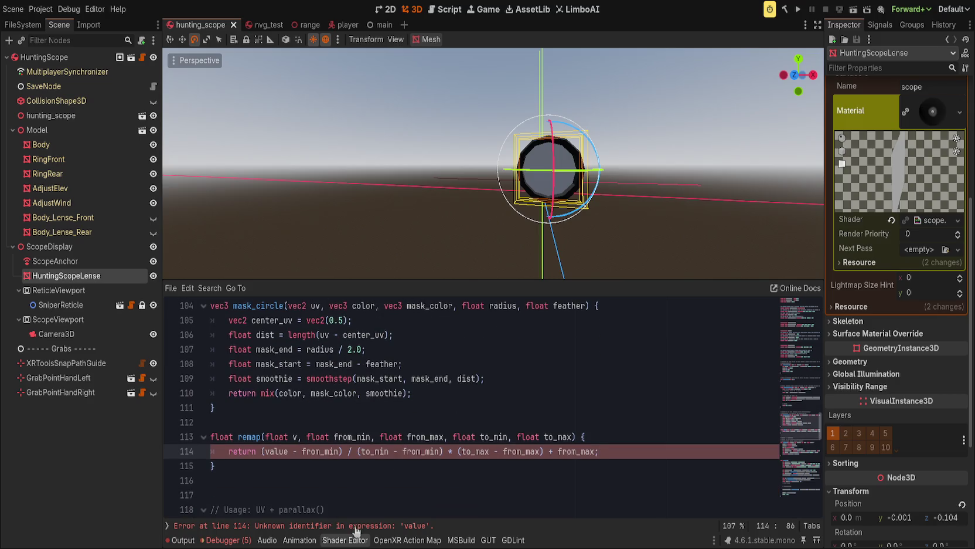
left_click(301, 438)
type("alue")
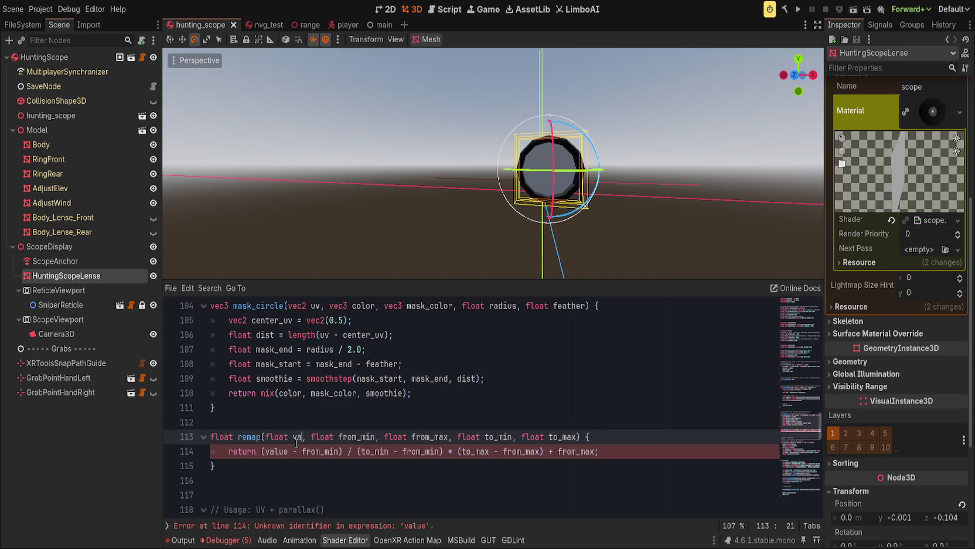
left_click(397, 438)
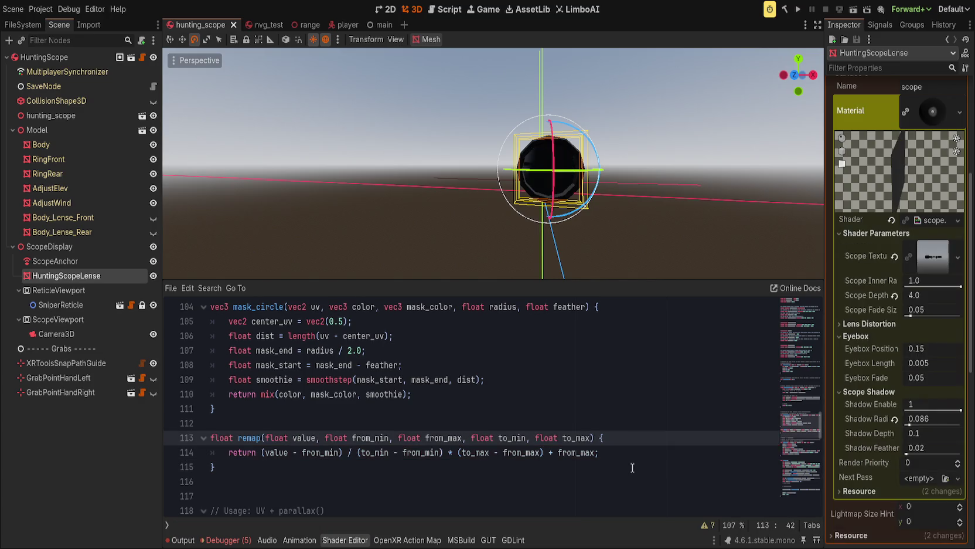
scroll(299, 421, "down", 3)
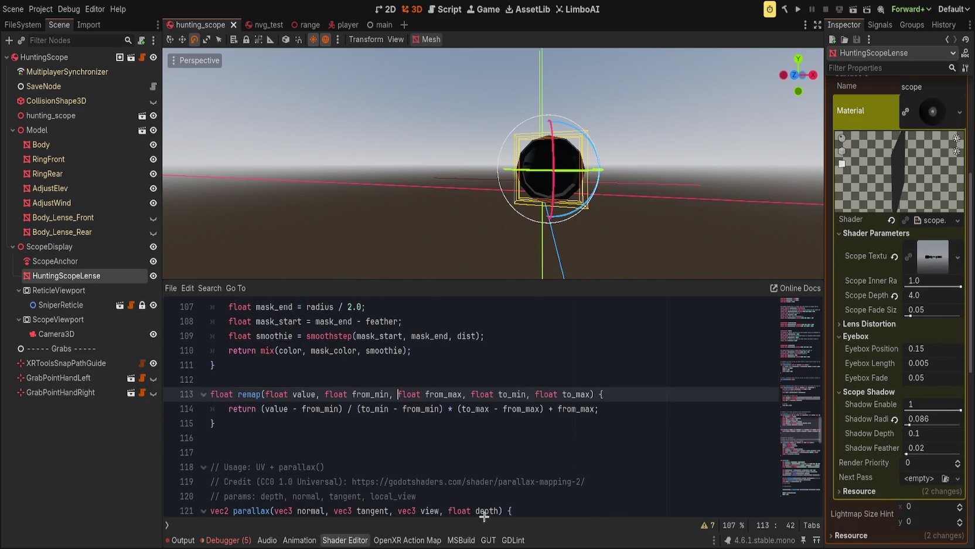
scroll(298, 420, "up", 3)
left_click(299, 421)
key("Return")
scroll(378, 351, "down", 9)
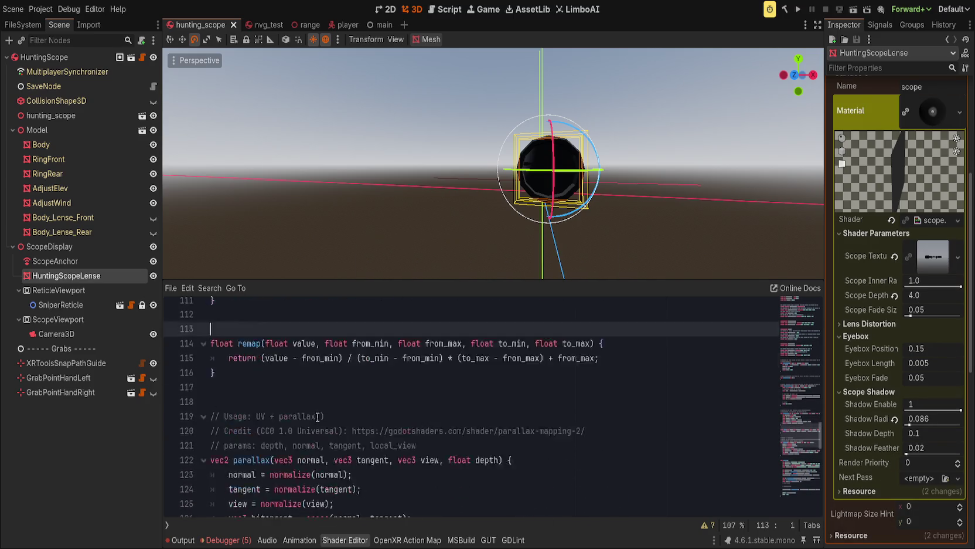
Try typing a remap line under // remap factor, then erase it and remove the extra blank line
scroll(378, 351, "down", 3)
left_click(416, 391)
key("Down")
key("Down")
key("Return")
key("Up")
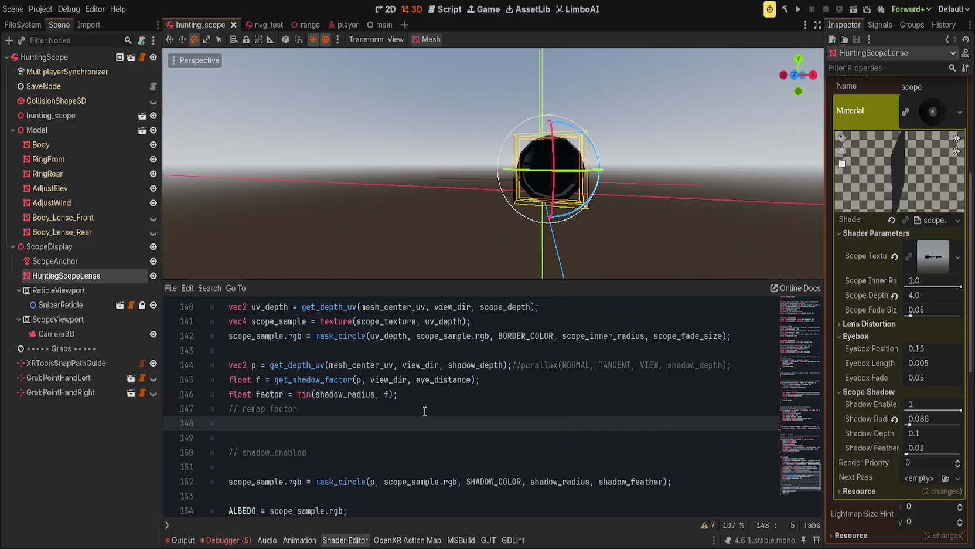
type("remap")
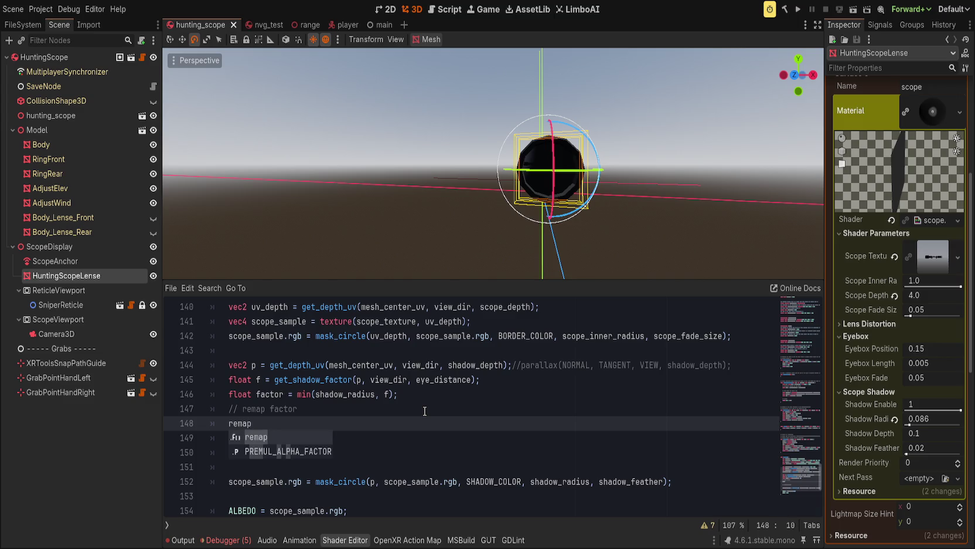
key("ctrl+BackSpace")
type("factor")
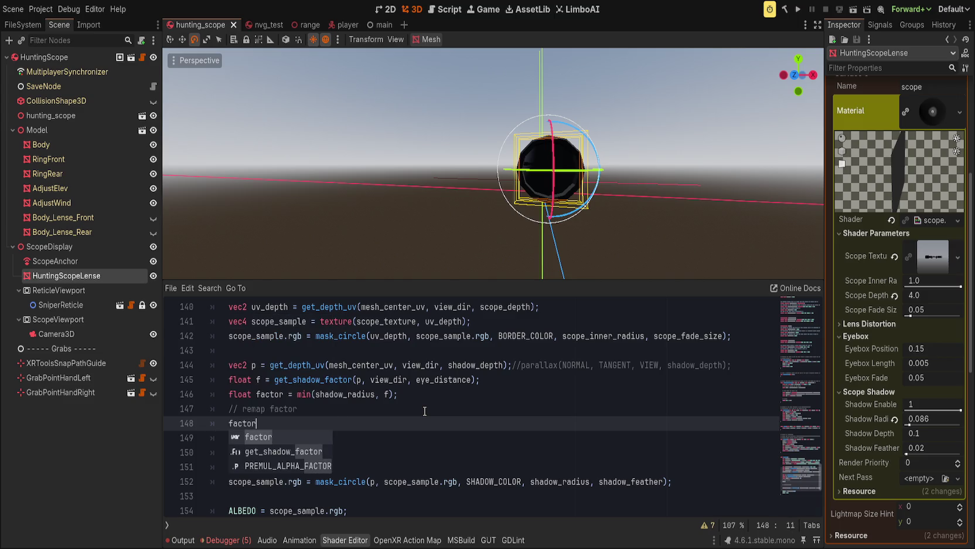
key("ctrl+BackSpace")
key("Escape")
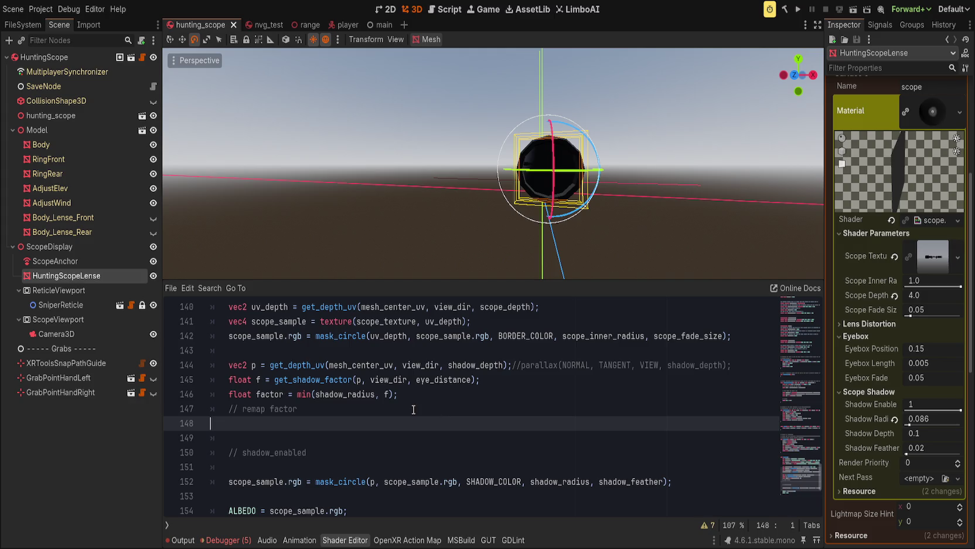
key("BackSpace")
Replace f in min(shadow_radius, f) with remap(f, 0.0, 1.0, 0.0, shadow_radius)
left_click_drag(297, 394, 467, 394)
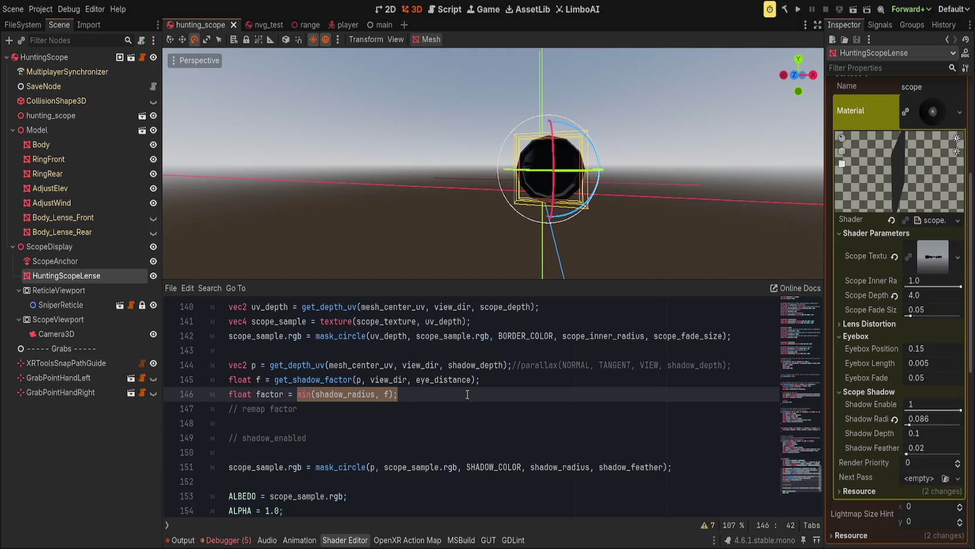
left_click(467, 394)
key("Left")
key("Left")
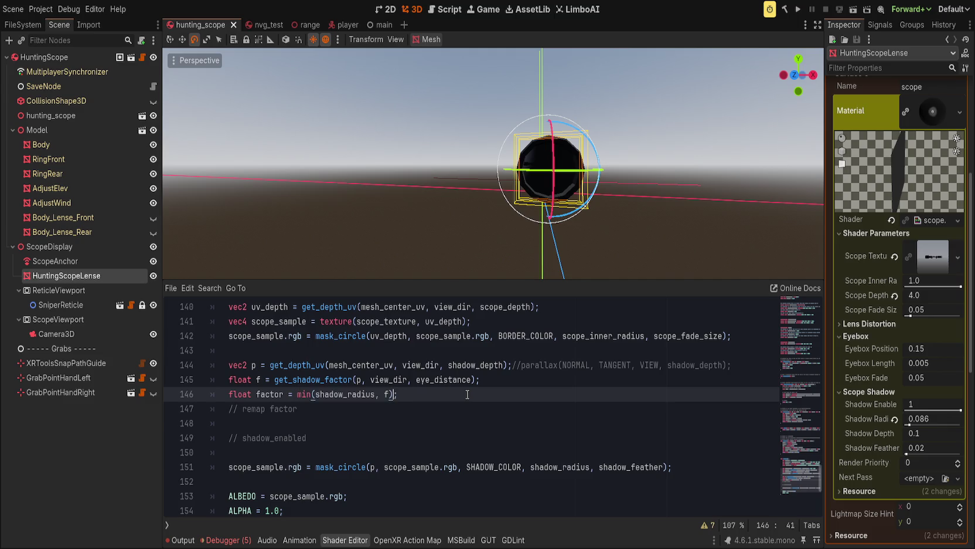
key("BackSpace")
type("remap(f, ")
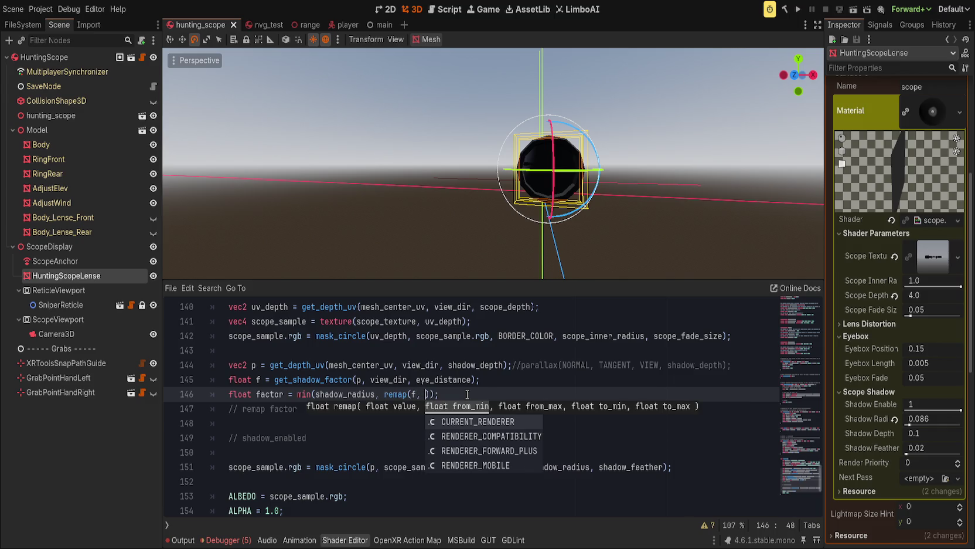
type("0.0, 1.0, 0.0")
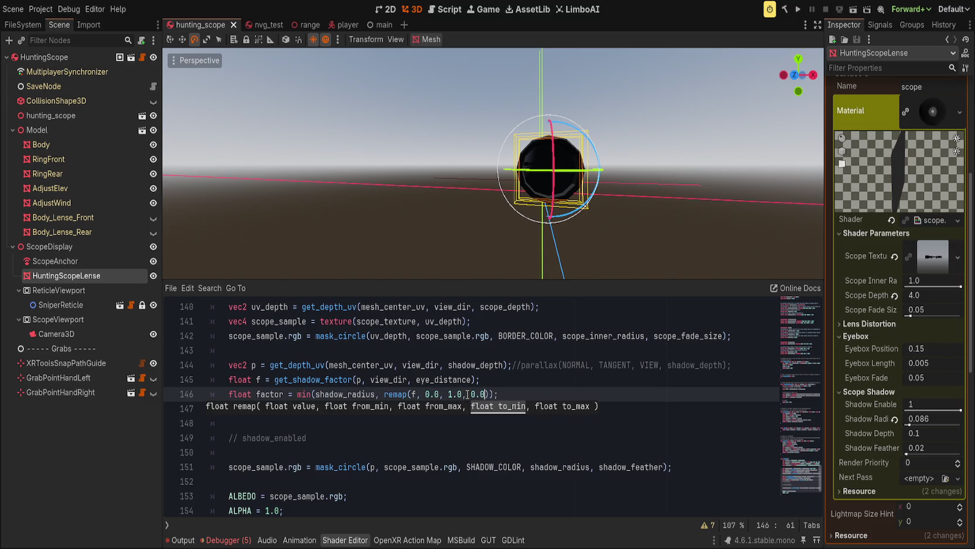
type(", shadow_rad")
key("Return")
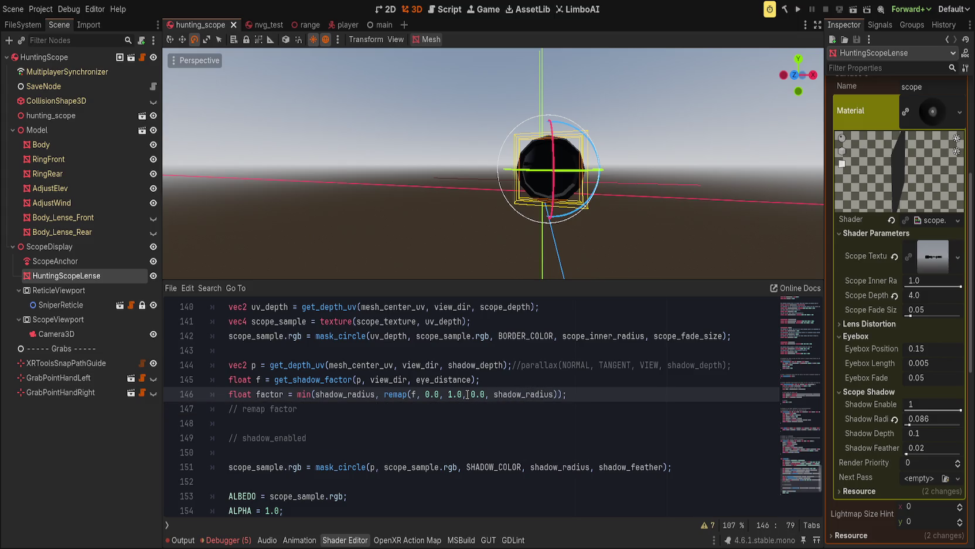
Strip the min(shadow_radius, wrapper and its extra closing parenthesis from line 146, then save
scroll(598, 218, "down", 3)
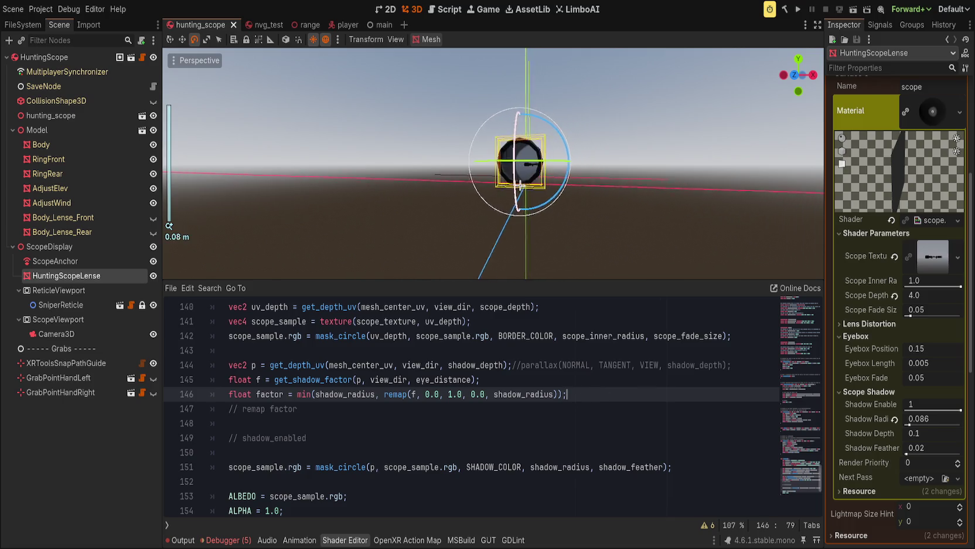
scroll(555, 203, "up", 2)
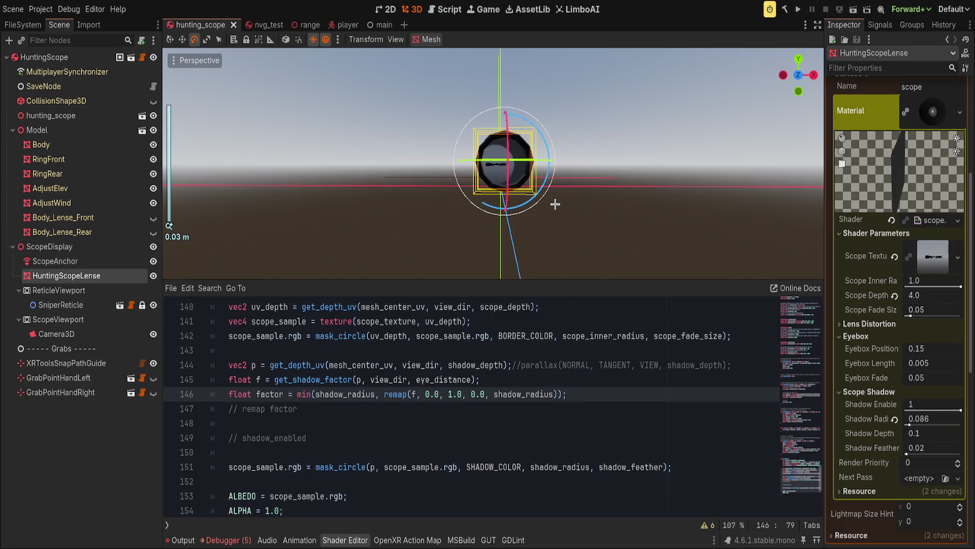
scroll(483, 235, "up", 1)
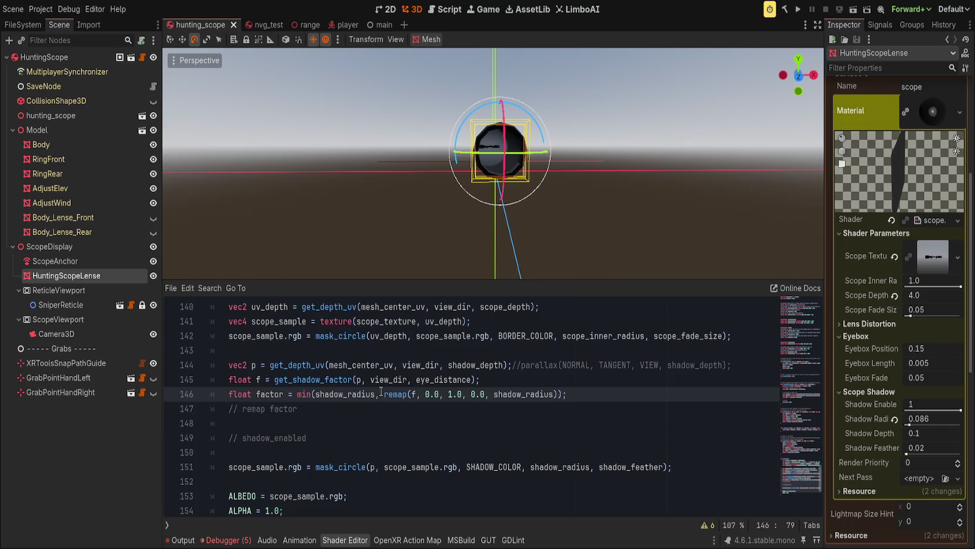
left_click_drag(382, 398, 298, 395)
key("BackSpace")
left_click(494, 394)
key("Left")
key("BackSpace")
key("ctrl+s")
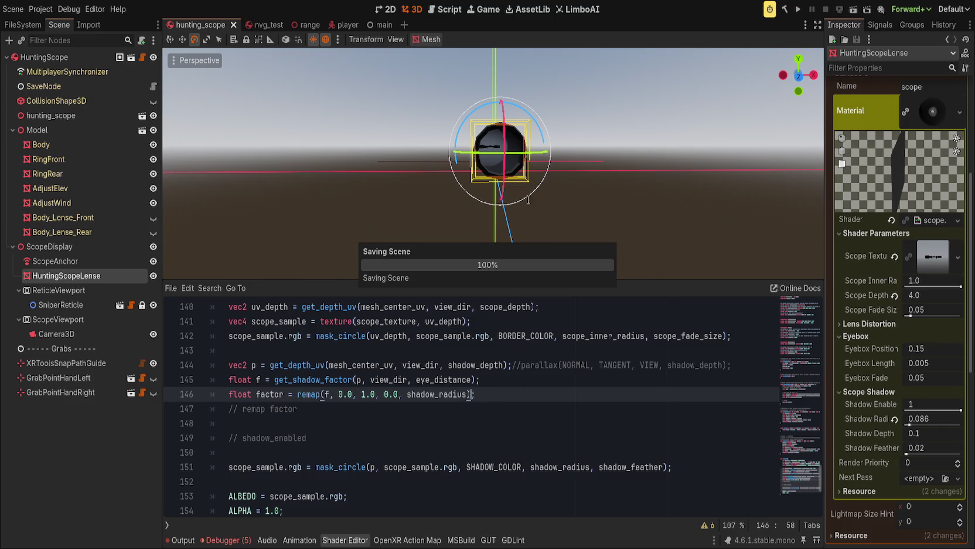
Enlarge the 3D viewport, orbit to view the scope from the side, and return to line 116
scroll(516, 187, "up", 3)
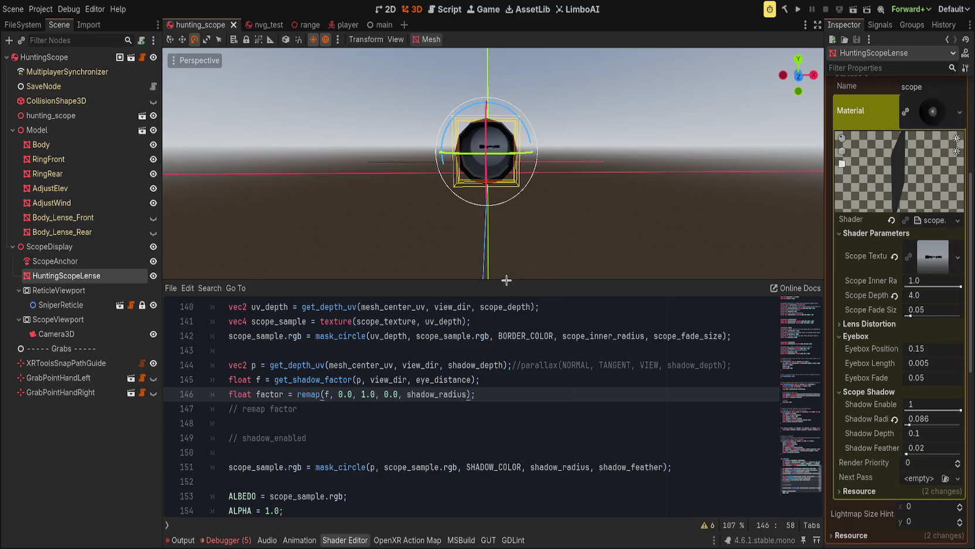
left_click_drag(506, 280, 509, 368)
scroll(501, 255, "up", 3)
mouse_move(500, 254)
left_mouse_down()
mouse_move(540, 257)
mouse_move(498, 252)
mouse_move(438, 220)
mouse_move(420, 235)
mouse_move(394, 233)
mouse_move(443, 237)
mouse_move(336, 223)
mouse_move(377, 224)
mouse_move(469, 337)
left_mouse_up()
scroll(420, 234, "down", 3)
scroll(381, 228, "down", 3)
scroll(469, 337, "up", 3)
left_click_drag(499, 371, 490, 167)
scroll(476, 310, "up", 8)
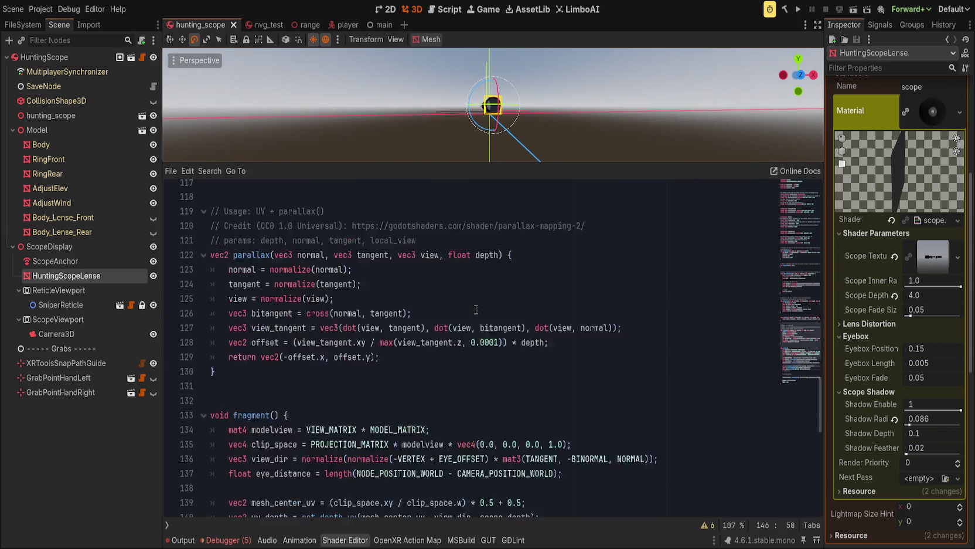
scroll(476, 310, "up", 3)
left_click(507, 280)
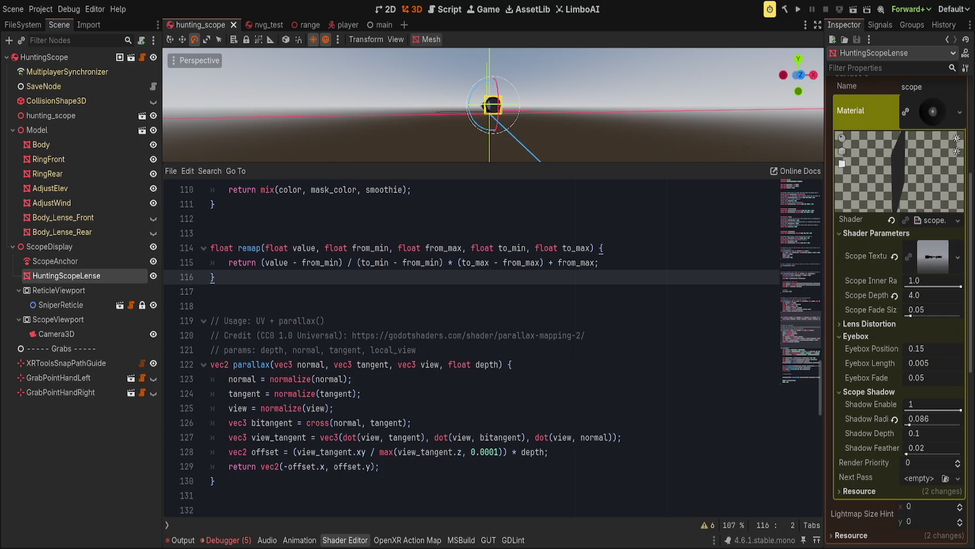
Clear the old divisor and paste low2 + (value - low1) * (high2 - low2) / (high1 - low1) under the signature
double_click(324, 259)
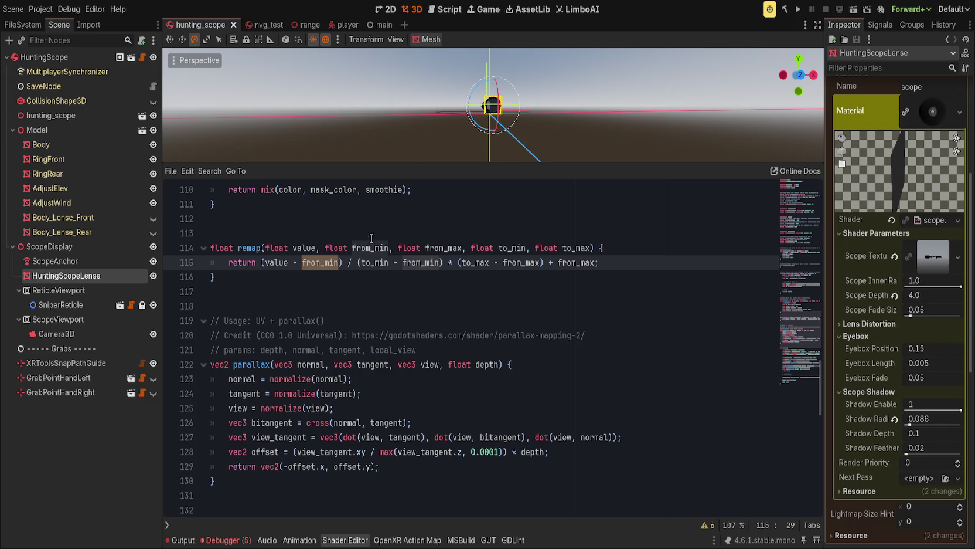
left_click_drag(360, 263, 440, 262)
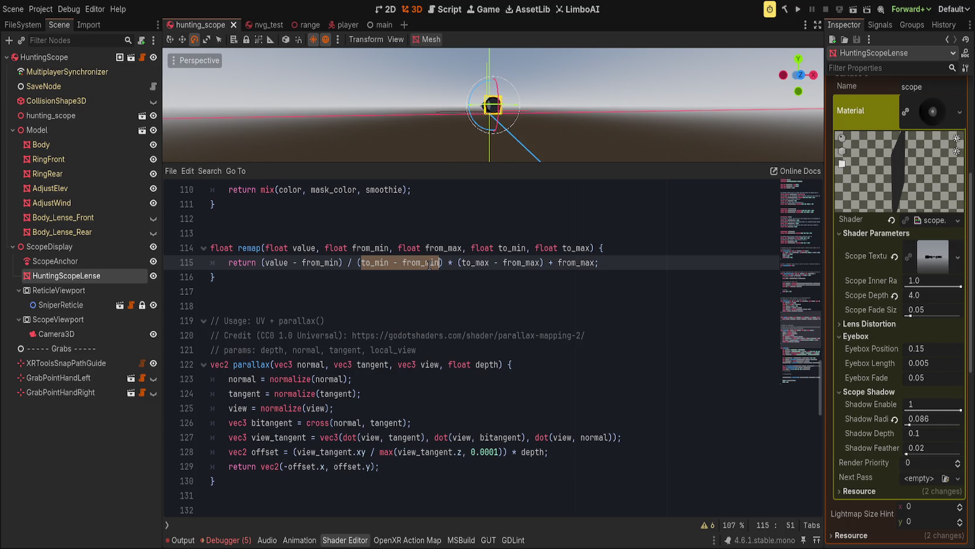
type("to_max")
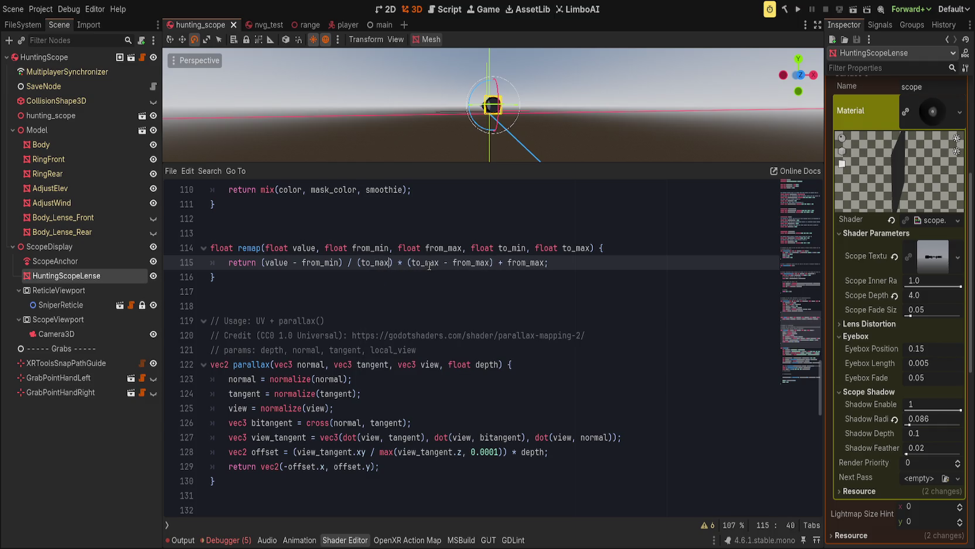
key("BackSpace")
key("BackSpace")
key("BackSpace")
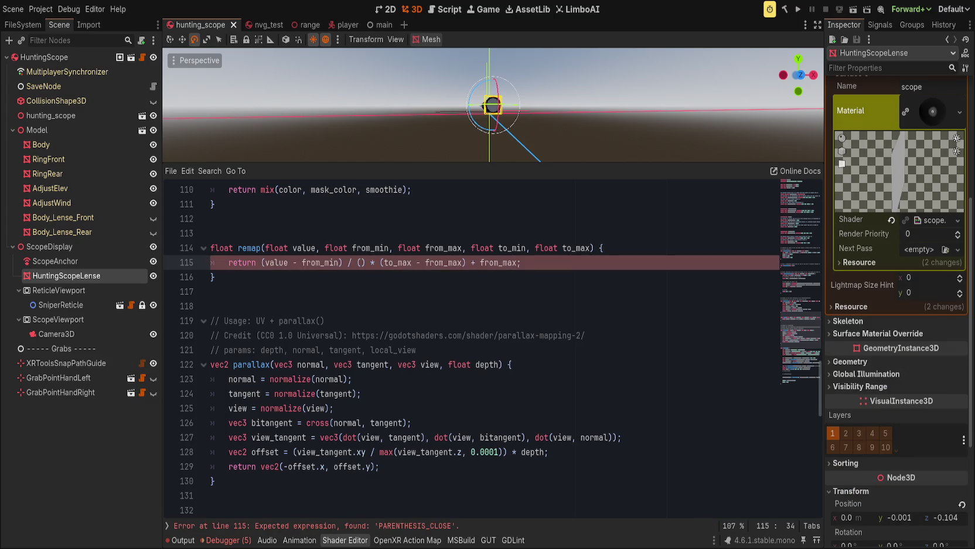
left_click(666, 249)
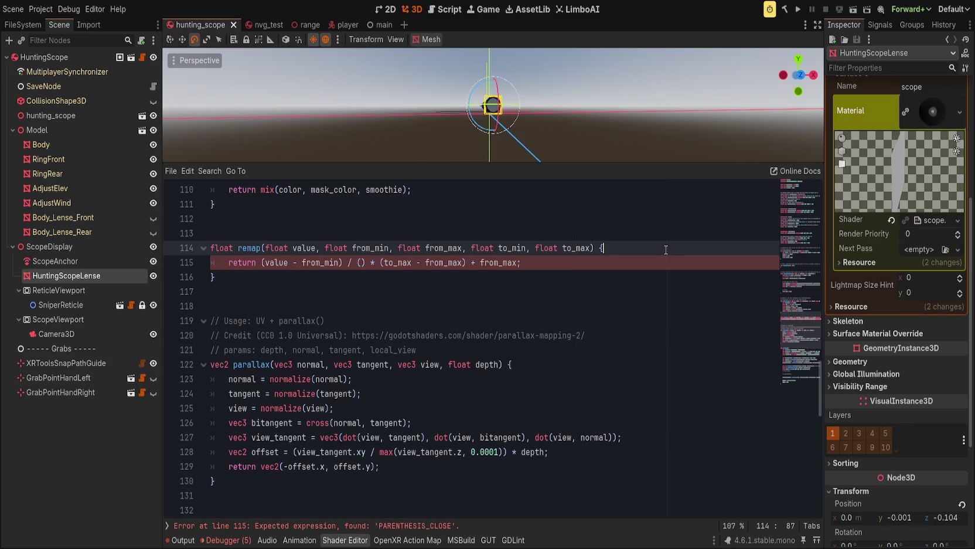
key("Return")
type("low2 + (value - low1) * (high2 - low2) / (high1 - low1)")
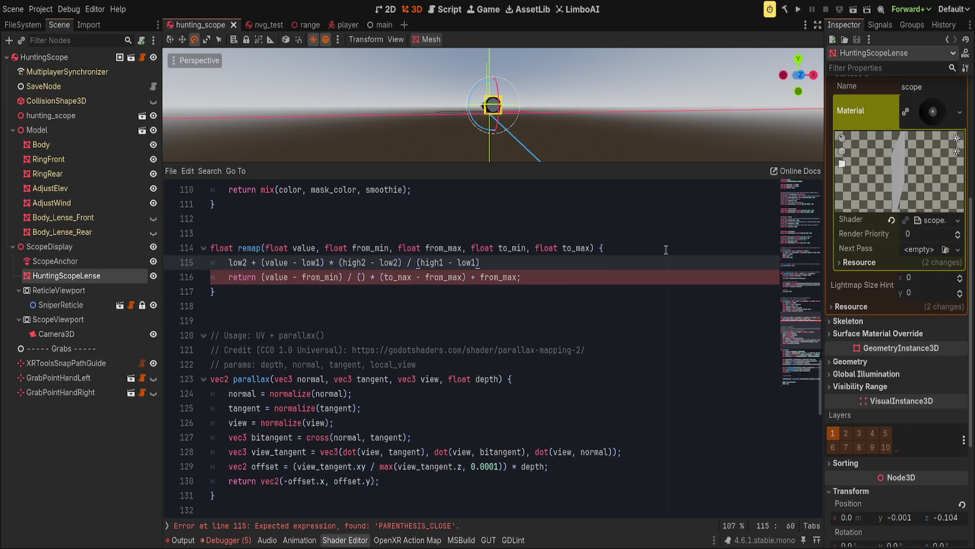
Move 'return' in front of the pasted formula and delete the old formula line
left_click(262, 278)
left_click_drag(262, 278, 523, 278)
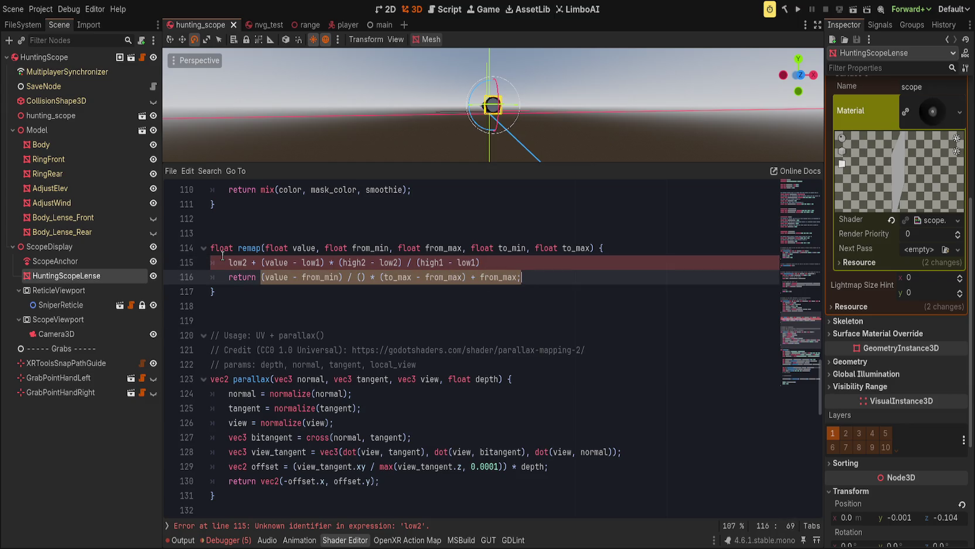
double_click(241, 276)
key("ctrl+x")
key("Up")
key("ctrl+v")
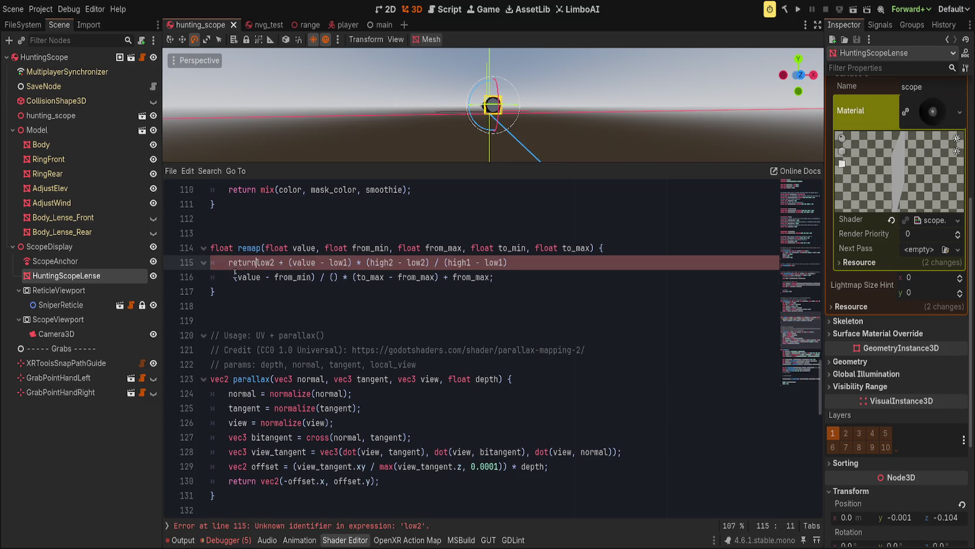
triple_click(387, 277)
key("BackSpace")
double_click(277, 264)
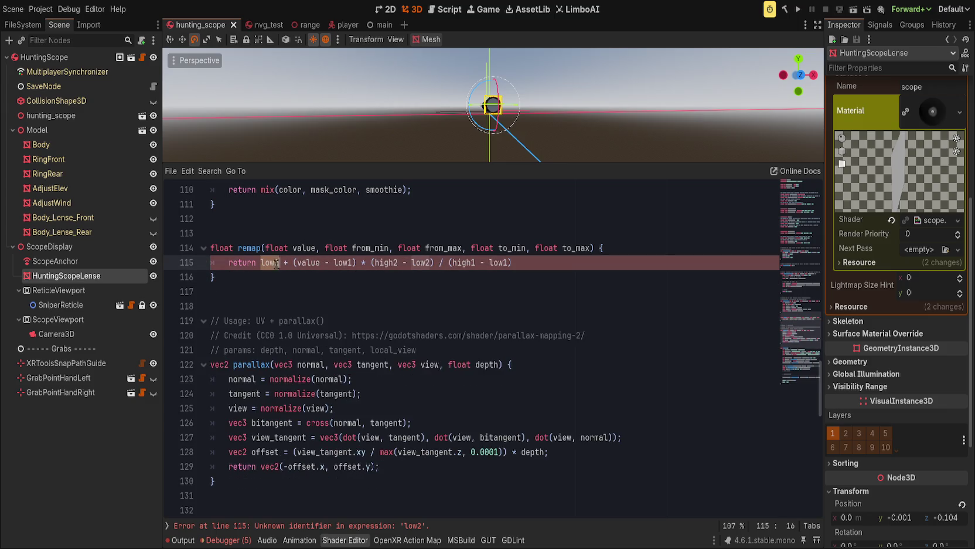
key("ctrl+r")
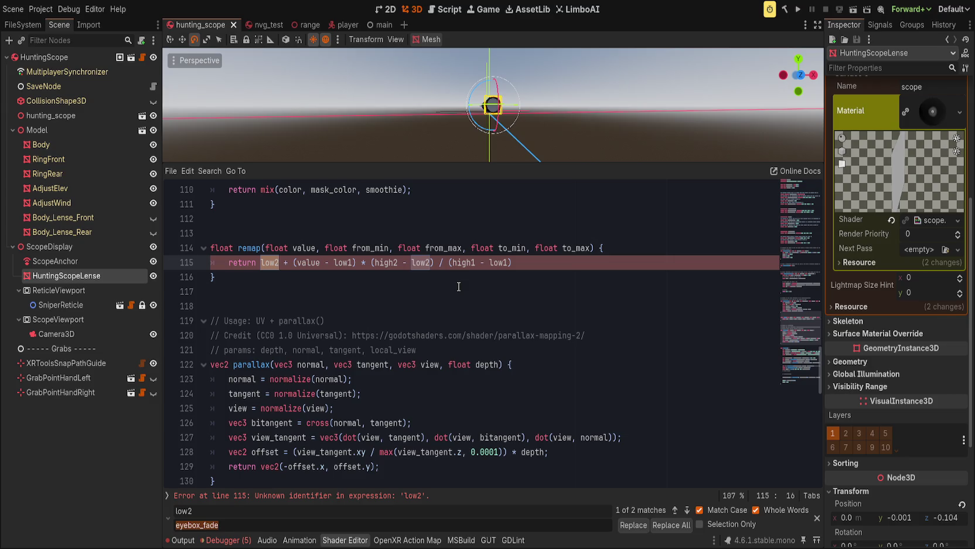
Replace low2 with to_min and low1 with from_min in the remap formula
type("to_min")
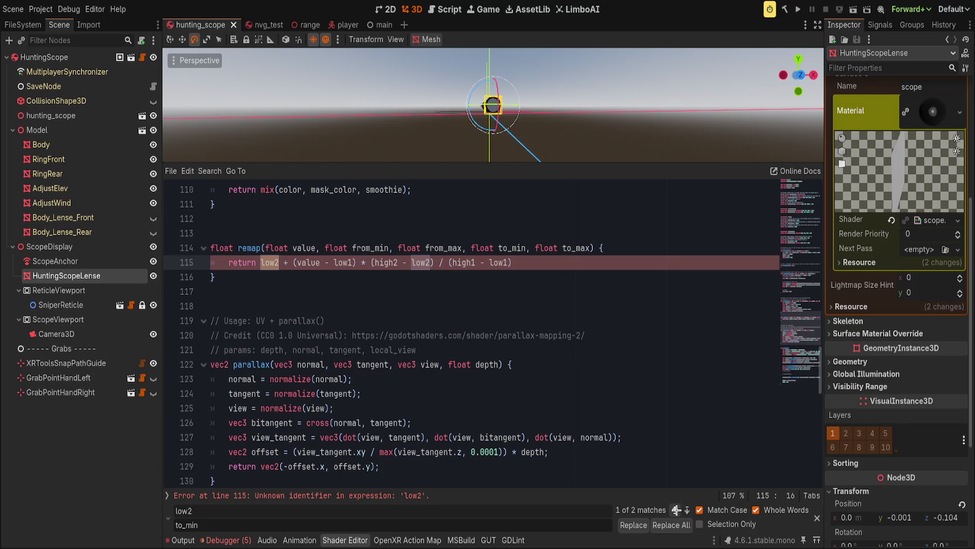
left_click(671, 524)
double_click(353, 262)
key("ctrl+r")
type("from_min")
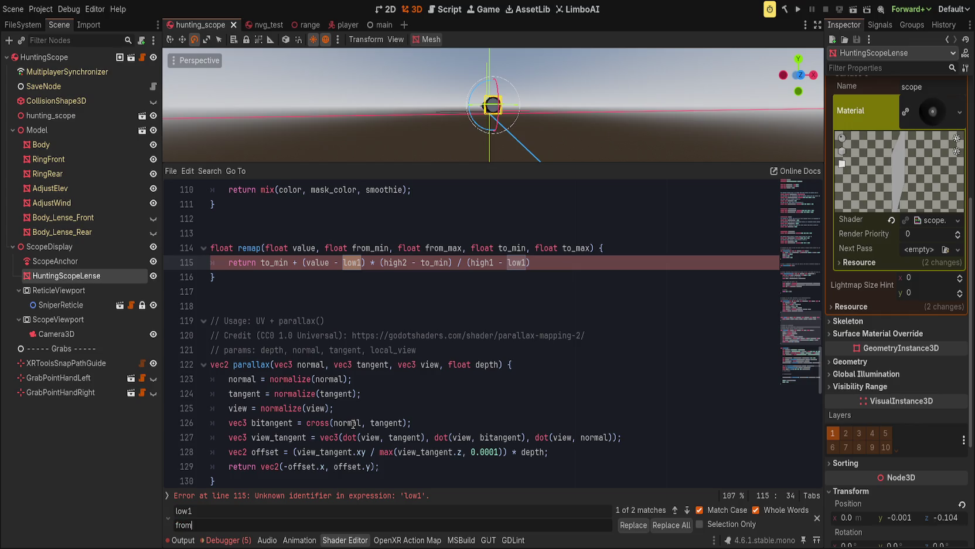
left_click(671, 524)
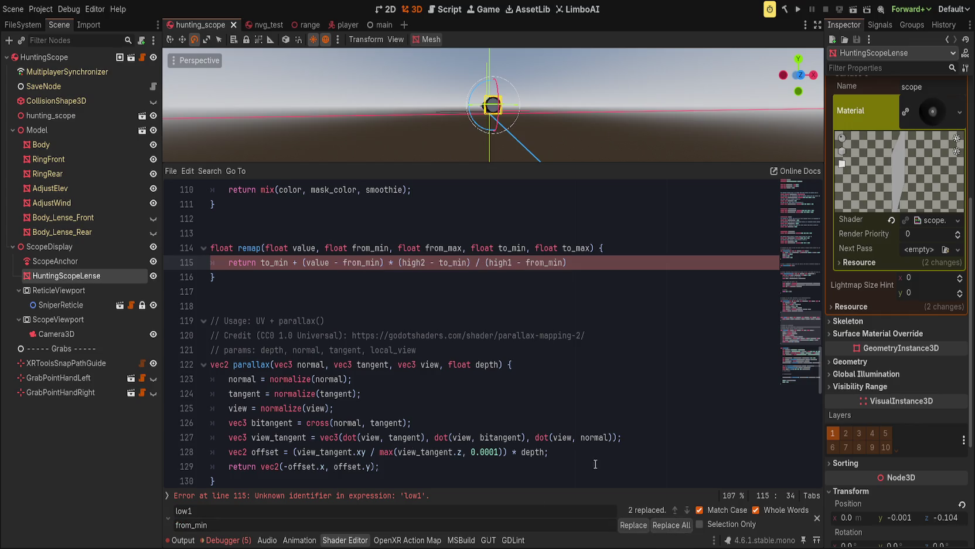
Replace high2 with to_max and high1 with from_max in the remap formula
double_click(409, 261)
key("ctrl+r")
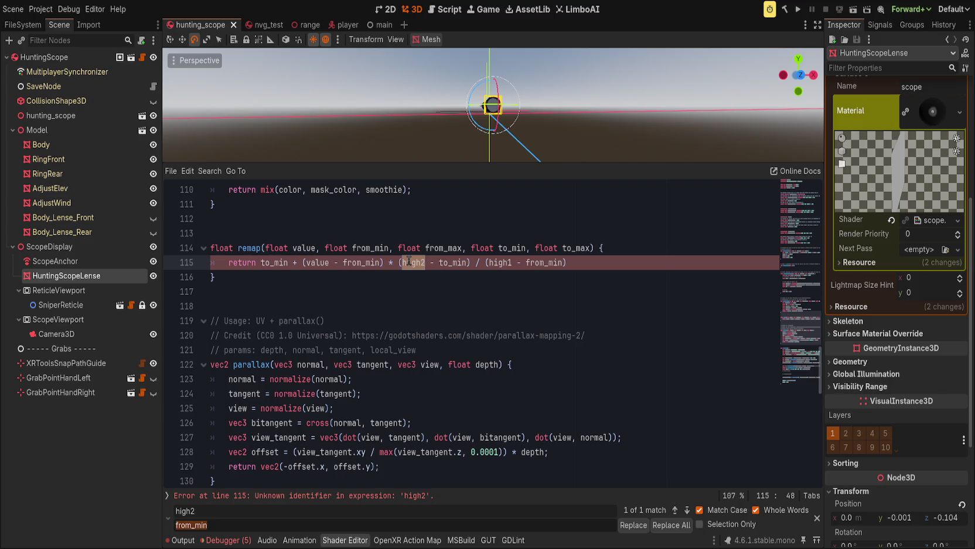
type("to_max")
left_click(671, 524)
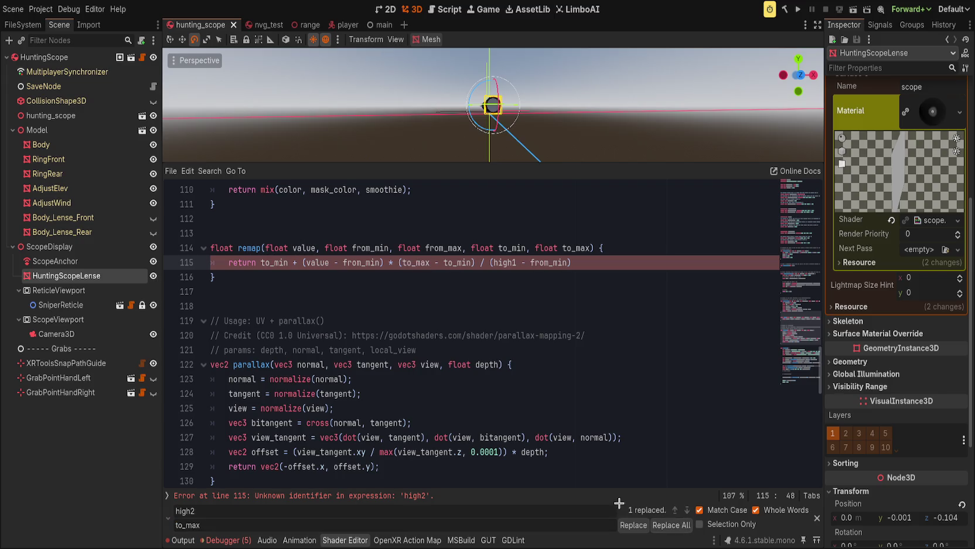
double_click(506, 263)
key("ctrl+r")
type("from")
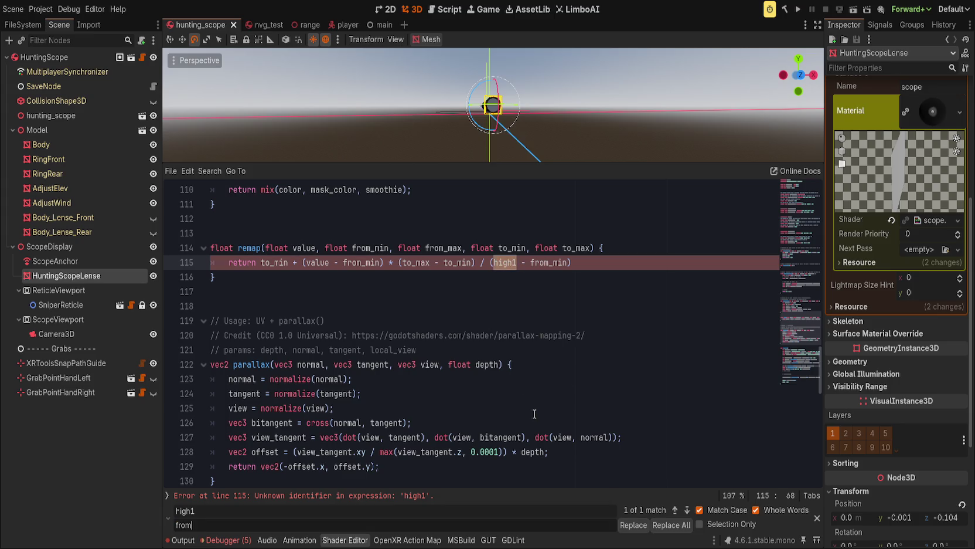
type("_max")
left_click(671, 525)
End the return line with a semicolon, save to recompile, and close the search bar
left_click(515, 332)
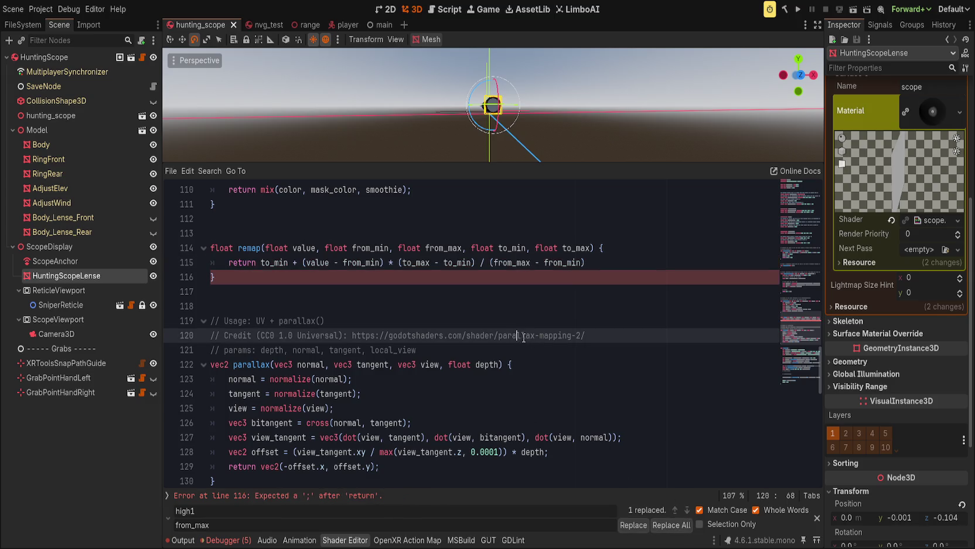
left_click(600, 274)
left_click(630, 261)
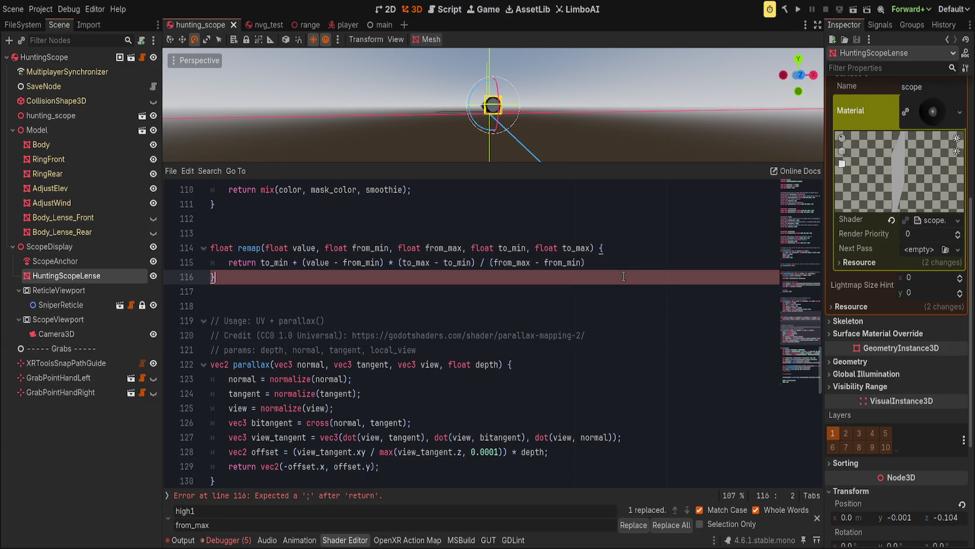
type(";")
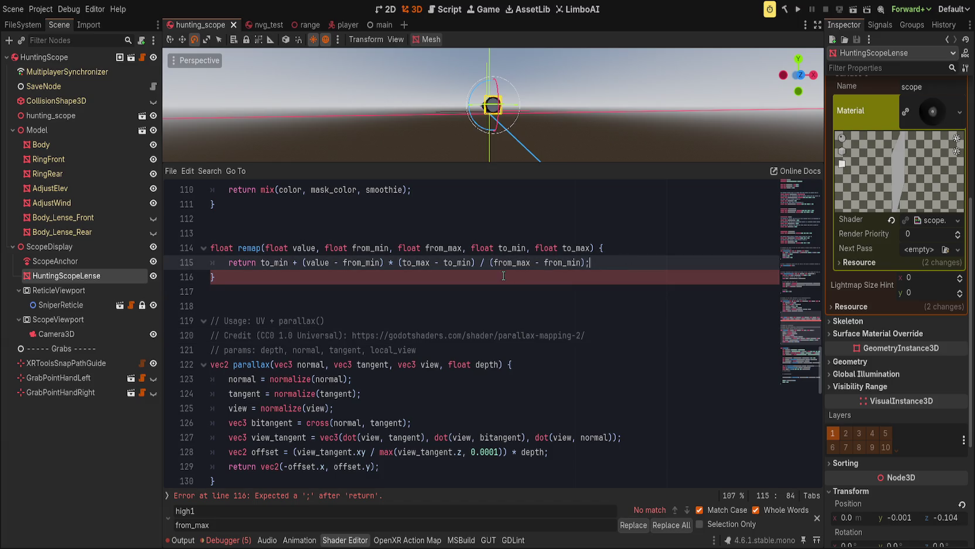
key("ctrl+s")
key("Escape")
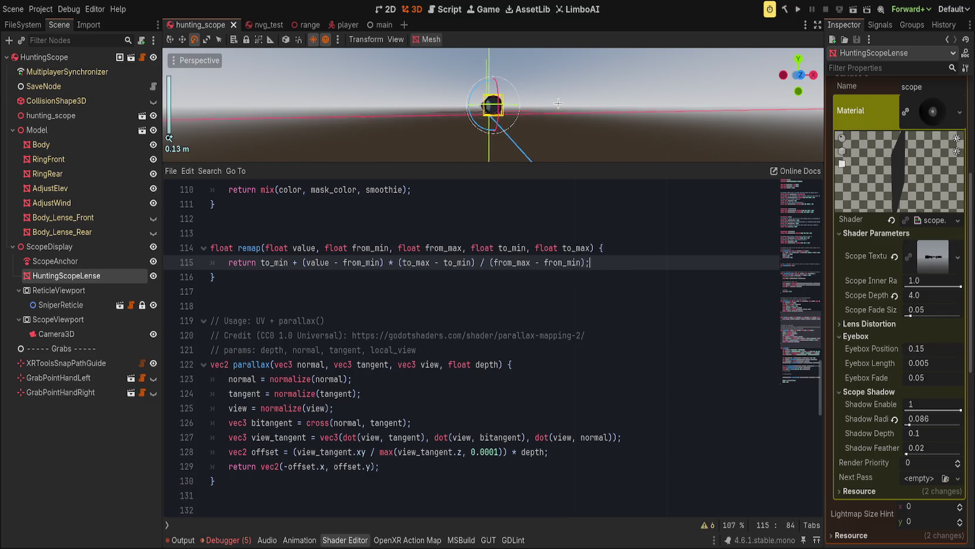
Drag the viewport/shader split down to give the 3D view more room above the code
scroll(499, 106, "up", 5)
scroll(498, 106, "down", 3)
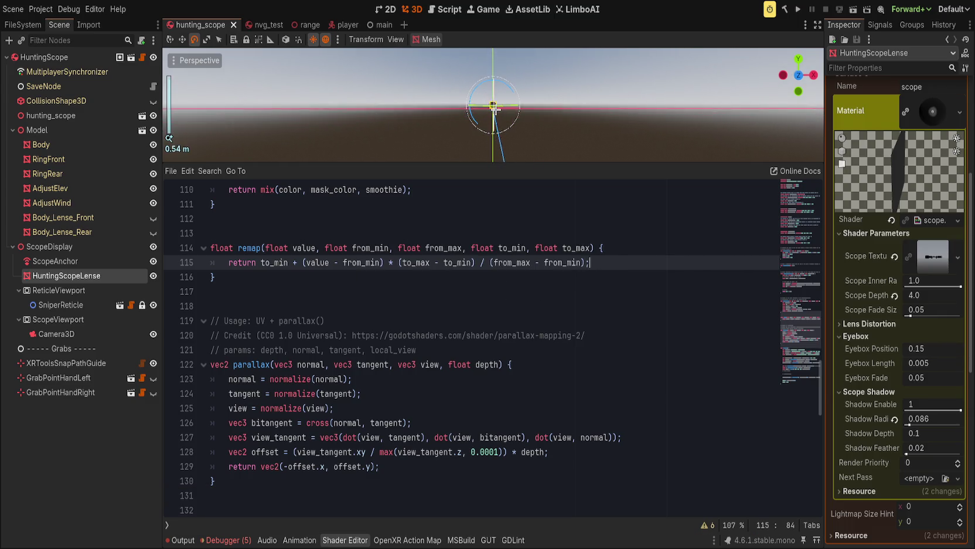
scroll(519, 182, "up", 4)
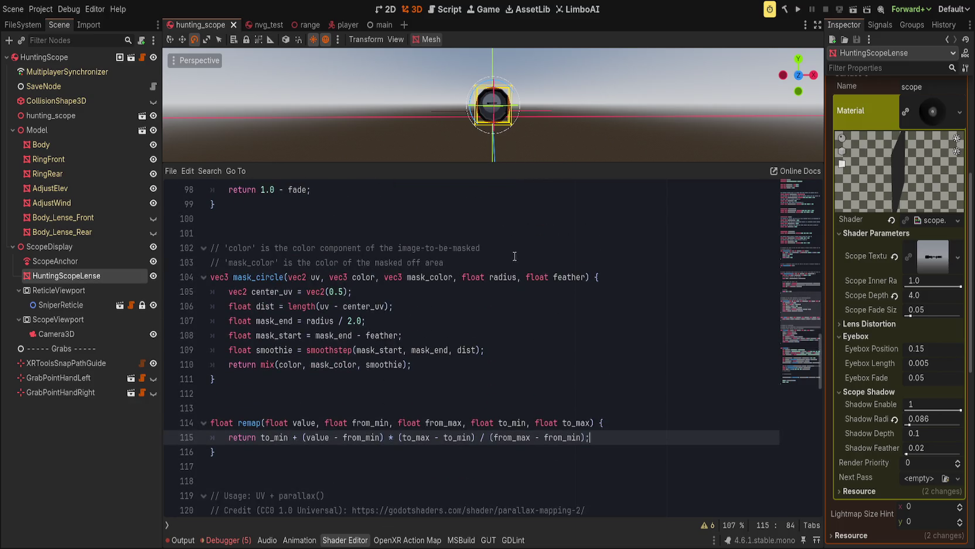
left_click_drag(525, 163, 525, 223)
scroll(471, 380, "down", 7)
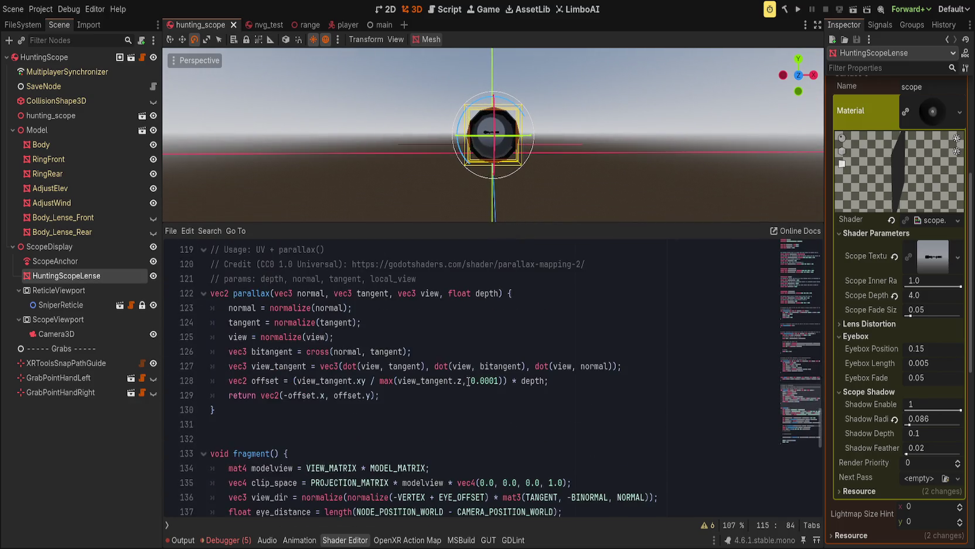
scroll(472, 380, "down", 5)
scroll(471, 381, "down", 2)
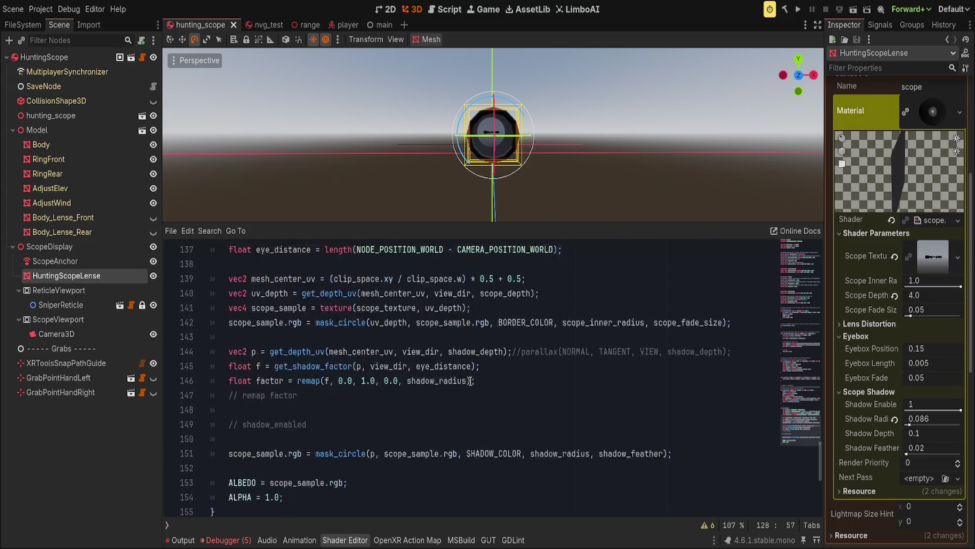
Review the remap factor and get_shadow_factor call, then scroll up to get_shadow_factor's return line
left_click(313, 338)
scroll(313, 341, "up", 3)
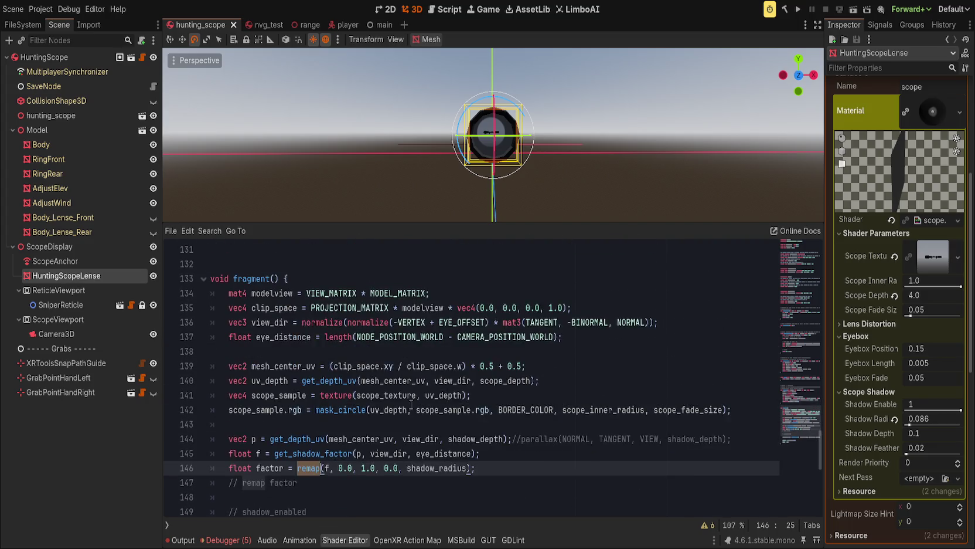
left_click(333, 463)
left_click(346, 439)
double_click(338, 452)
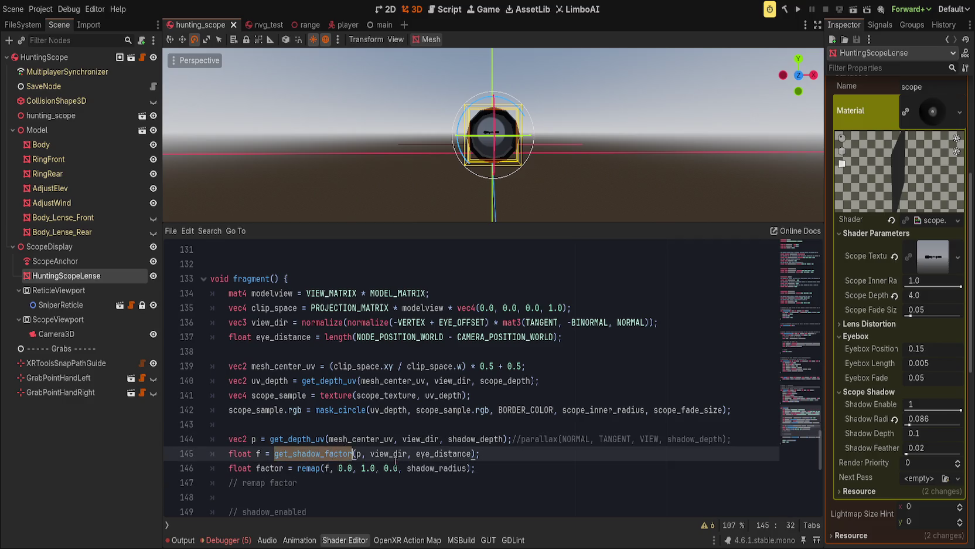
scroll(402, 460, "up", 5)
scroll(404, 458, "up", 5)
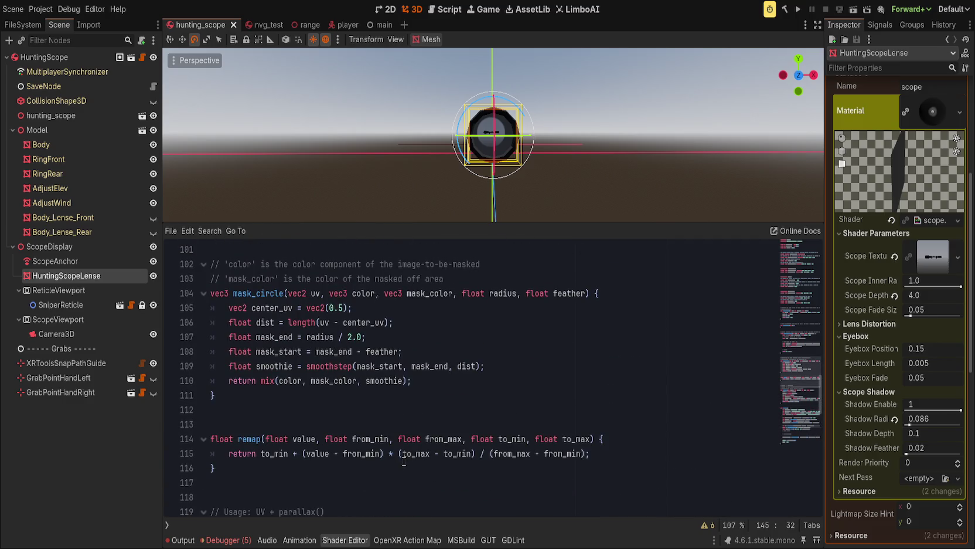
scroll(402, 460, "up", 1)
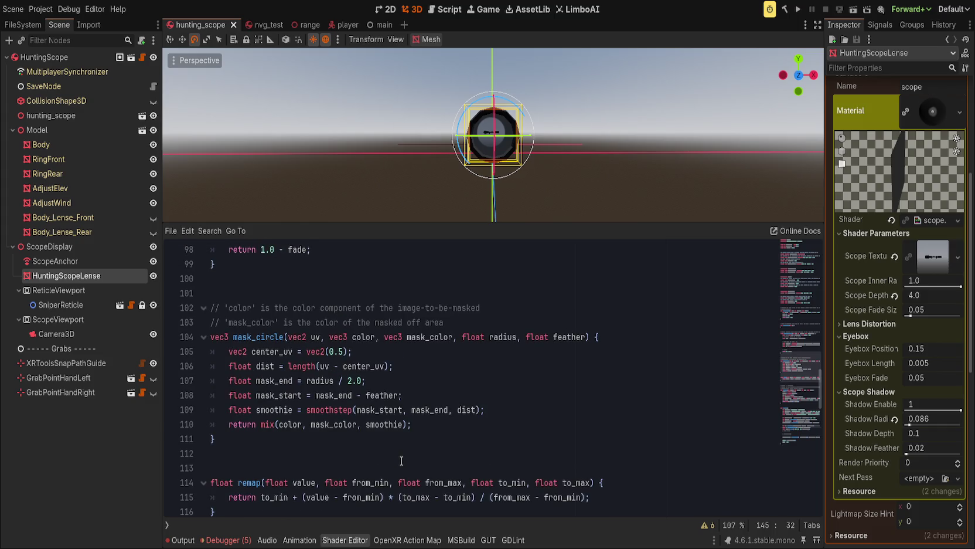
left_click(408, 433)
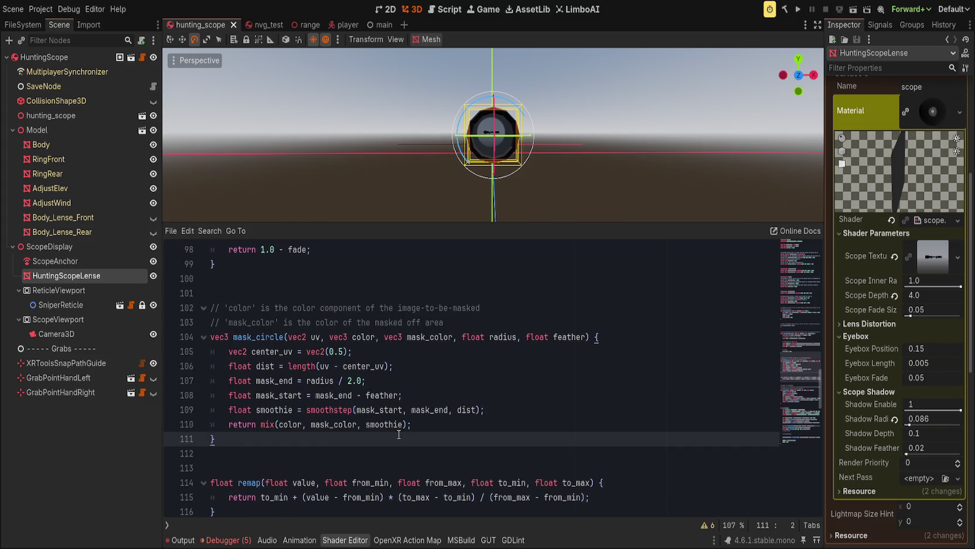
scroll(399, 434, "up", 5)
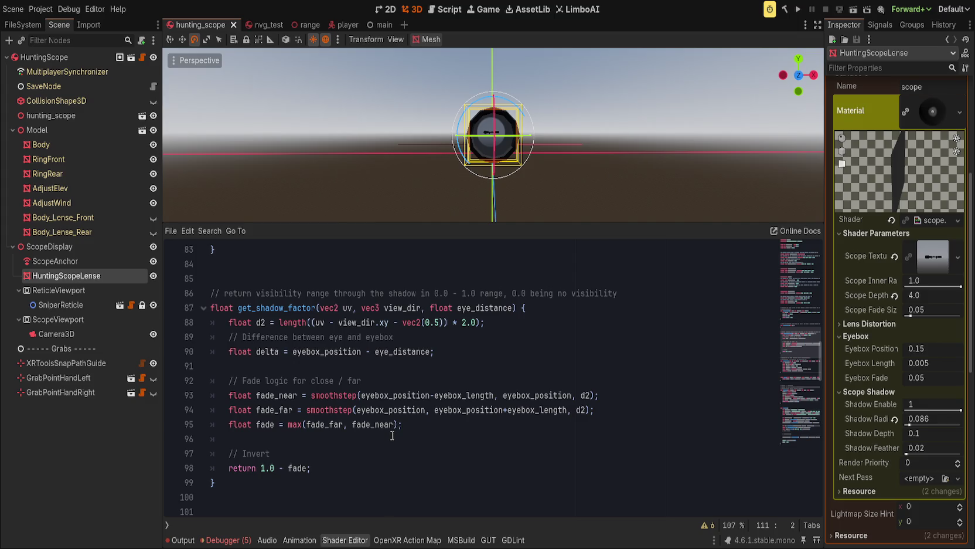
left_click(299, 467)
Inspect how fade_near, fade_far and the smoothstep arguments feed the returned fade value
double_click(299, 468)
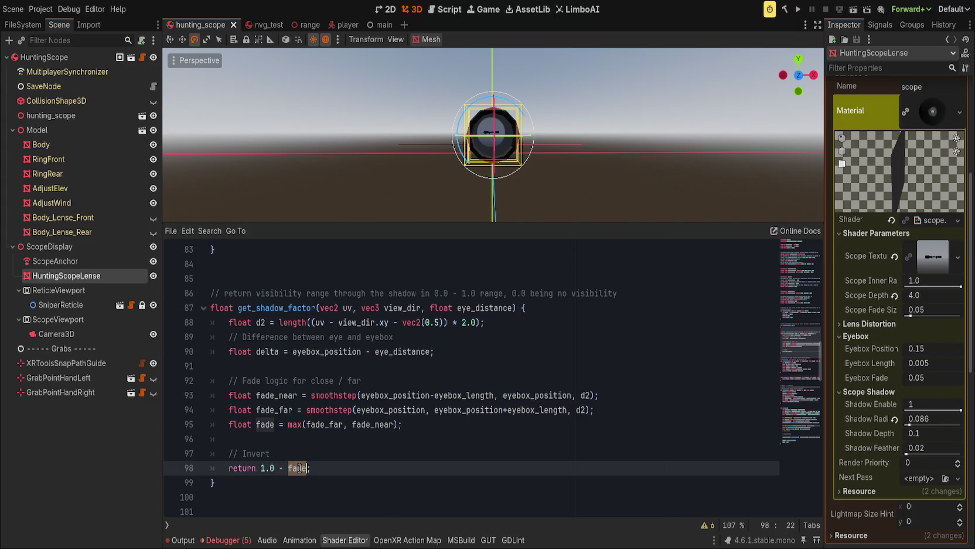
left_click(326, 423)
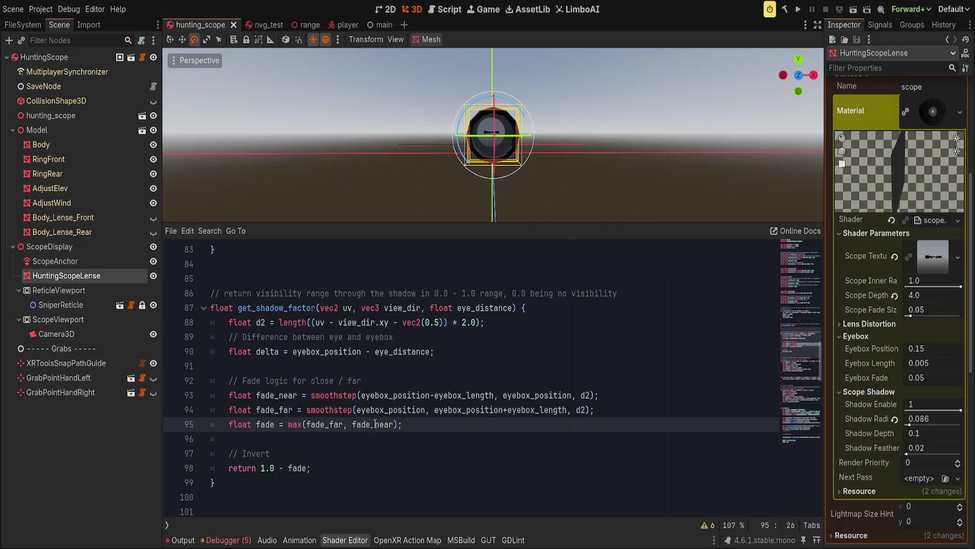
double_click(313, 424)
double_click(368, 425)
left_click(460, 427)
double_click(268, 467)
left_click(387, 469)
key("Left")
key("Left")
key("Left")
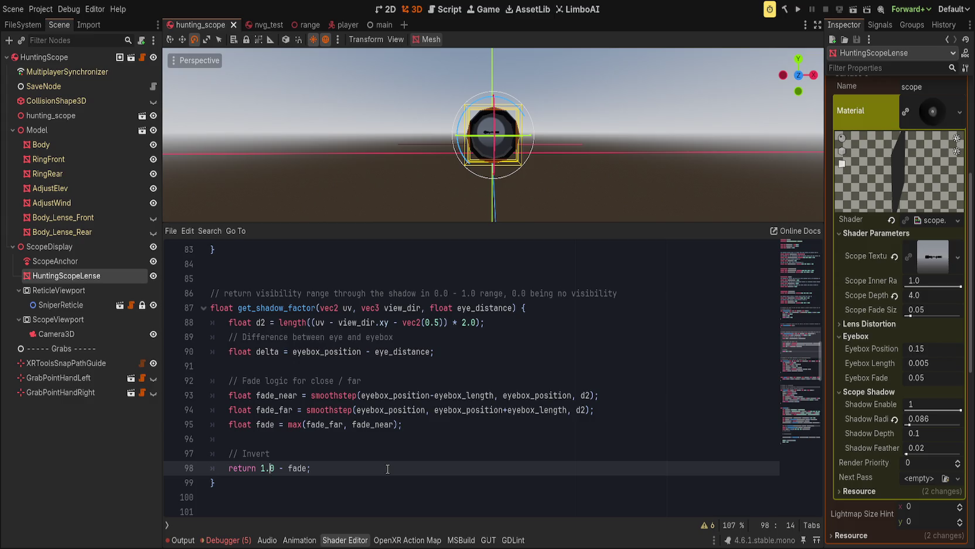
left_click(361, 381)
mouse_move(361, 395)
left_mouse_down()
mouse_move(571, 410)
mouse_move(589, 394)
left_mouse_up()
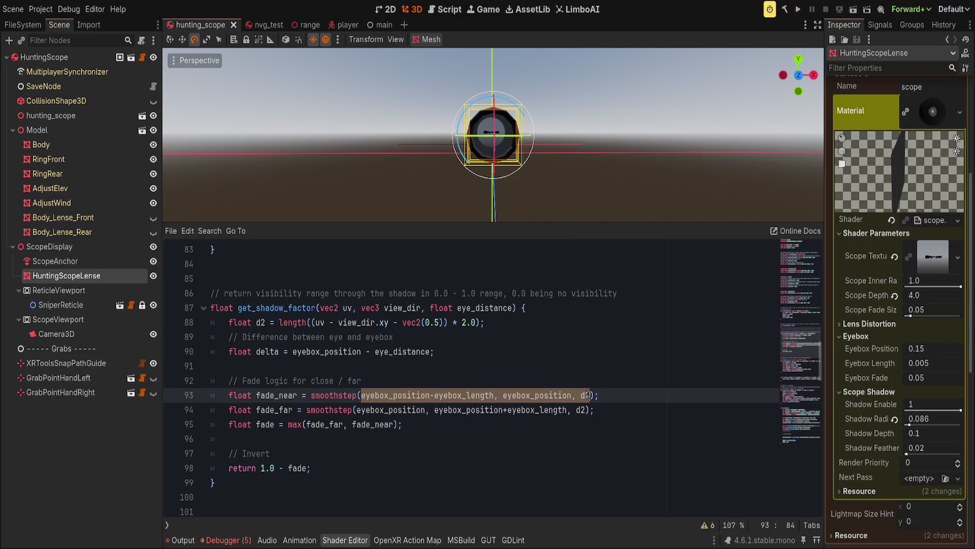
Replace '1.0 - fade;' on line 98 with 'clamp(fade, 0.0, 1.0);'
left_click_drag(259, 468, 432, 463)
type("c")
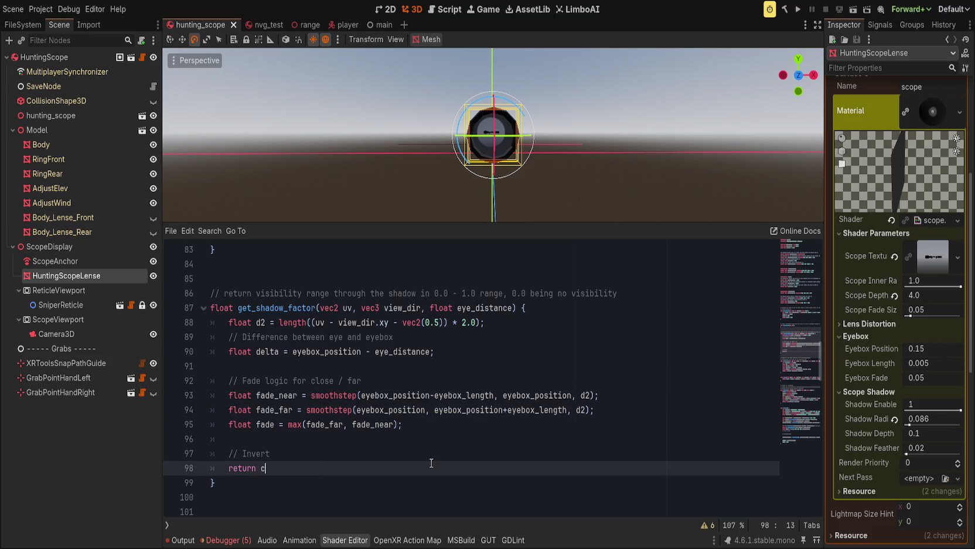
type("lamp(")
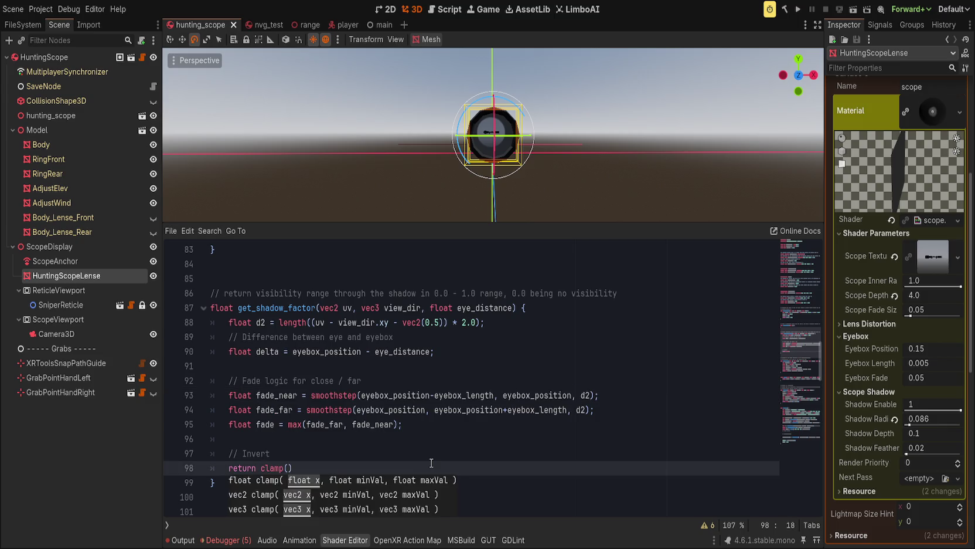
type("fade, 0")
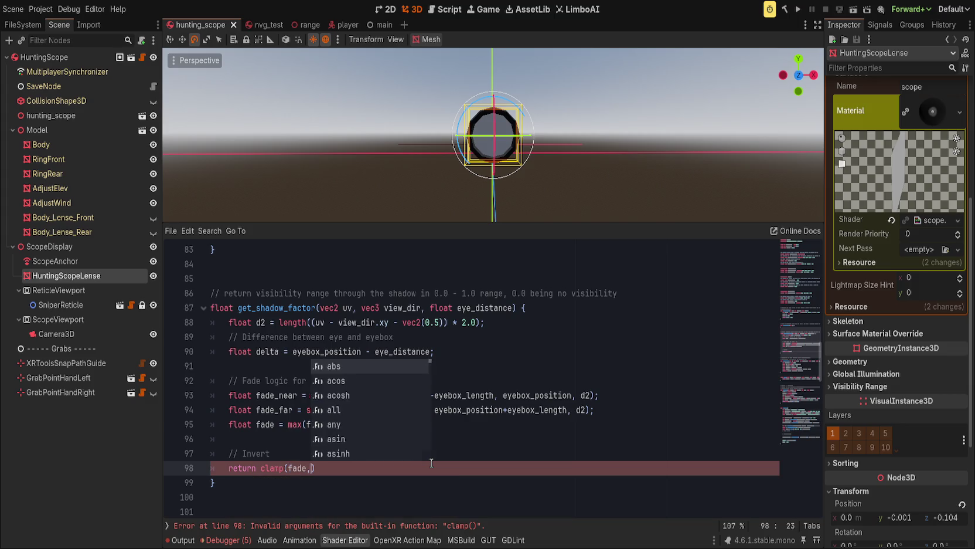
type(".0, 1.0);")
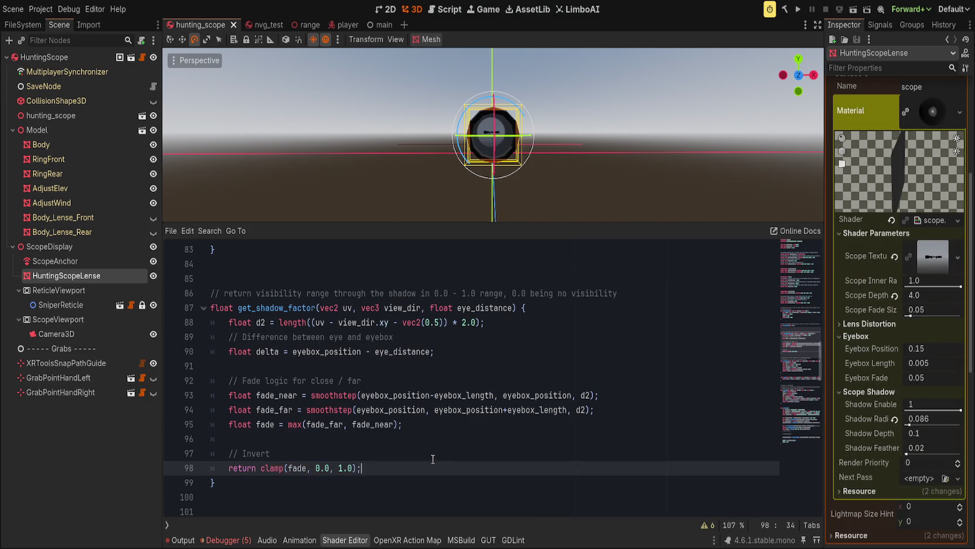
scroll(515, 153, "down", 5)
scroll(515, 154, "up", 3)
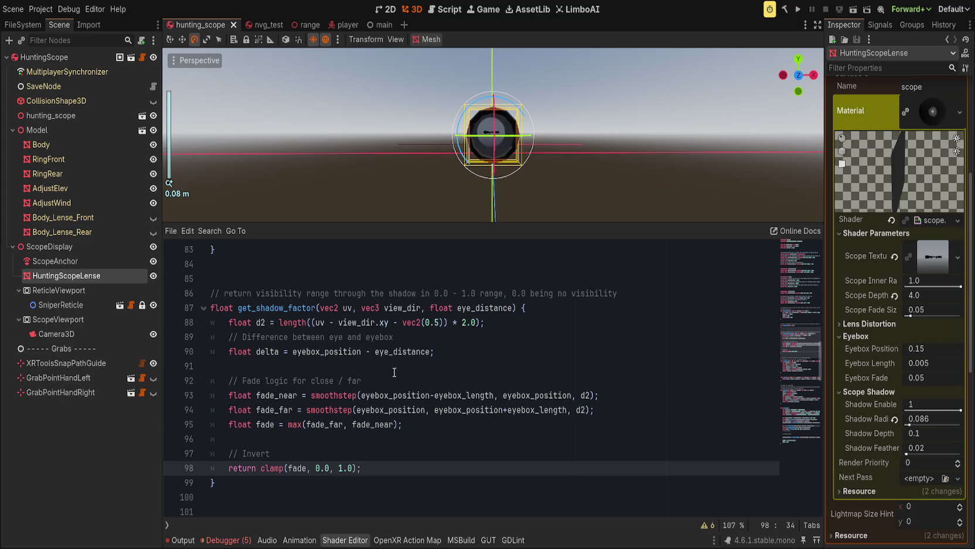
Rename fade_near and fade_far to f1 and f2, including inside max()
double_click(418, 394)
left_click_drag(418, 394, 591, 395)
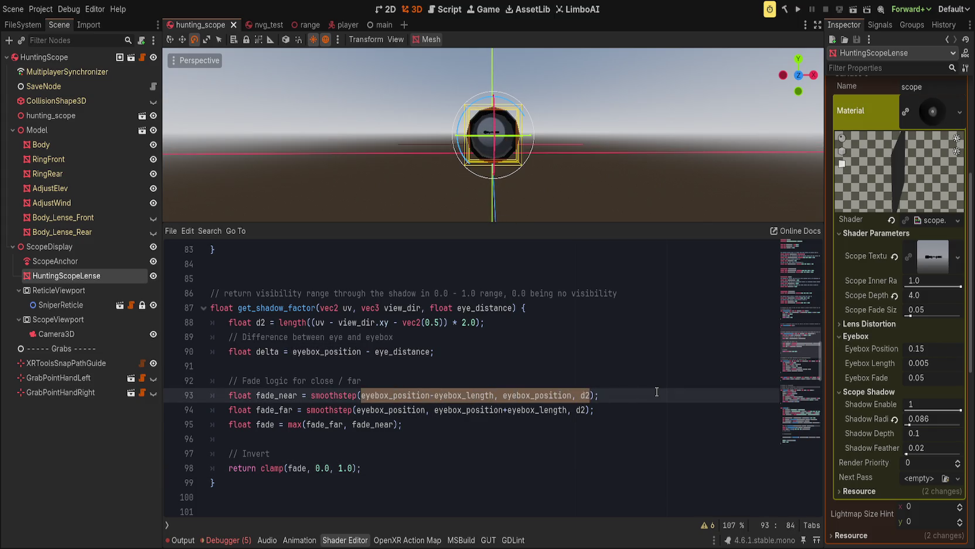
double_click(290, 395)
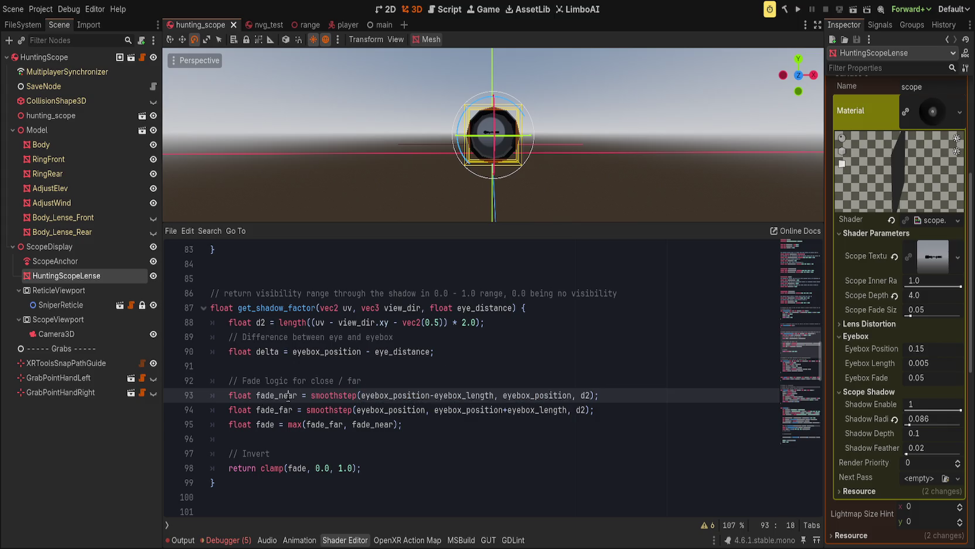
type("f1")
double_click(275, 410)
type("f2")
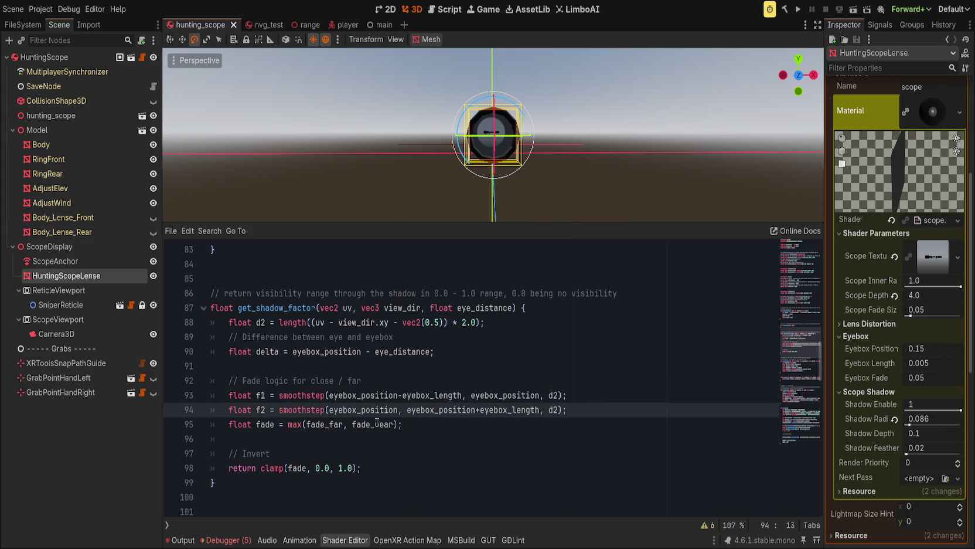
double_click(326, 424)
type("f1")
double_click(346, 424)
type("f2")
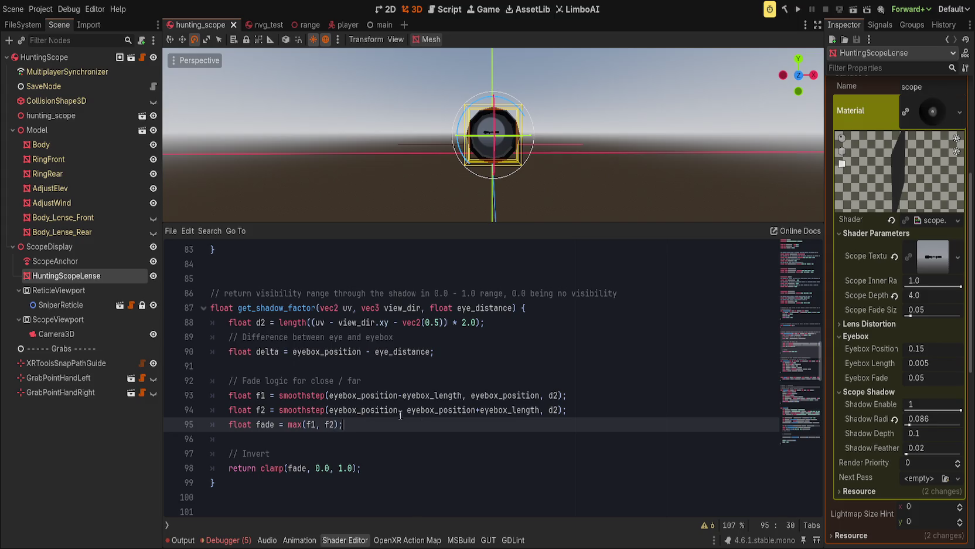
Comment out the d2 line on line 88 with Ctrl+K
left_click(337, 394)
left_click_drag(329, 394, 555, 395)
left_click(499, 321)
key("ctrl+k")
type("//")
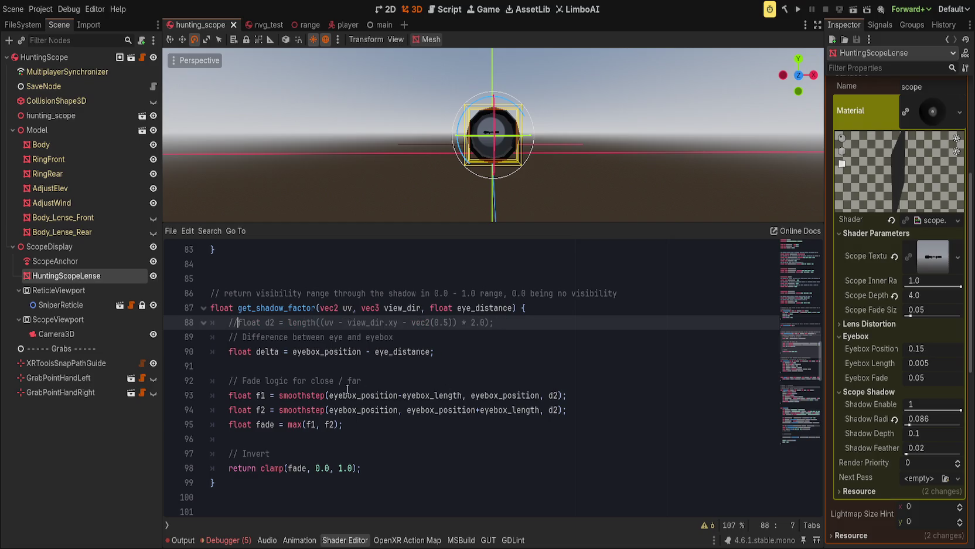
Rewrite delta as eye_distance - eyebox_position
double_click(345, 351)
type("eye_distance")
key("ctrl+Delete")
key("ctrl+Delete")
type("- eyebox_position")
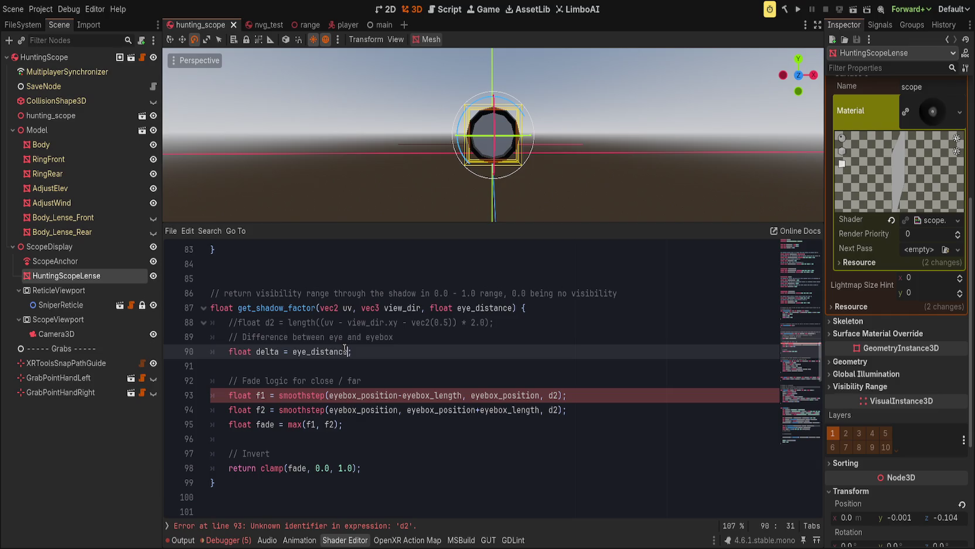
left_click(475, 338)
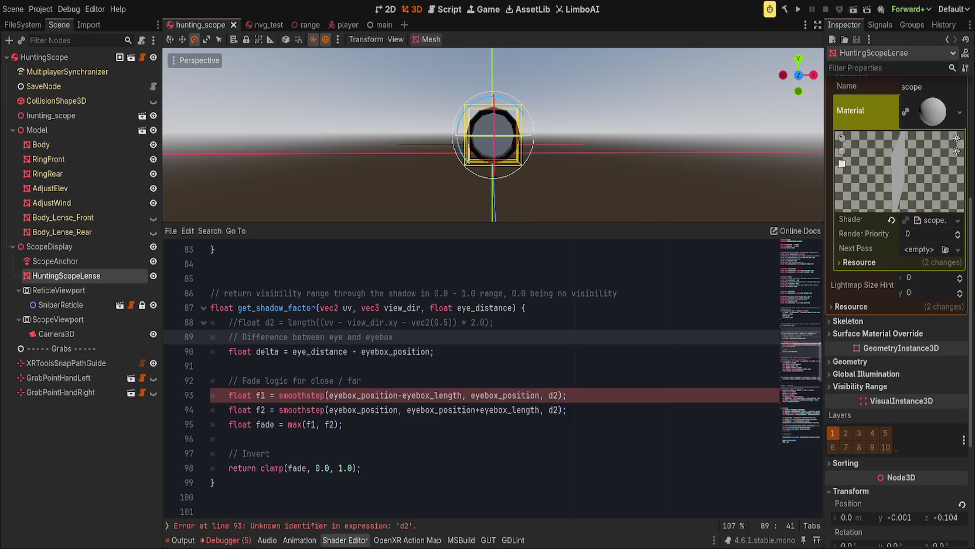
Clear the old smoothstep arguments on lines 93–94, leaving empty slots ending in delta
left_click(480, 351)
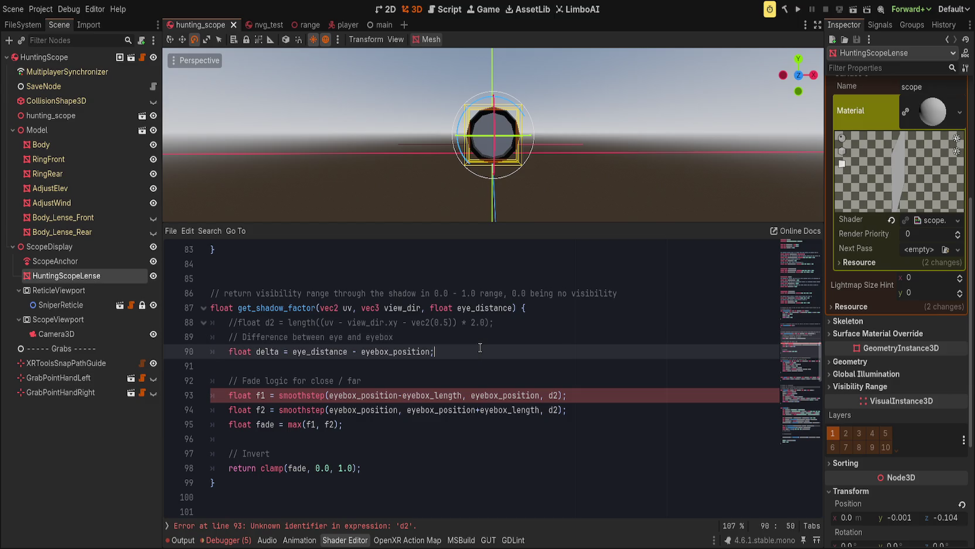
left_click(381, 395)
key("Up")
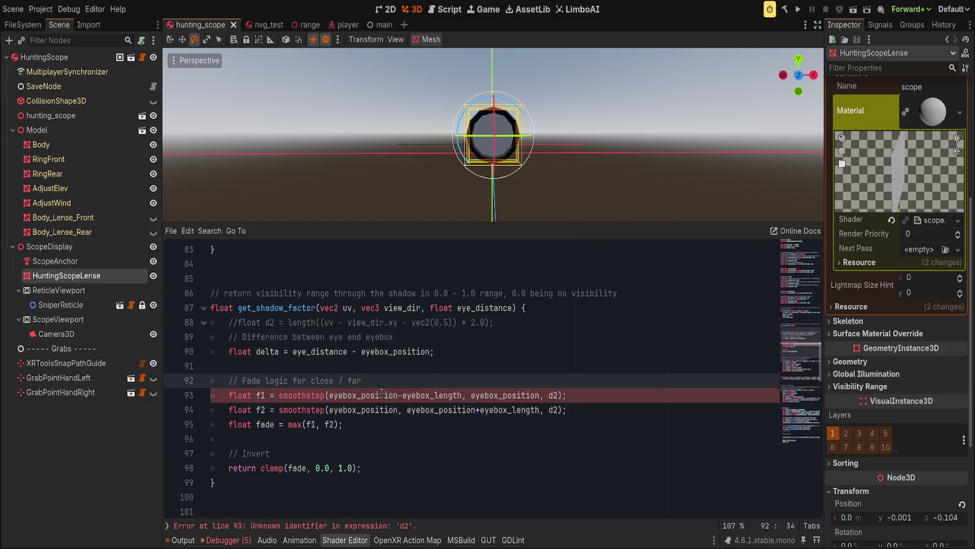
double_click(381, 395)
left_click_drag(381, 395, 555, 394)
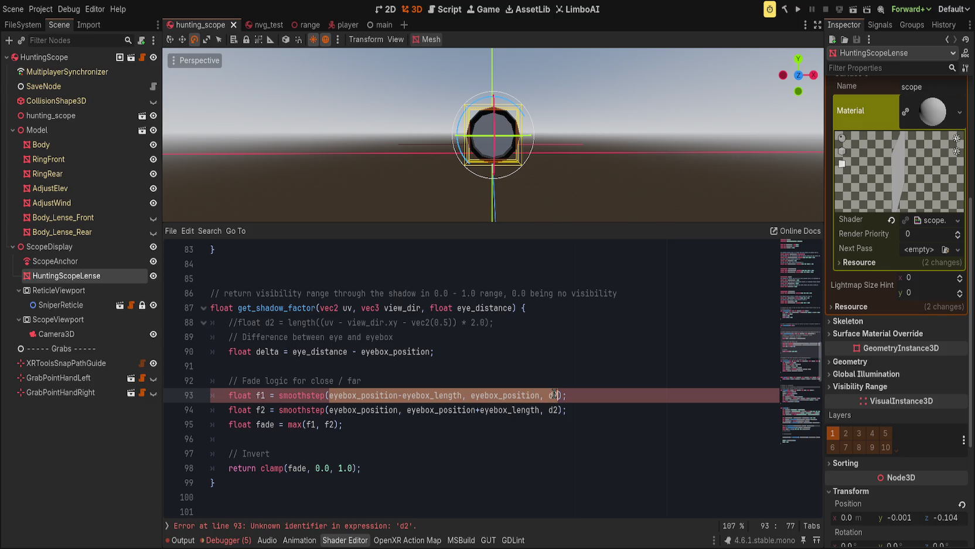
type(",")
key("Escape")
type(",delta")
key("Down")
key("ctrl+Right")
key("ctrl+Right")
key("ctrl+Right")
key("ctrl+Right")
key("ctrl+BackSpace")
key("ctrl+BackSpace")
key("ctrl+BackSpace")
type(",,delta")
Fill in f1 as smoothstep(-eyebox_length, 0.0, delta) and f2 as smoothstep(0.0, eyebox_length, delta)
key("Up")
key("ctrl+Left")
key("ctrl+Left")
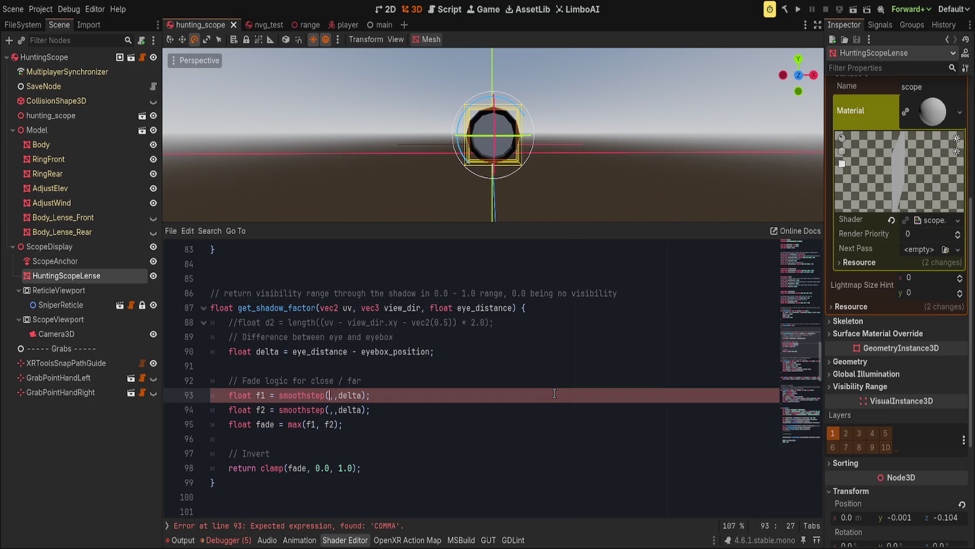
type("-")
type("eyebox")
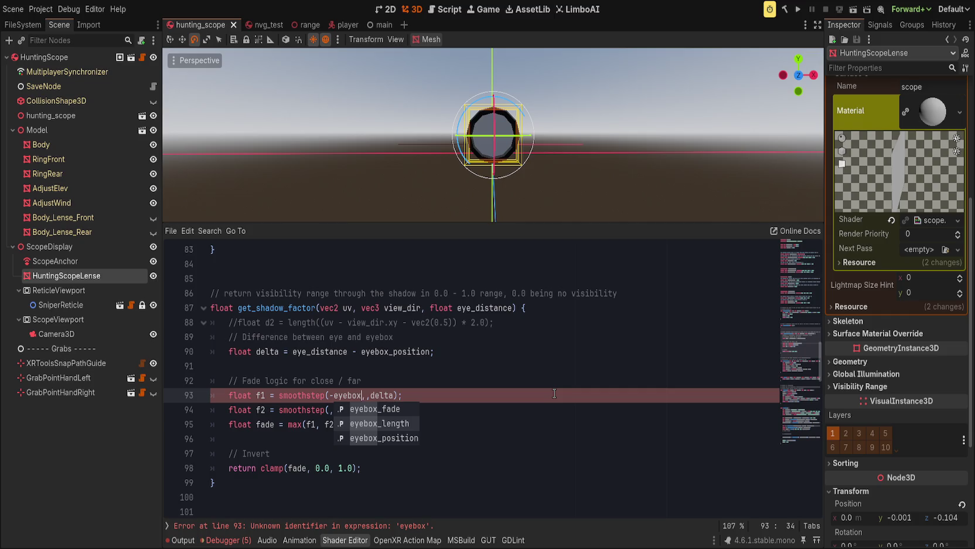
key("Down")
key("Return")
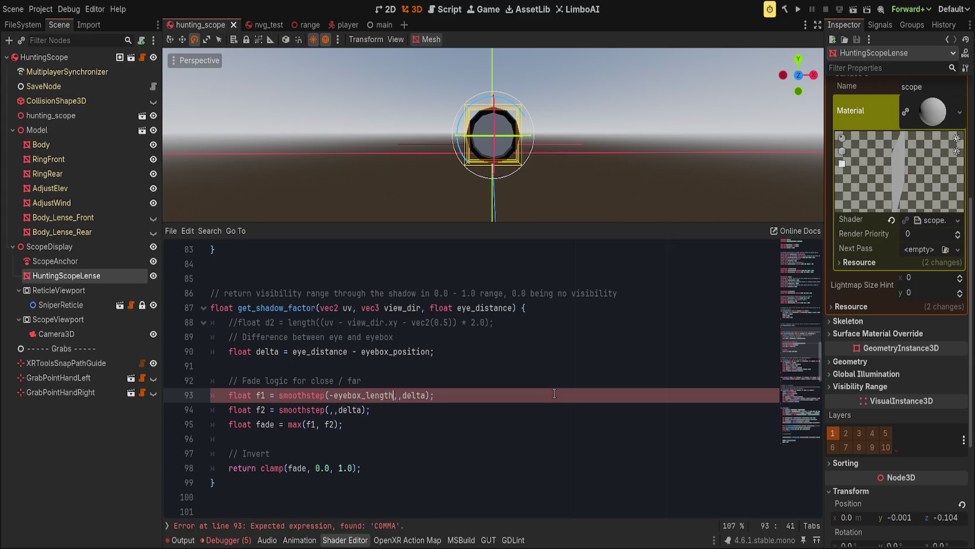
type("0.0")
key("Right")
key("Down")
key("Left")
key("Left")
key("Left")
type("0.0, ")
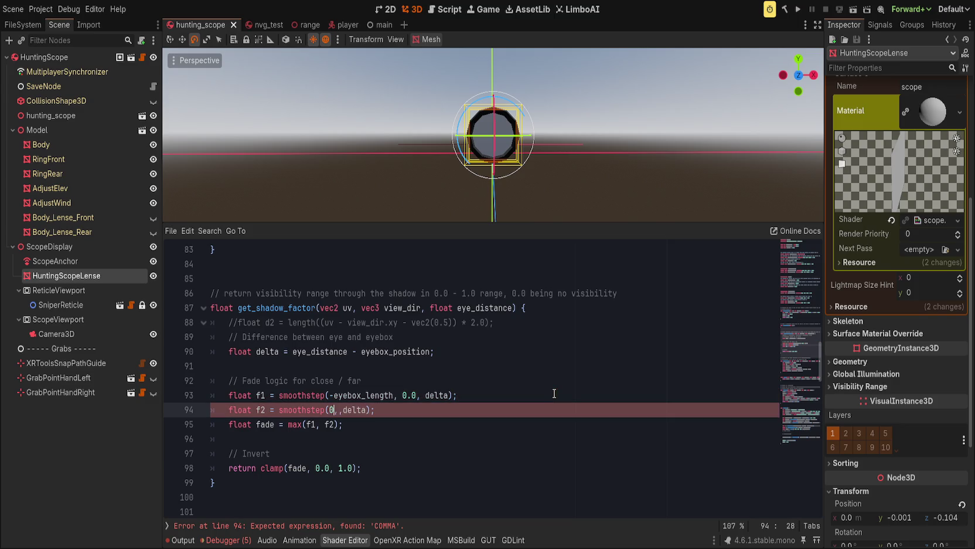
type("eyebox_length")
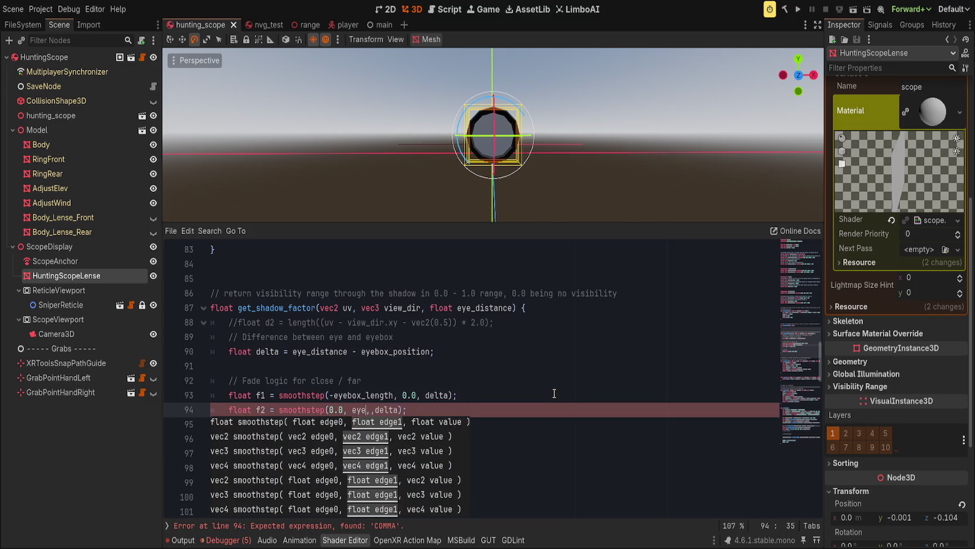
key("End")
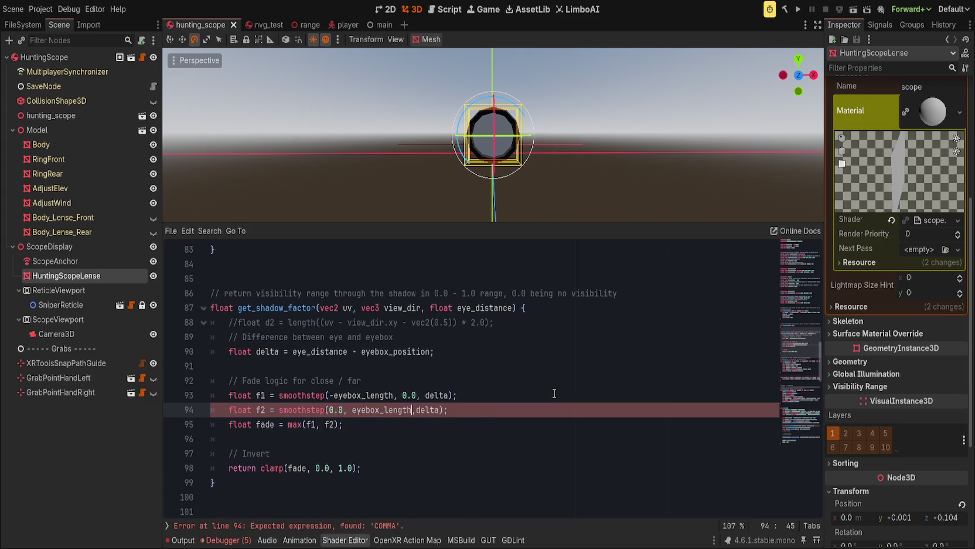
key("Left")
key("Left")
key("Left")
key("End")
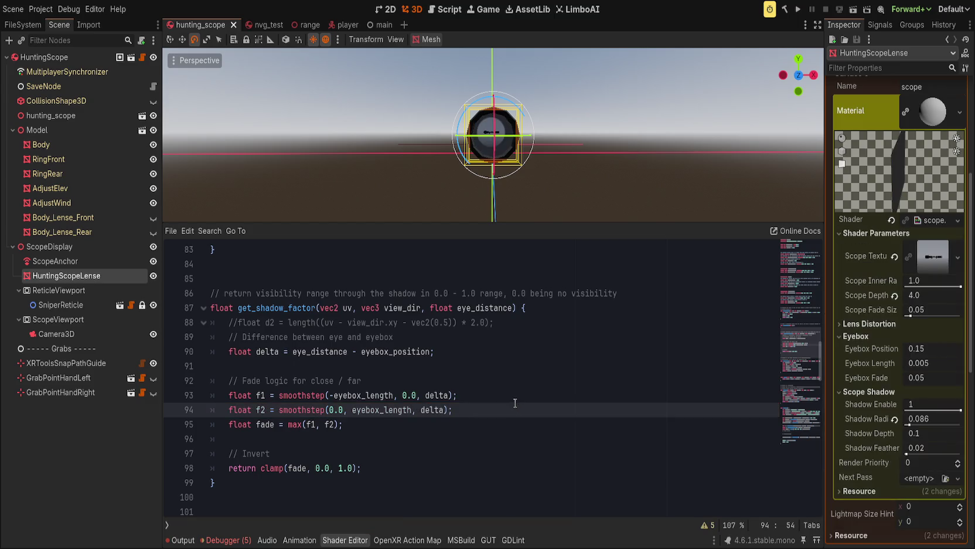
scroll(523, 163, "up", 5)
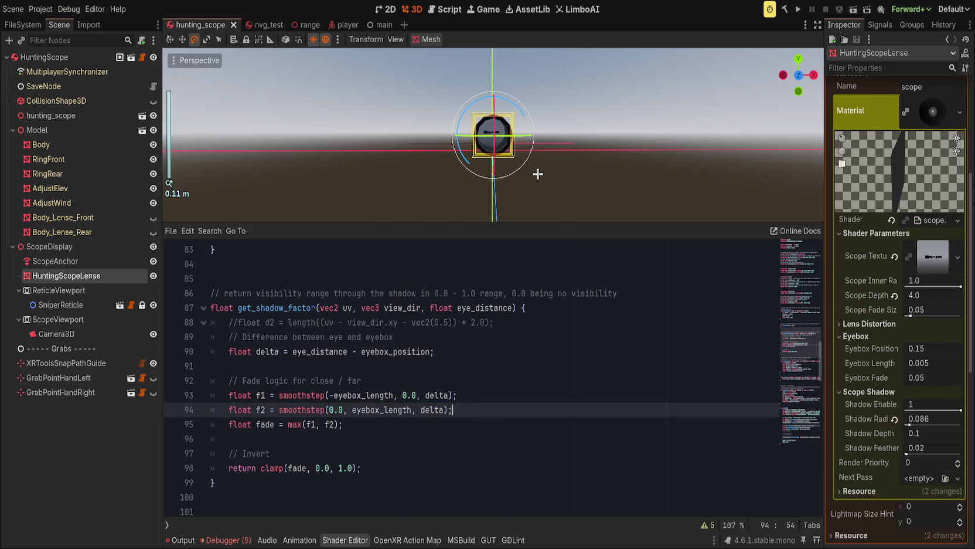
scroll(523, 163, "down", 5)
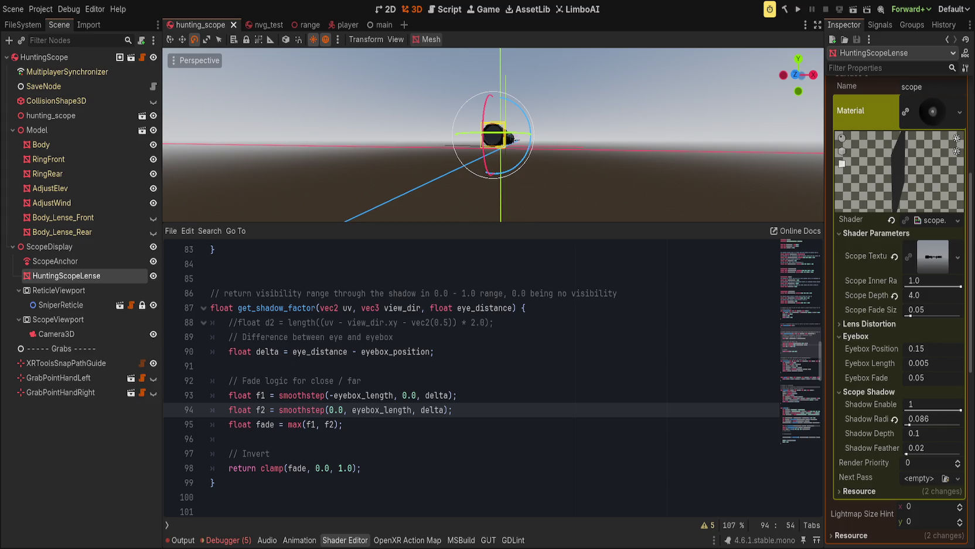
left_click(561, 423)
key("ctrl+a")
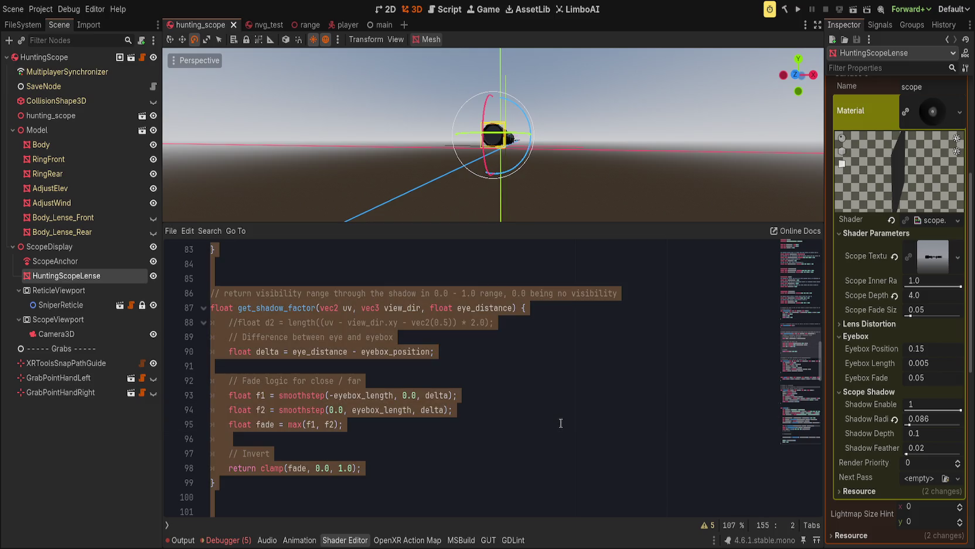
left_click(561, 422)
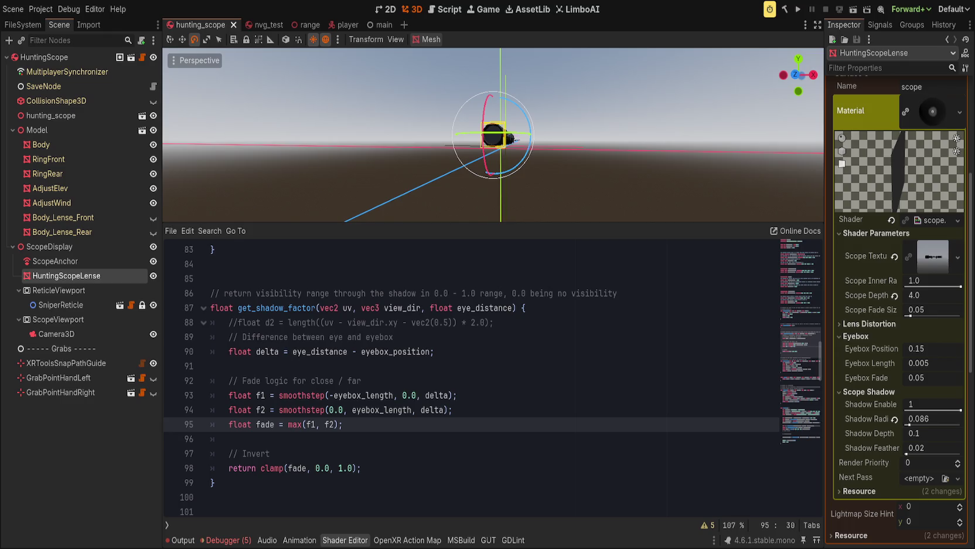
left_click(628, 368)
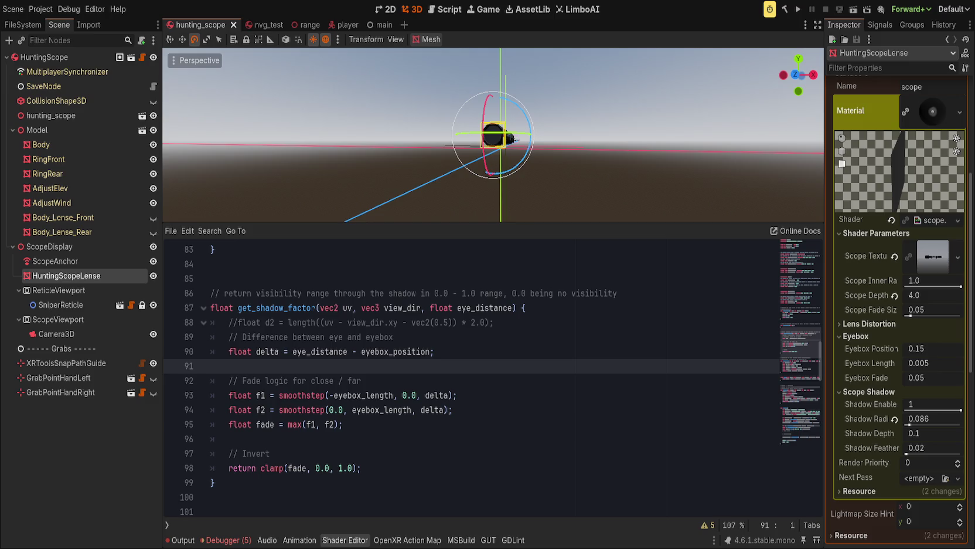
Uncomment line 88 and rename its d2 variable to angle
left_click(571, 322)
key("Home")
key("ctrl+k")
key("ctrl+Right")
key("ctrl+Right")
key("BackSpace")
key("BackSpace")
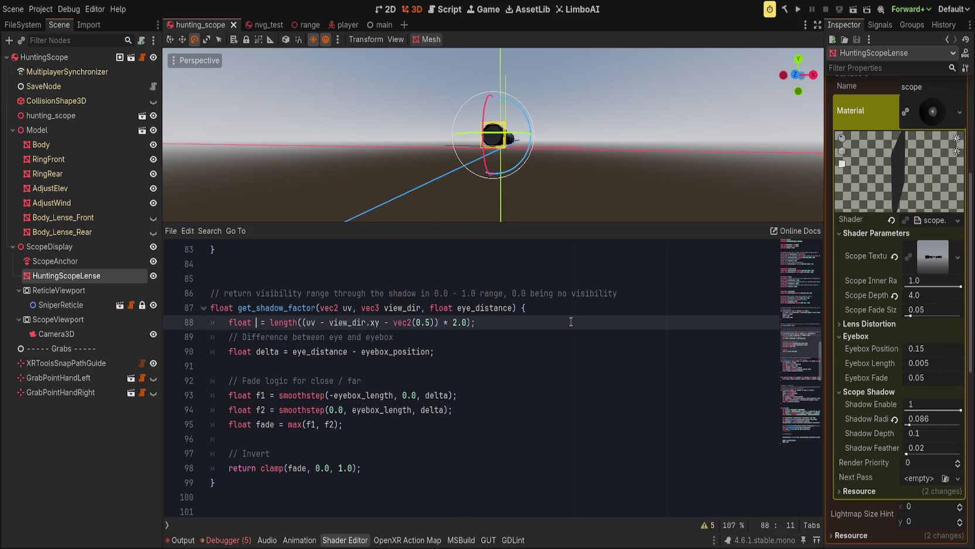
type("angle")
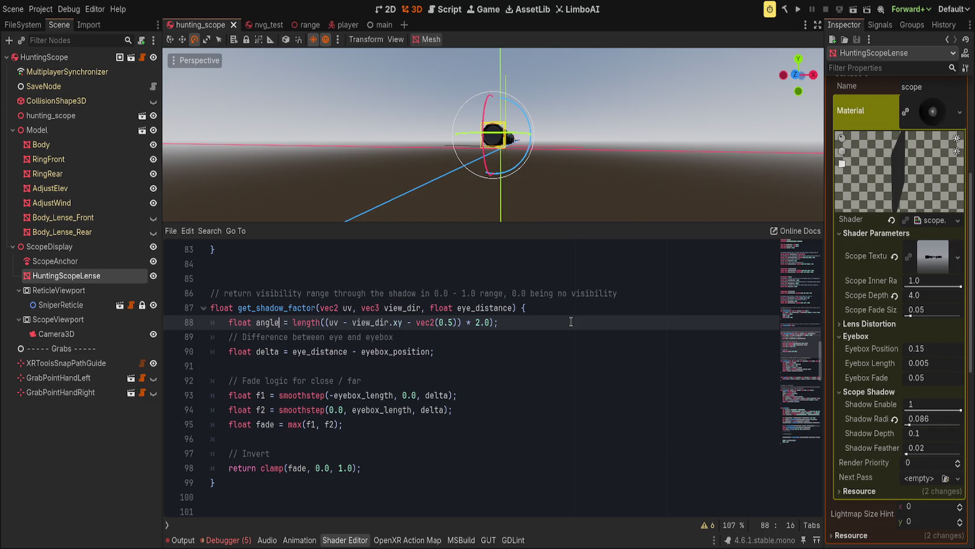
Rename the delta variable to dist
key("ctrl+shift+Return")
type("floa")
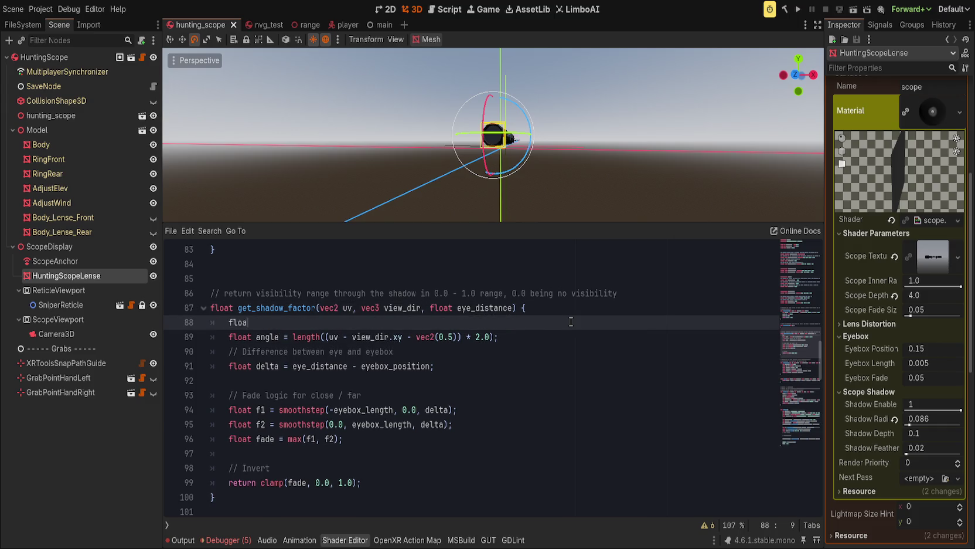
type("t dist")
key("Down")
key("Down")
key("Down")
key("Right")
key("ctrl+BackSpace")
type("dist")
key("Right")
key("Right")
key("Right")
Wrap the subtraction as abs(eye_distance - eyebox_position) and delete the stray float dist line
key("shift+End")
key("shift+Left")
type("(")
key("Home")
key("Right")
key("Right")
key("Right")
key("Right")
key("Right")
key("Right")
type("abs")
key("End")
left_click(571, 321)
key("ctrl+shift+k")
left_click(593, 319)
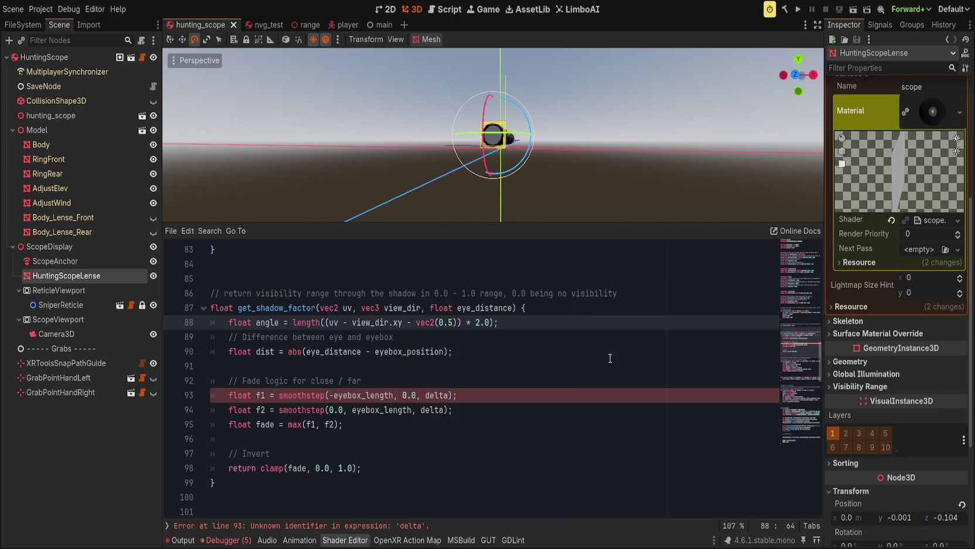
Start a new empty line below the fade logic comment
left_click(513, 394)
left_click(507, 406)
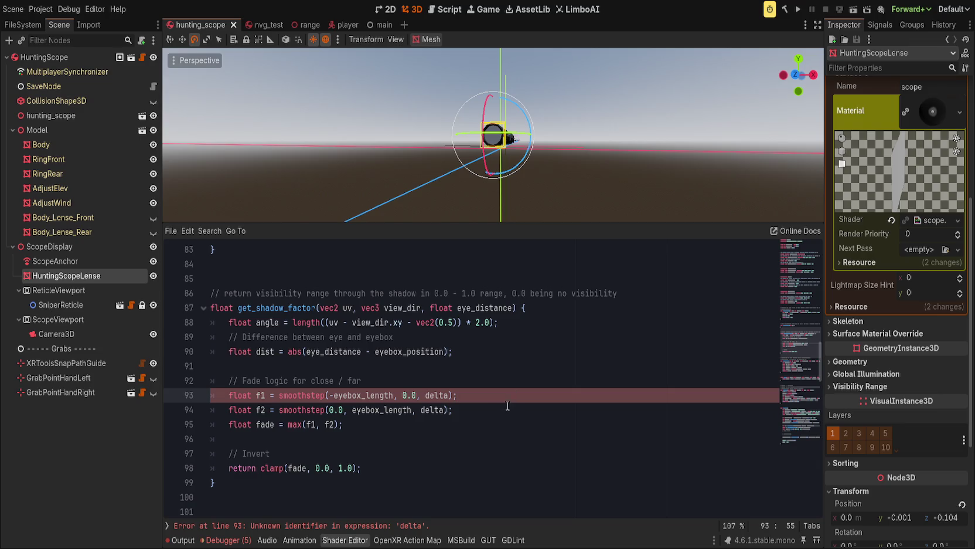
left_click(495, 424)
left_click(482, 374)
key("Return")
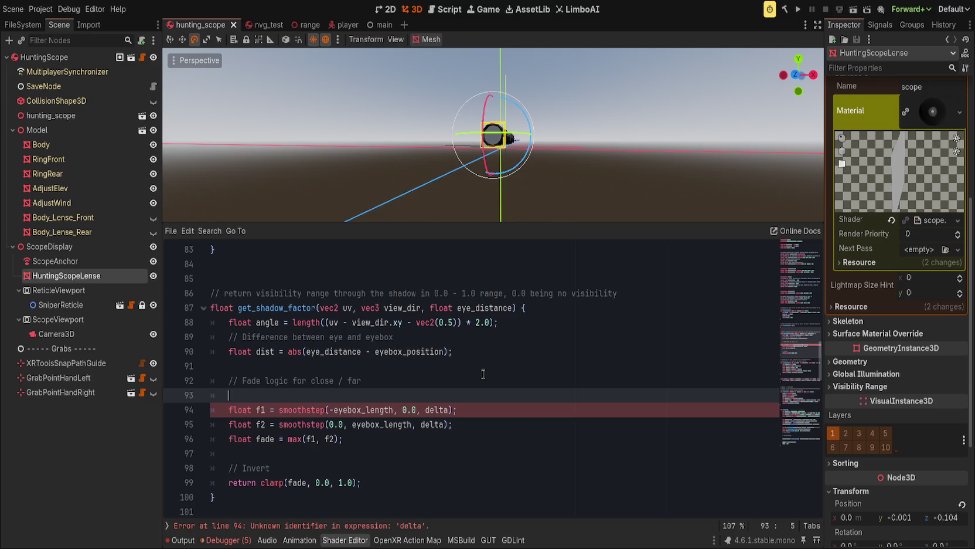
Add float dist_fail = smoothstep(eyebox_length, eyebox_length + eyebox_fade, dist); below the fade comment
type("float dist_fa")
type("il = smooths")
type("tep")
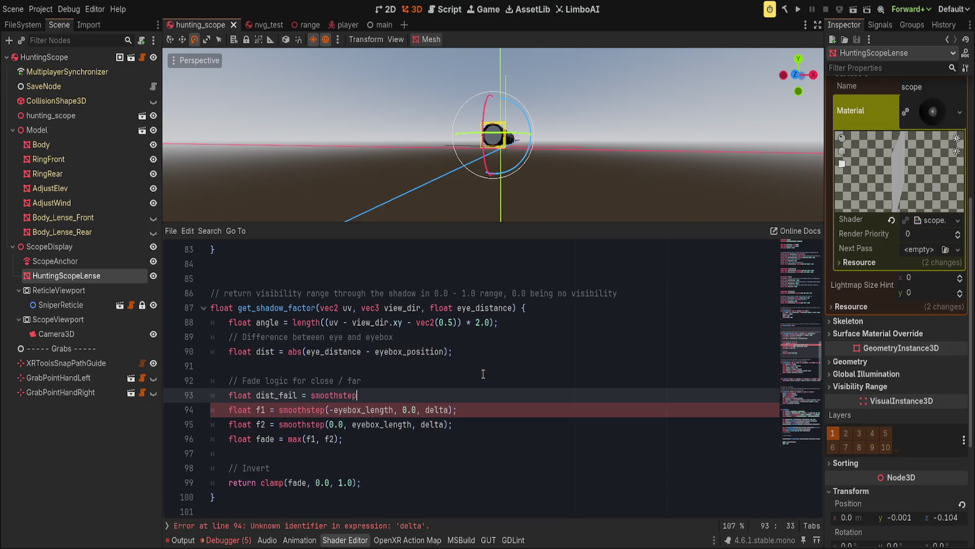
type("(eyebox")
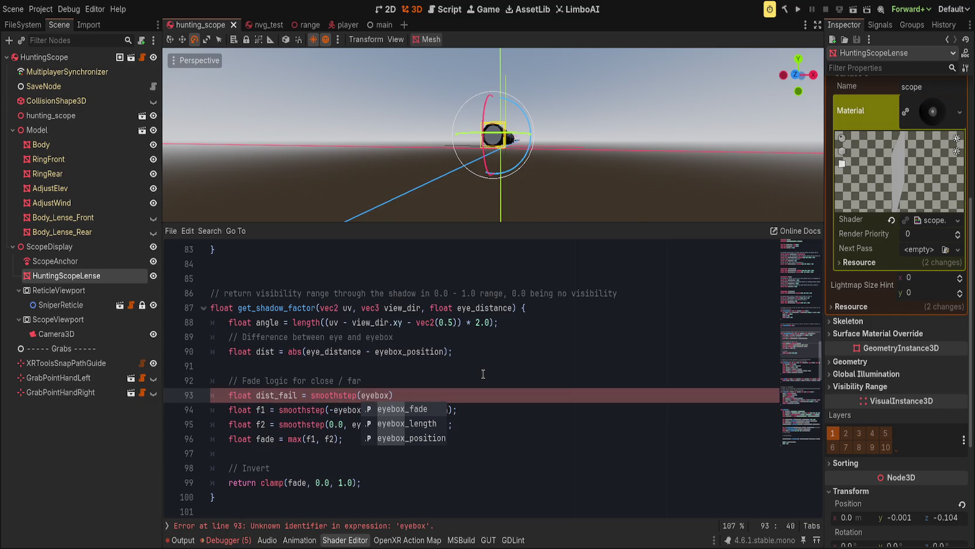
type("_")
type("l")
key("Return")
type(", eyebox_length")
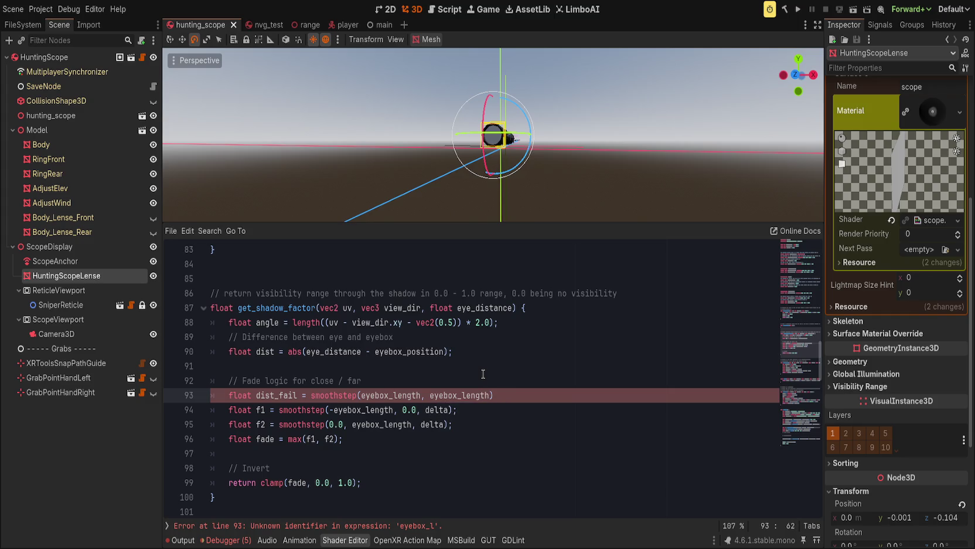
type(" + eyebox_fa")
key("Return")
type(");")
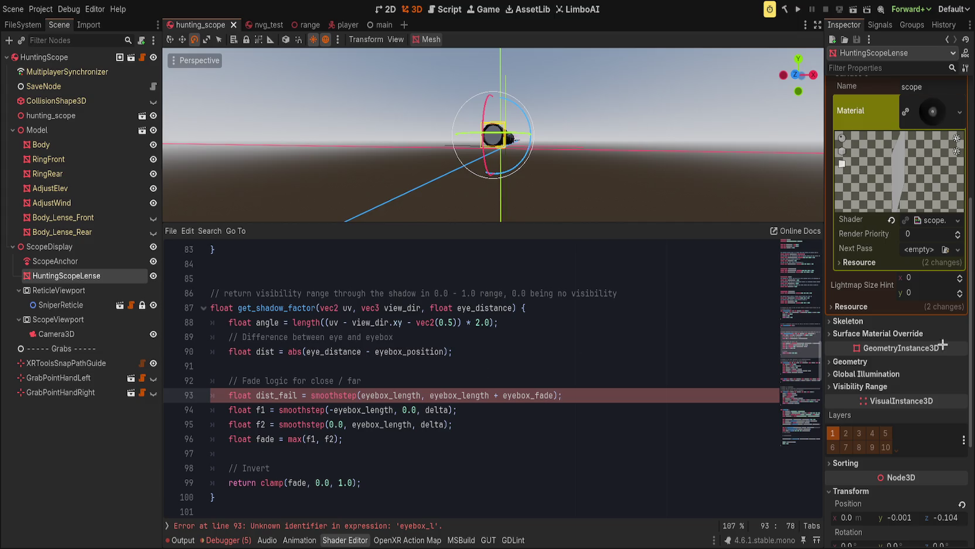
key("Left")
key("Left")
type(",")
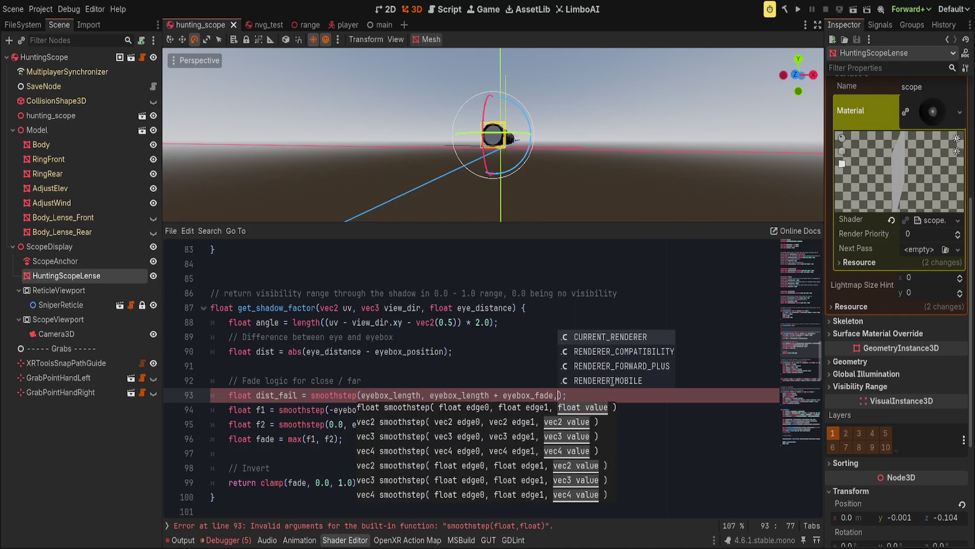
type(" dist")
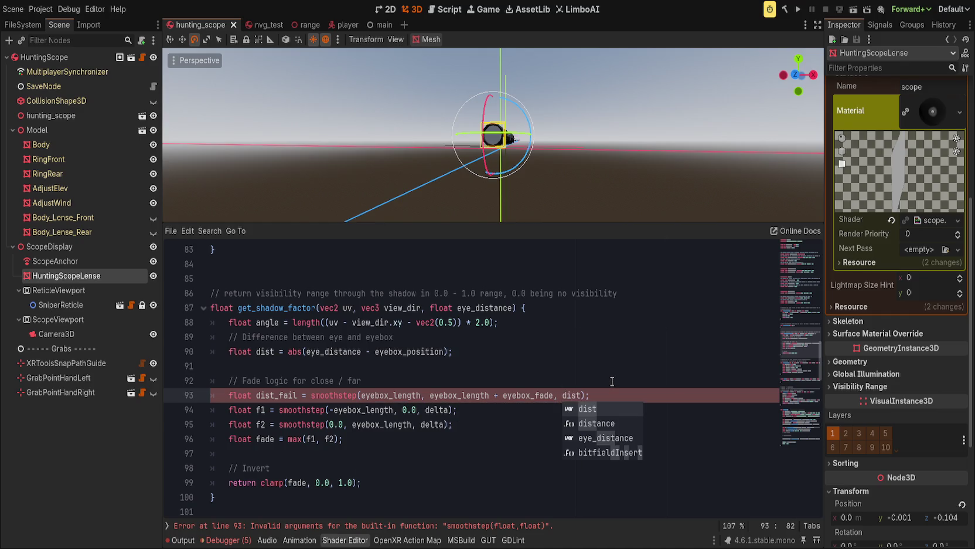
key("End")
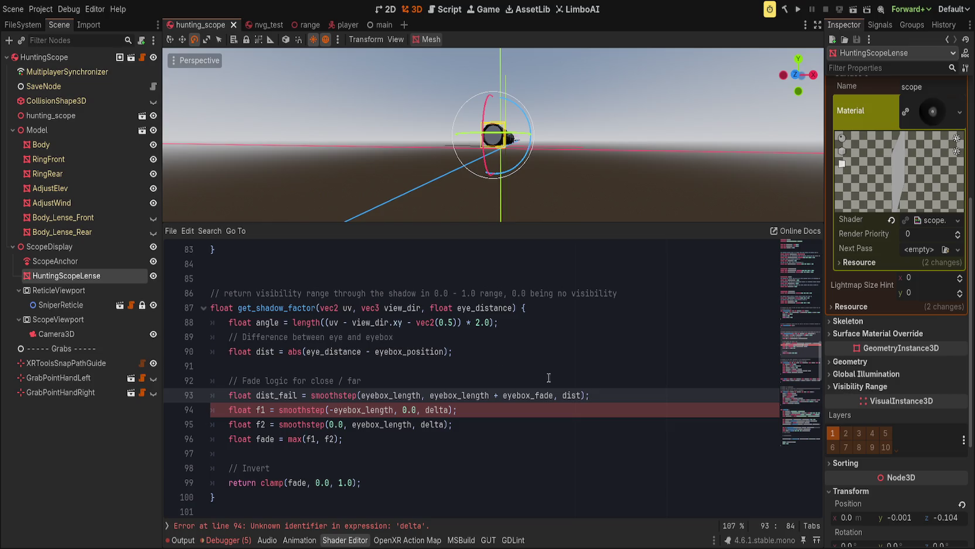
left_click(276, 346)
double_click(273, 324)
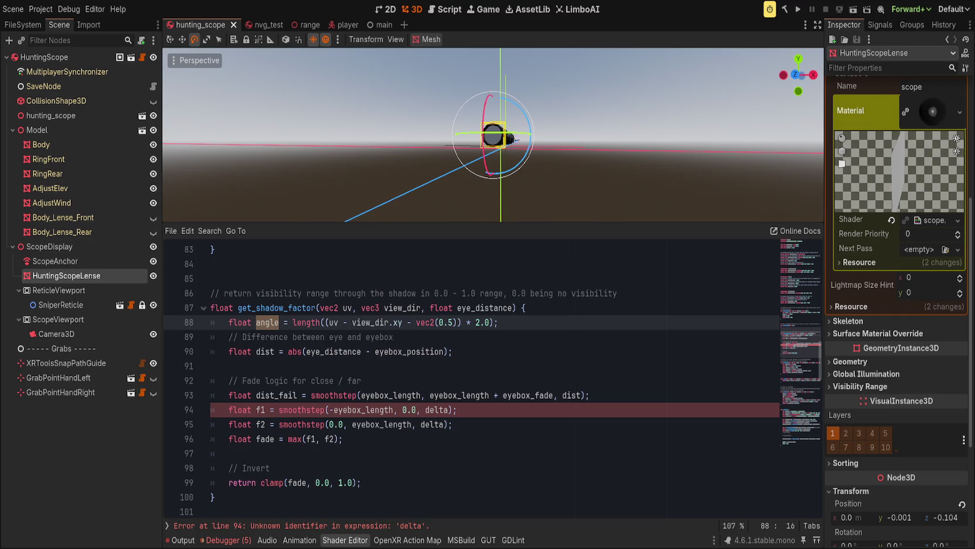
Comment out the float angle line on line 88 and add an empty line beneath it
left_click(260, 351)
left_click(260, 322)
double_click(259, 322)
left_click(518, 321)
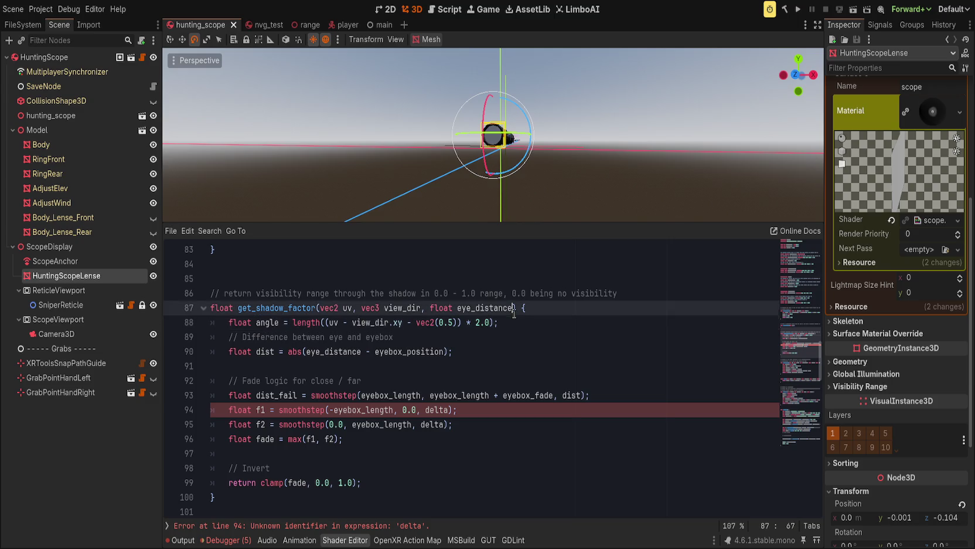
key("ctrl+k")
key("Return")
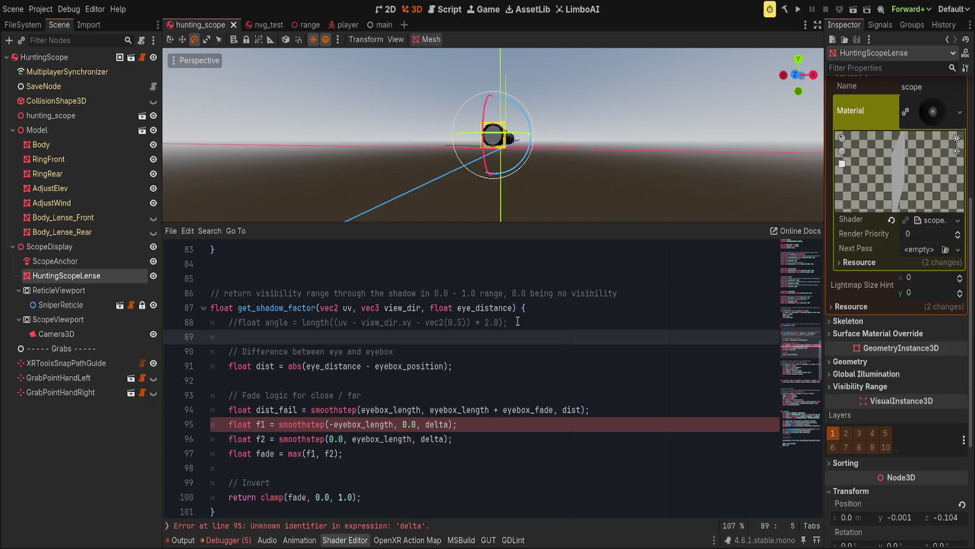
type("l")
key("ctrl+z")
key("ctrl+z")
key("ctrl+z")
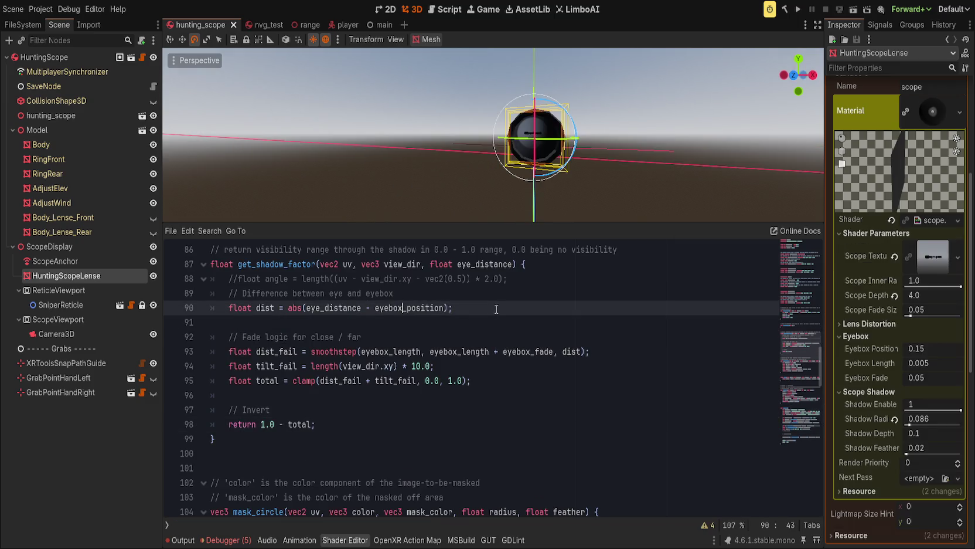
Scroll down from the fade logic comment to the remap factor comment in fragment()
scroll(323, 405, "up", 2)
key("Up")
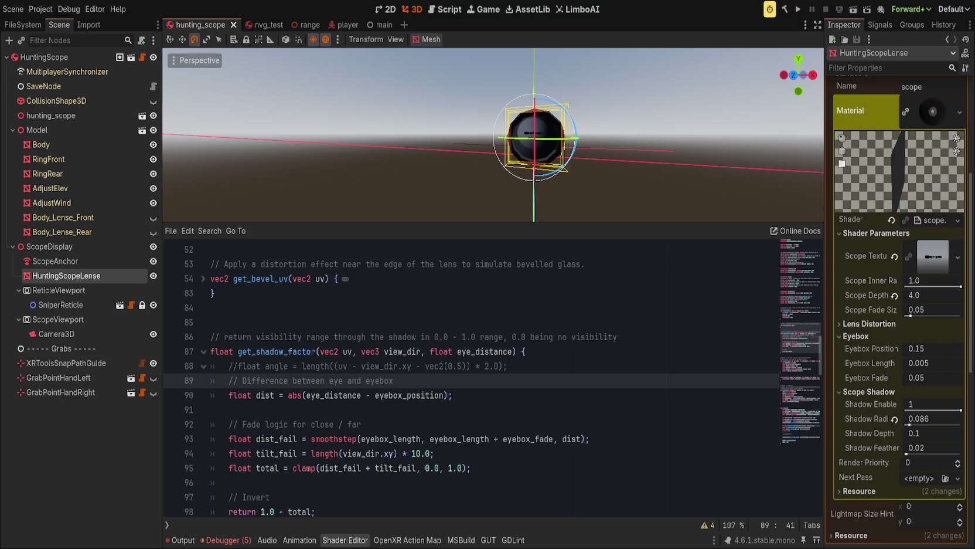
left_click(551, 417)
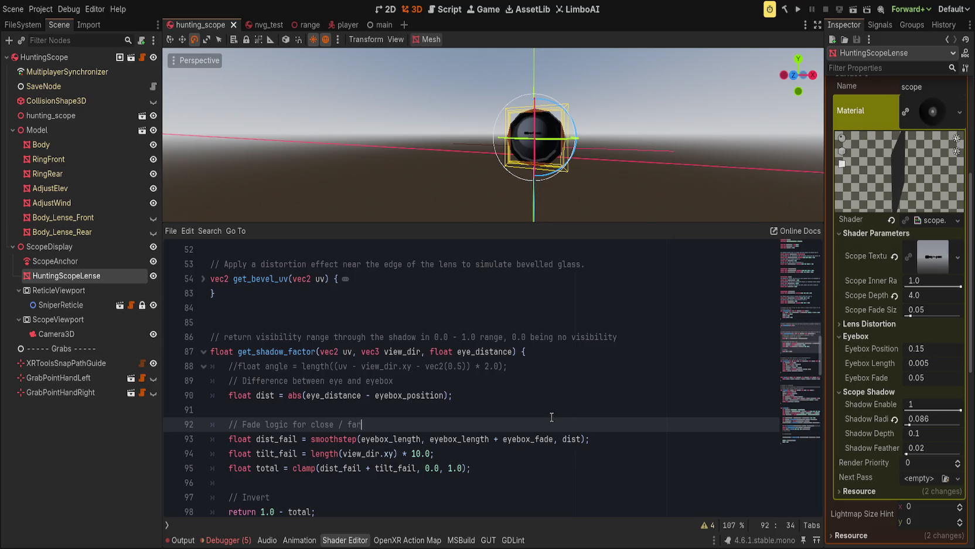
scroll(417, 461, "down", 10)
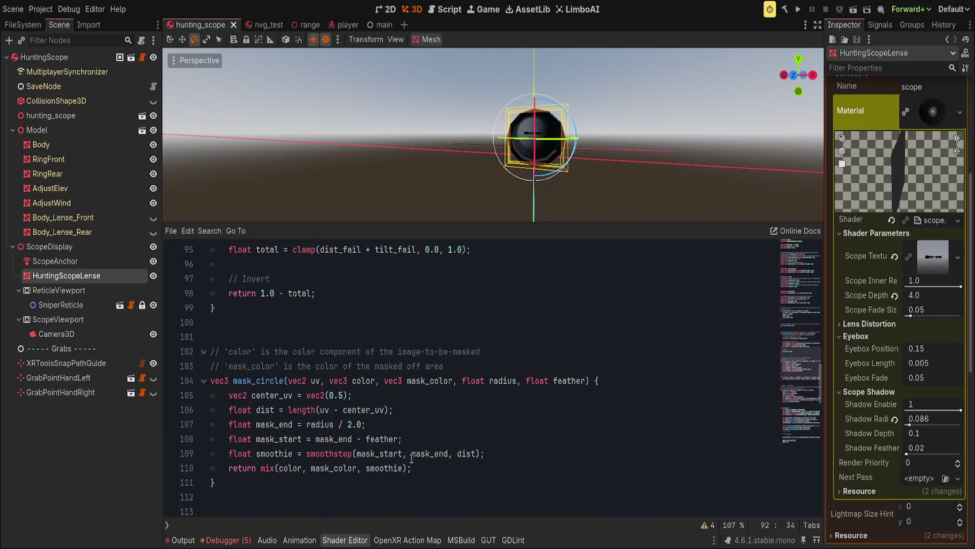
scroll(412, 457, "down", 10)
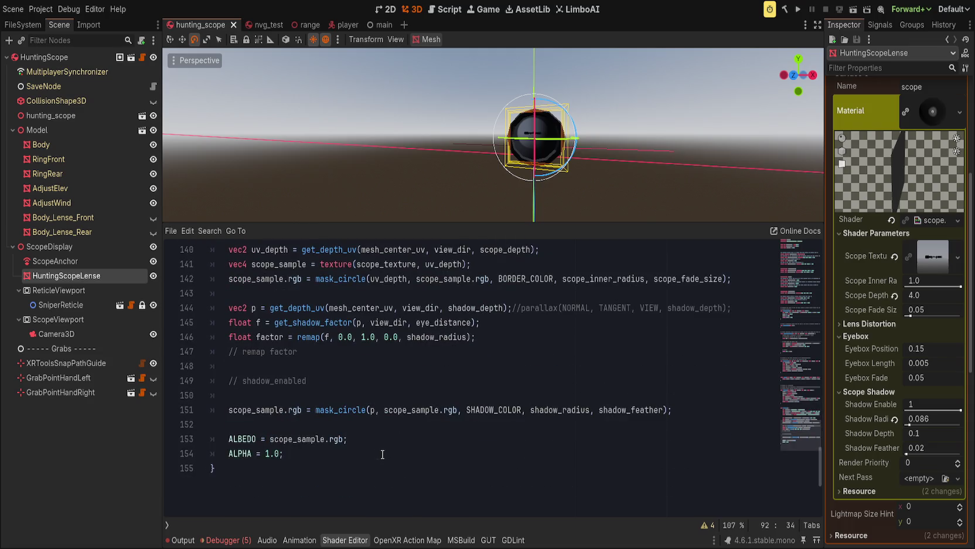
scroll(318, 436, "up", 2)
left_click(332, 438)
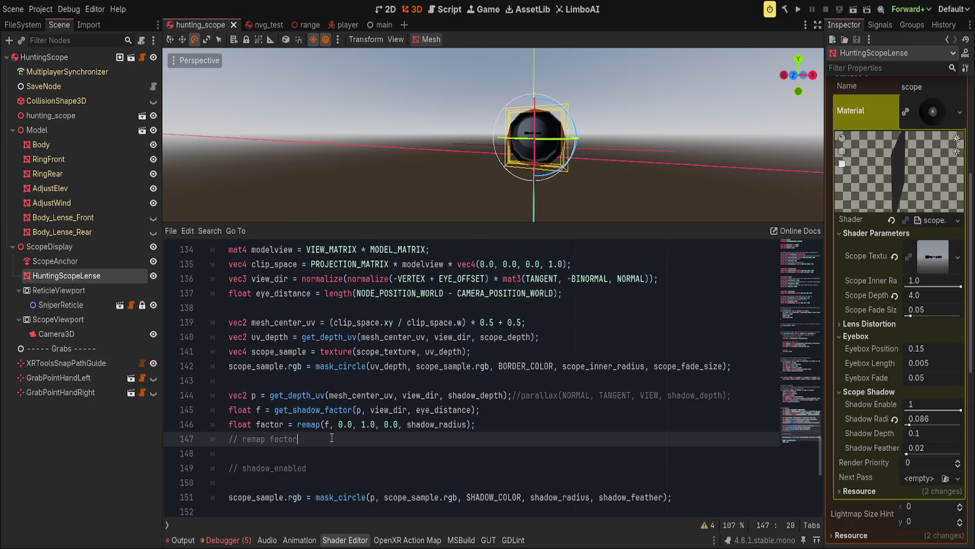
Delete the leftover remap comments and the remap call on line 146
double_click(268, 424)
mouse_move(405, 159)
left_mouse_down()
mouse_move(436, 157)
mouse_move(424, 148)
mouse_move(381, 158)
left_mouse_up()
left_click(306, 439)
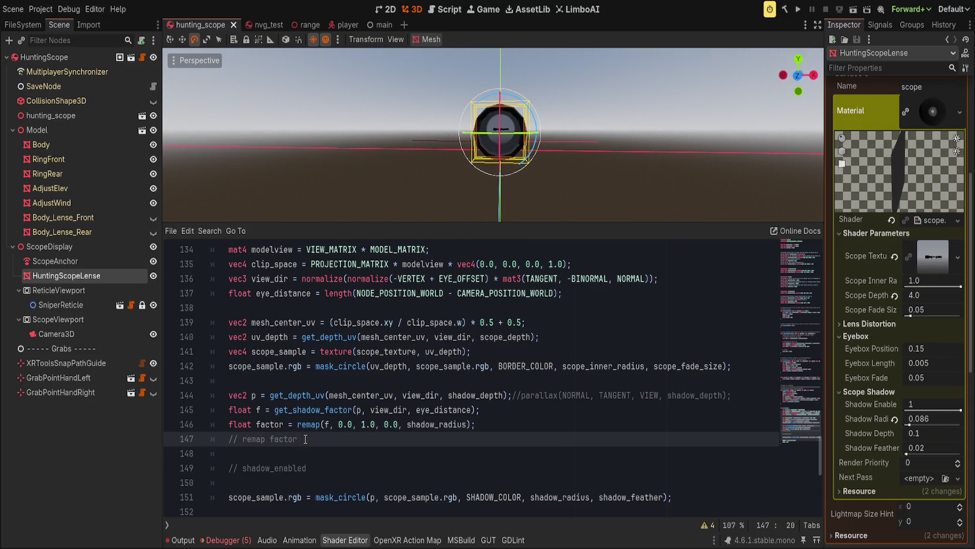
key("ctrl+shift+k")
key("ctrl+shift+k")
key("ctrl+shift+k")
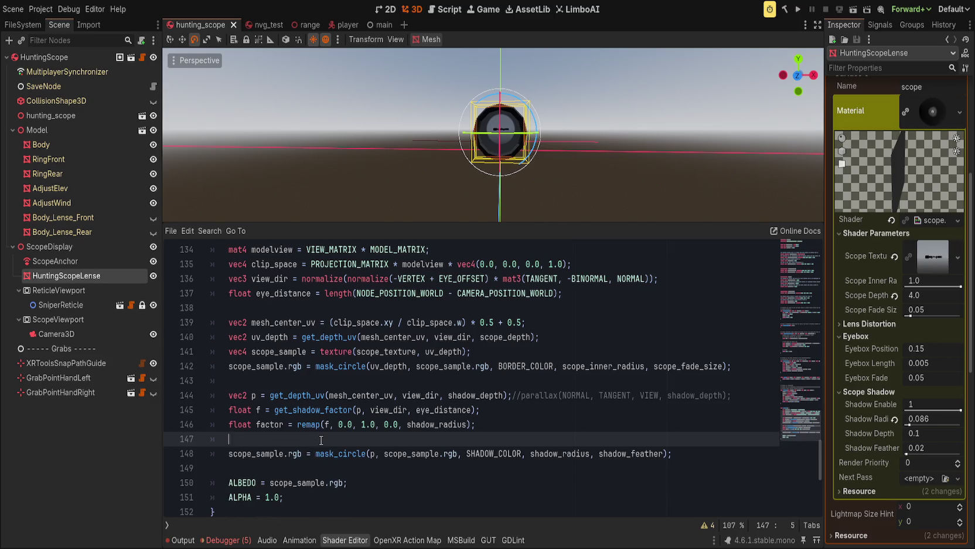
left_click(299, 423)
left_click_drag(303, 424, 510, 421)
key("Delete")
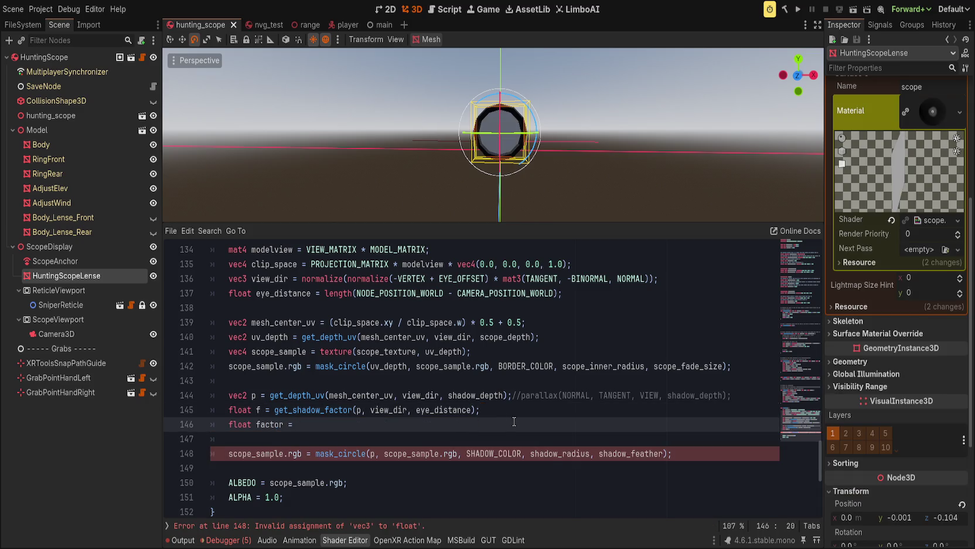
Move shadow_radius into line 146 so it reads float factor = shadow_radius * f;
double_click(557, 453)
left_click_drag(558, 453, 545, 435)
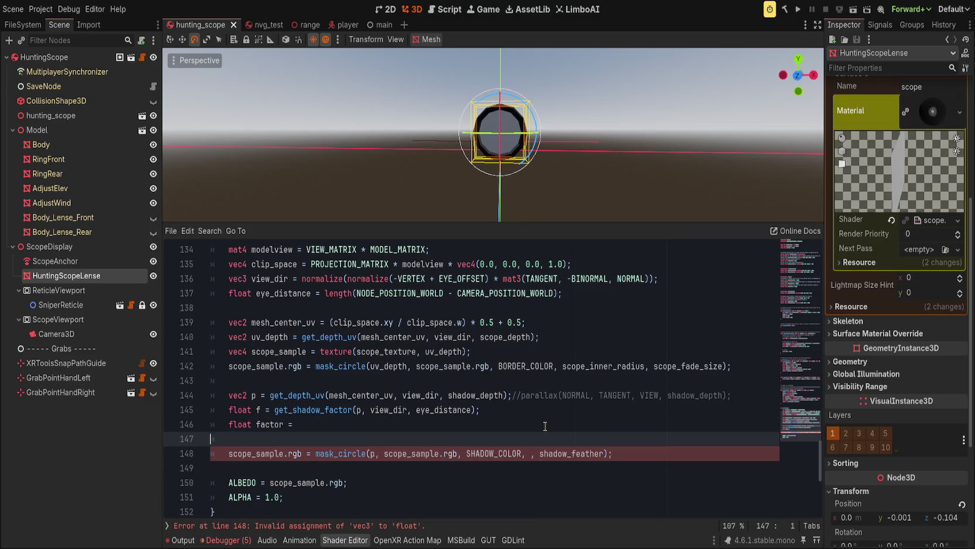
key("shift+Home")
key("ctrl+x")
left_click(545, 424)
key("ctrl+v")
type("* f;")
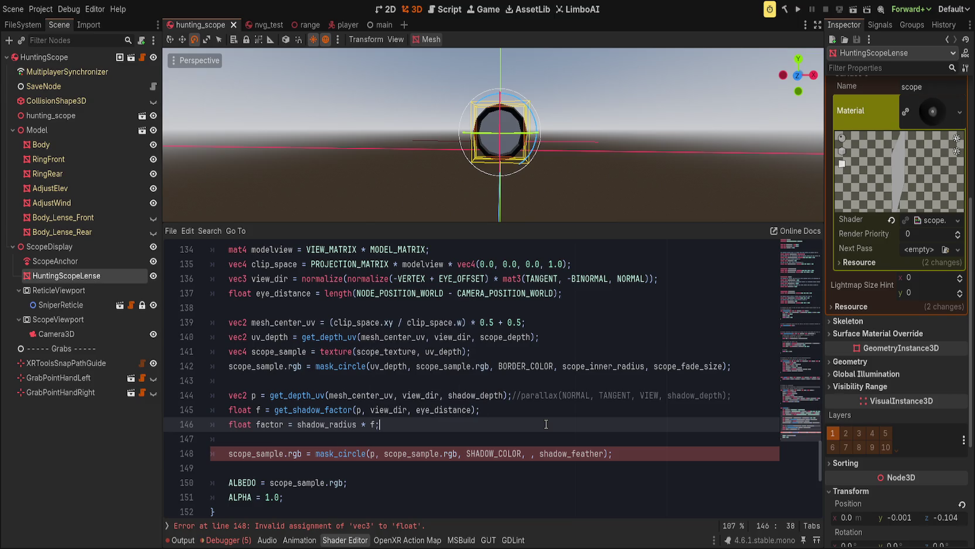
Pass factor as the radius argument of the mask_circle call
double_click(271, 423)
key("ctrl+c")
left_click(531, 453)
key("ctrl+v")
left_click(556, 430)
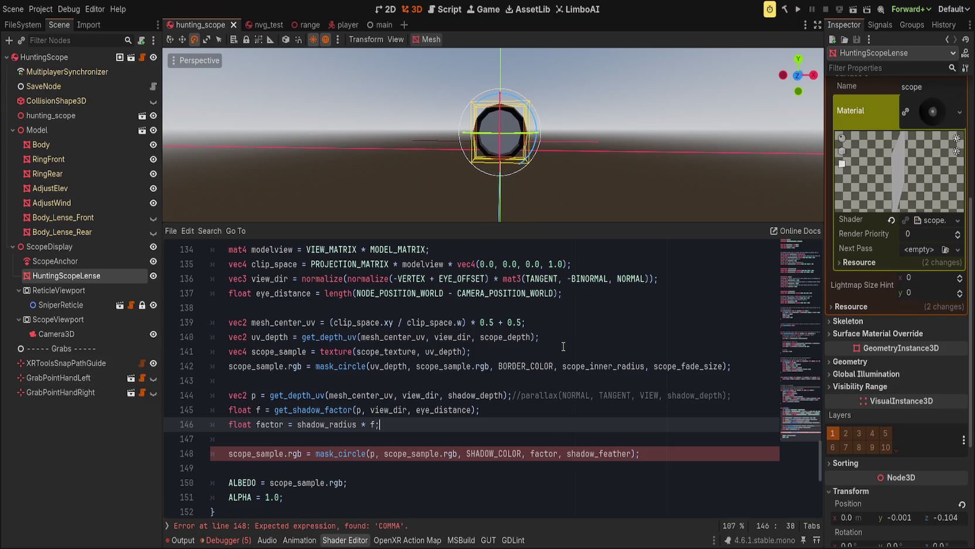
Scroll the code and fly the viewport camera closer to the scope model
scroll(548, 167, "up", 5)
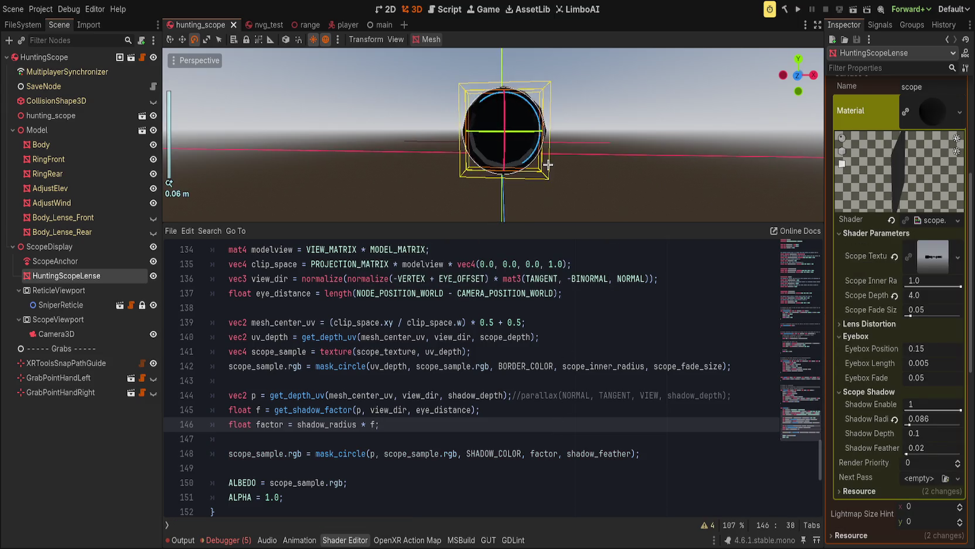
scroll(548, 167, "down", 10)
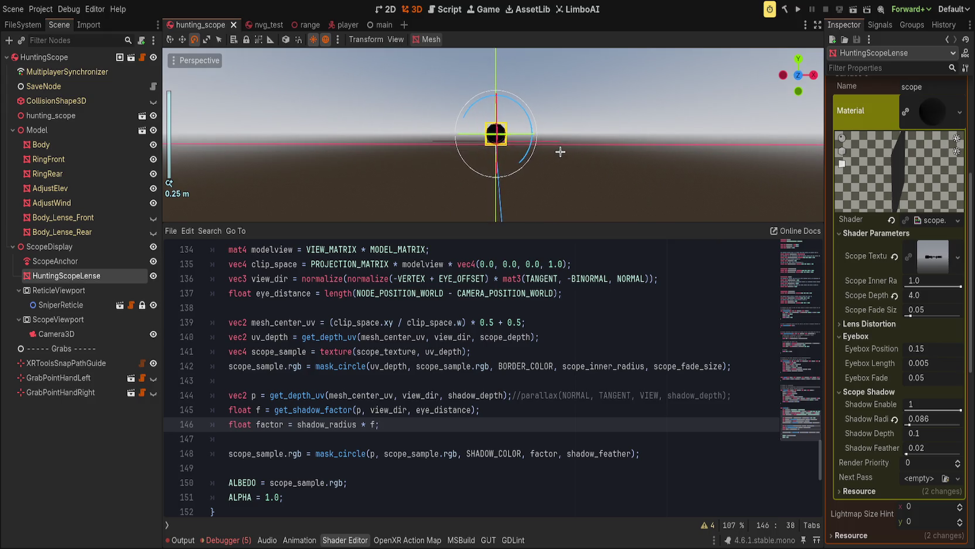
scroll(555, 153, "down", 2)
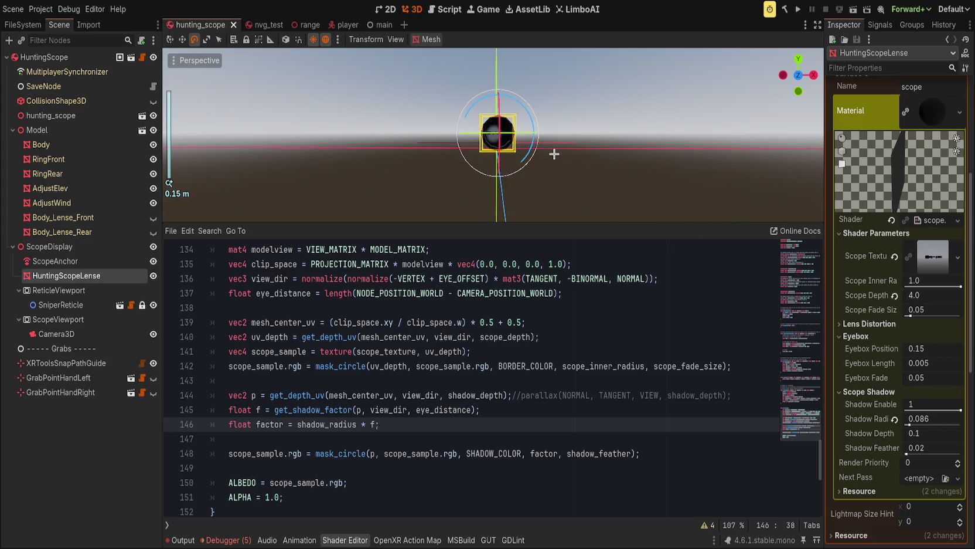
right_click(554, 154)
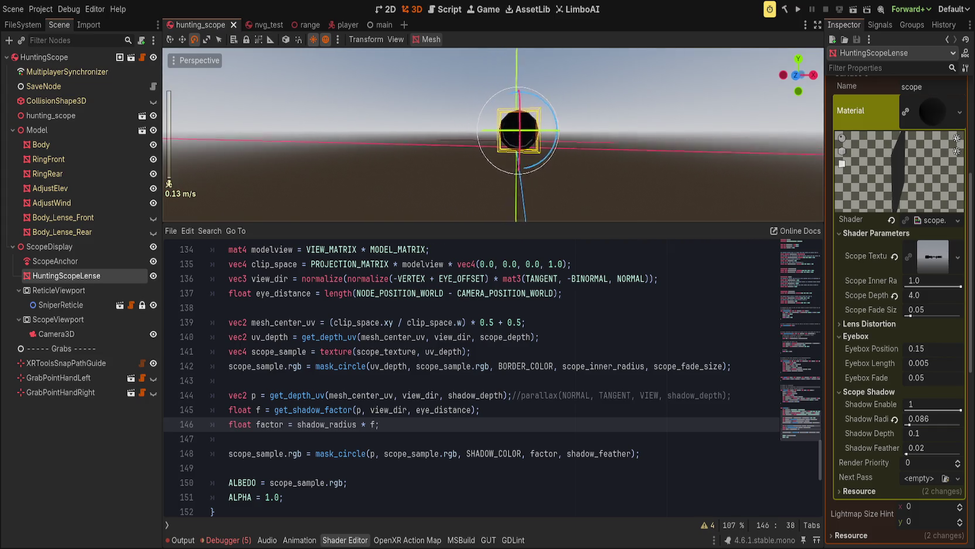
key("d")
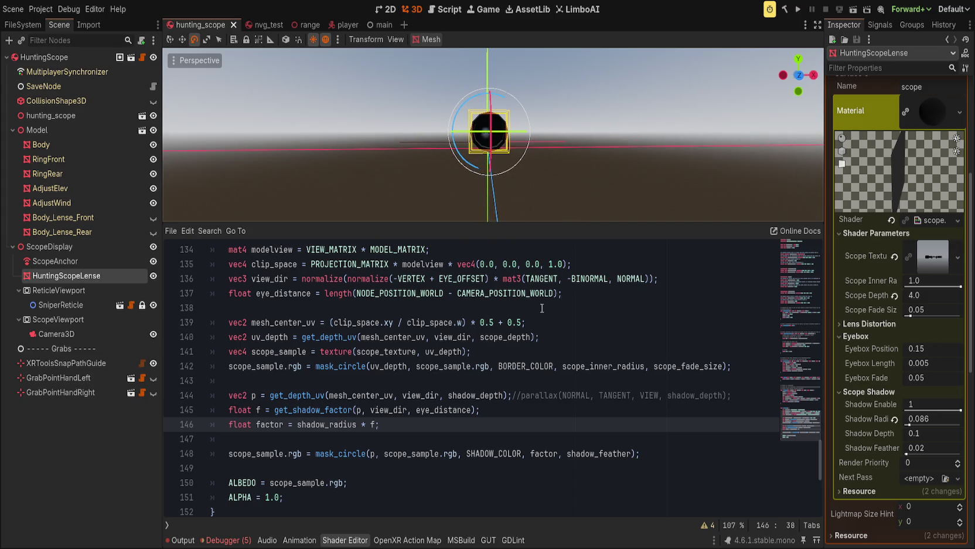
scroll(400, 419, "up", 10)
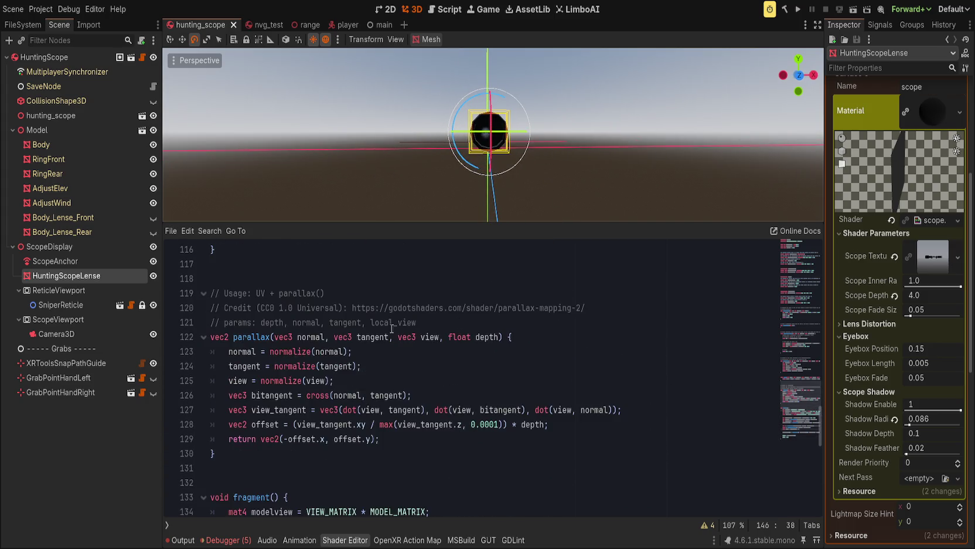
scroll(323, 410, "up", 4)
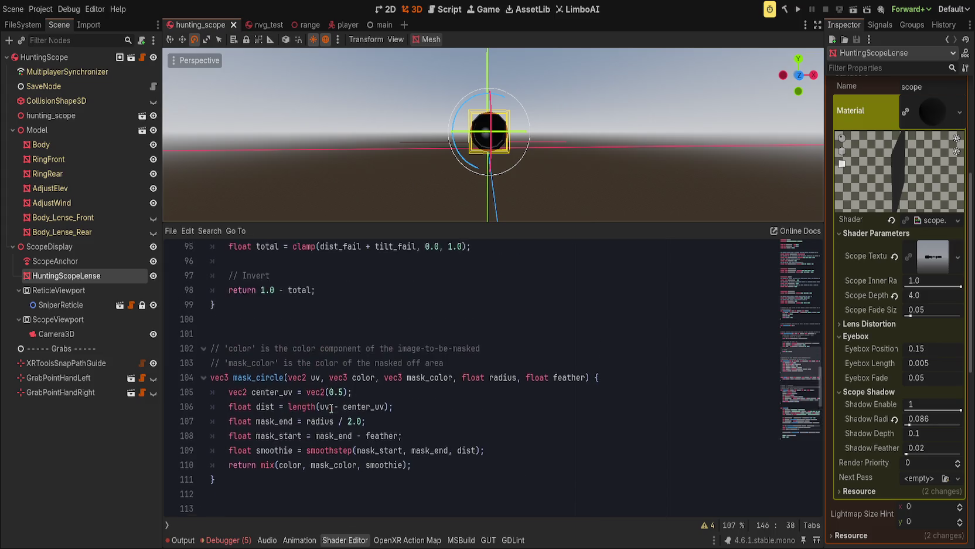
scroll(337, 409, "up", 3)
double_click(267, 410)
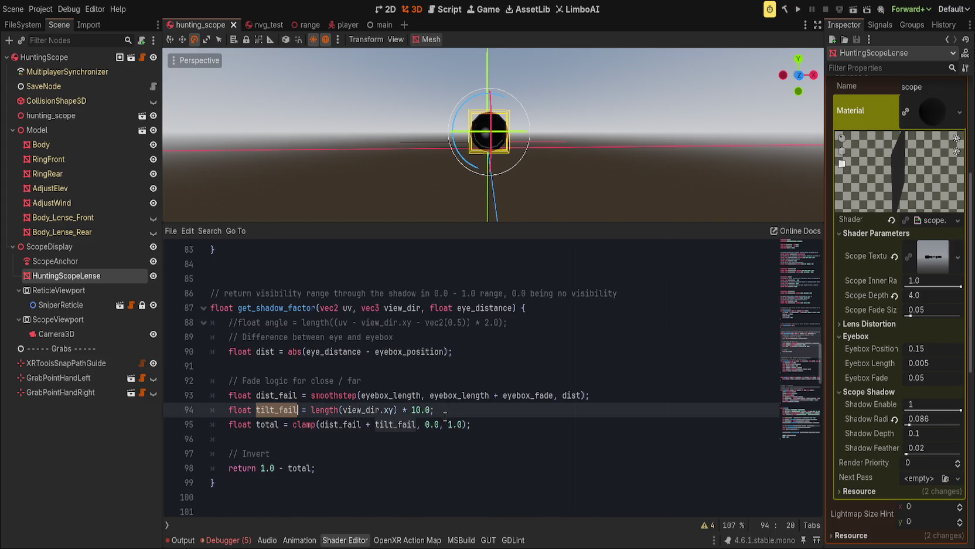
Change the tilt_fail multiplier on line 94 from 10.0 to 5.0
left_click(311, 410)
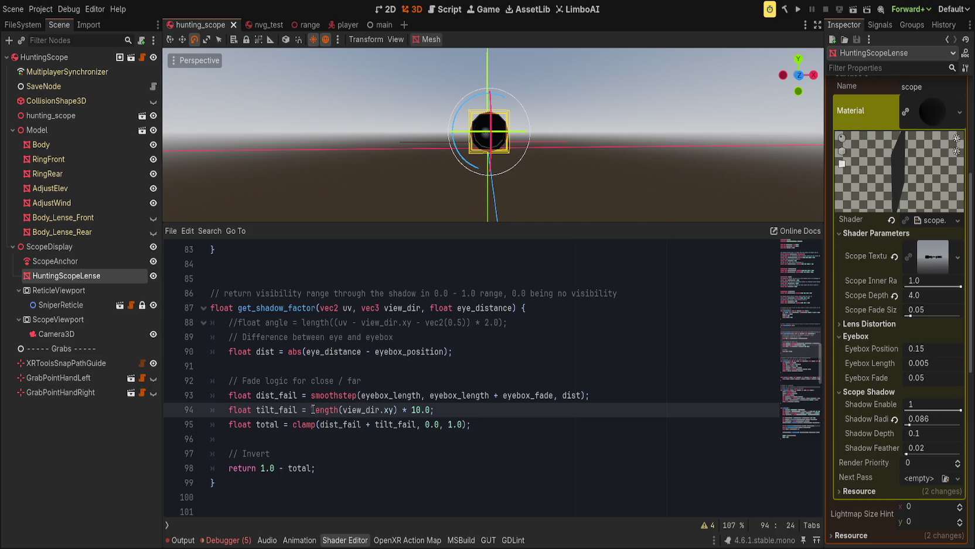
key("End")
key("Left")
key("Left")
key("Left")
key("BackSpace")
key("BackSpace")
type("5")
Wrap the length(view_dir.xy) * 5.0 expression in smoothstep(0.0, 1.0, ...)
key("ctrl+Left")
key("ctrl+Left")
key("ctrl+Left")
type("smoothstep")
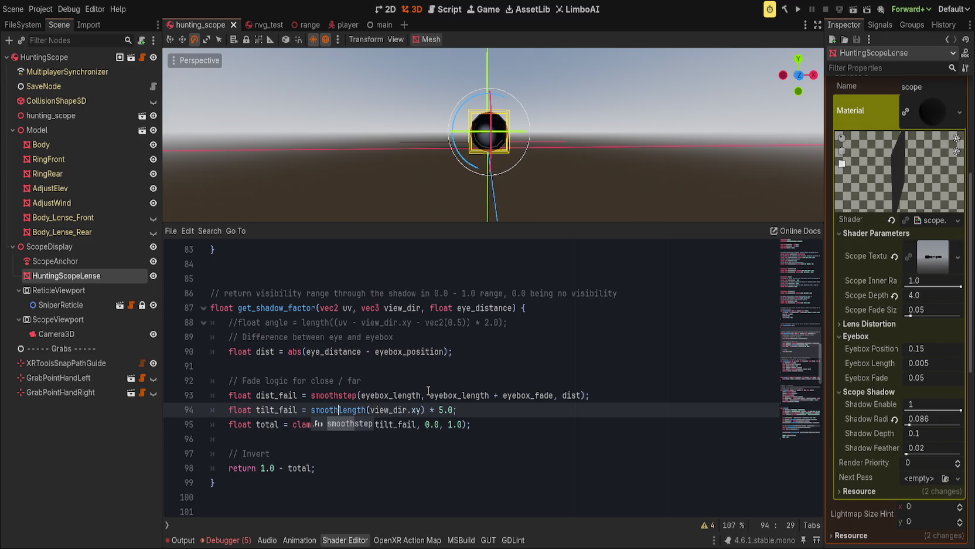
type("(")
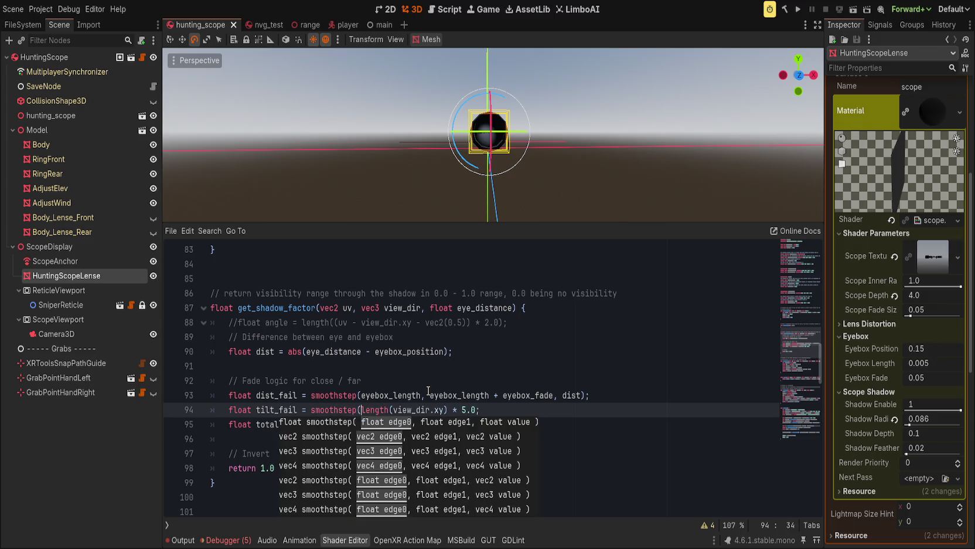
type("0.0,")
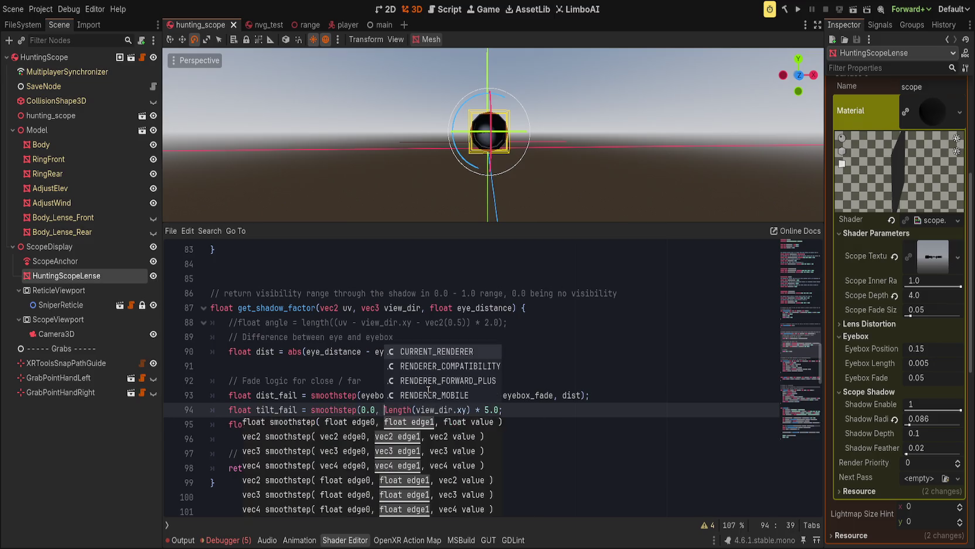
key("End")
key("Left")
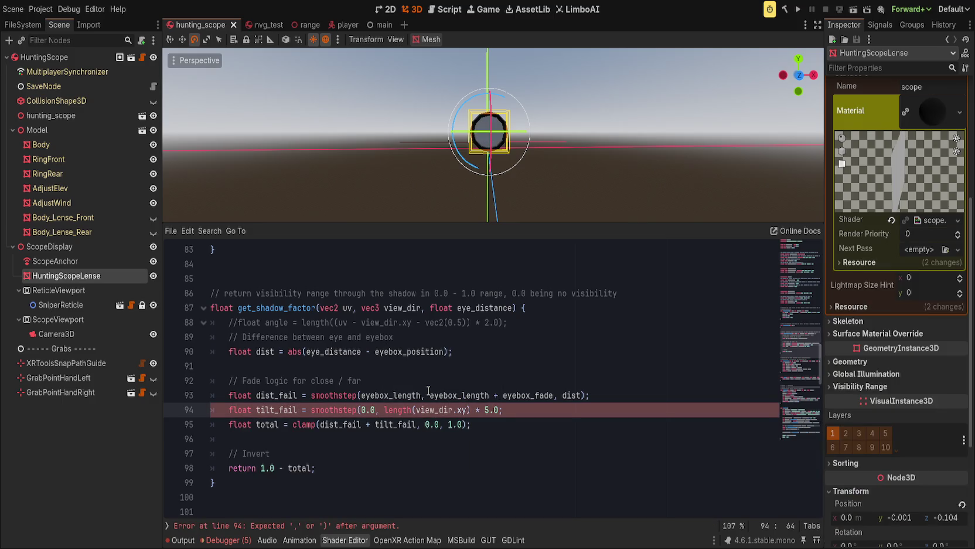
key("ctrl+Left")
key("ctrl+Left")
key("ctrl+Left")
type("1.0,")
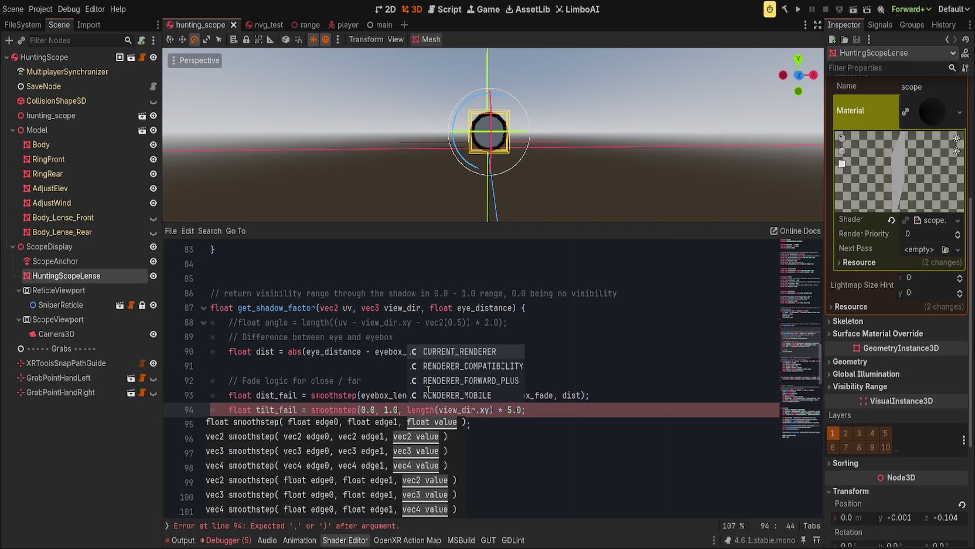
key("End")
key("Left")
type(")")
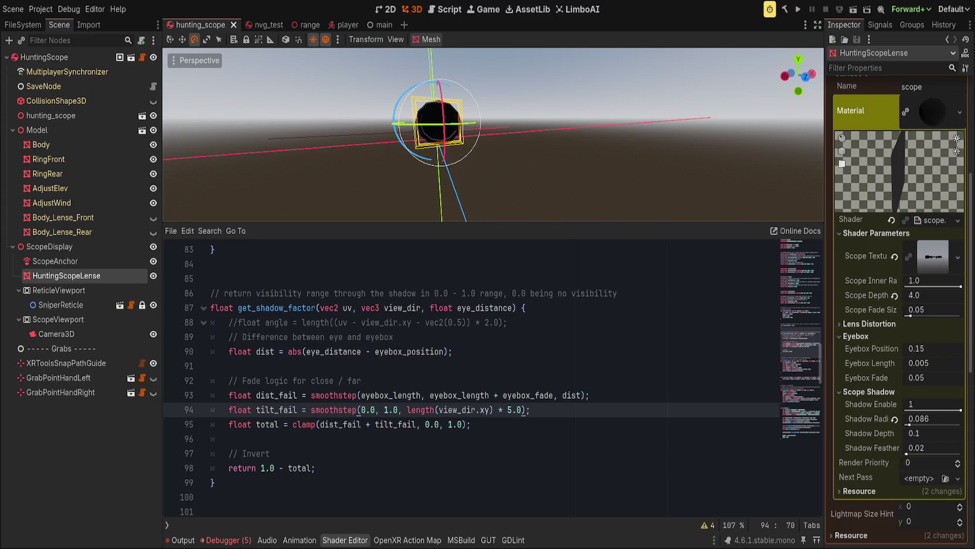
left_click(478, 322)
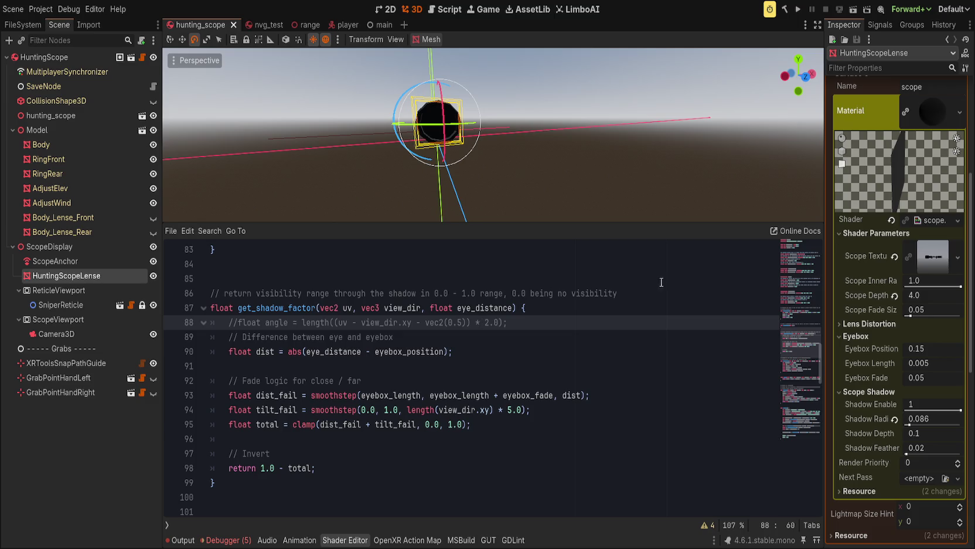
Replace the uv and view_dir parameters with mat4 model and open blank lines in the function body
double_click(329, 307)
left_click(422, 308, "shift")
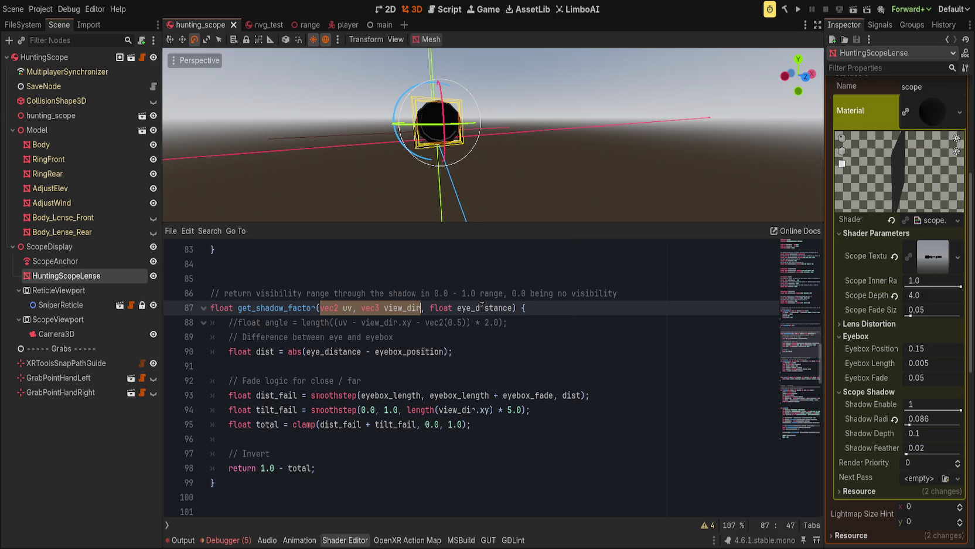
type("mat4 model")
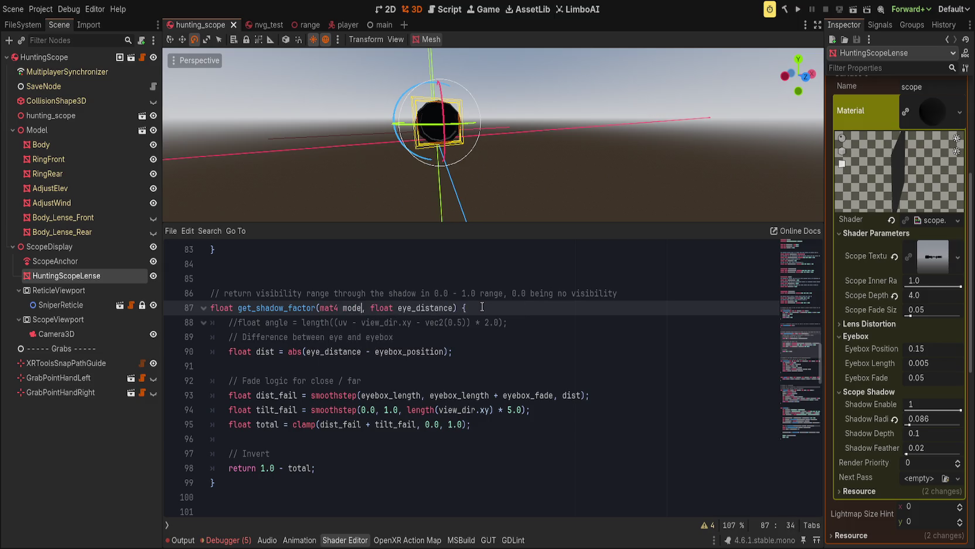
type("view")
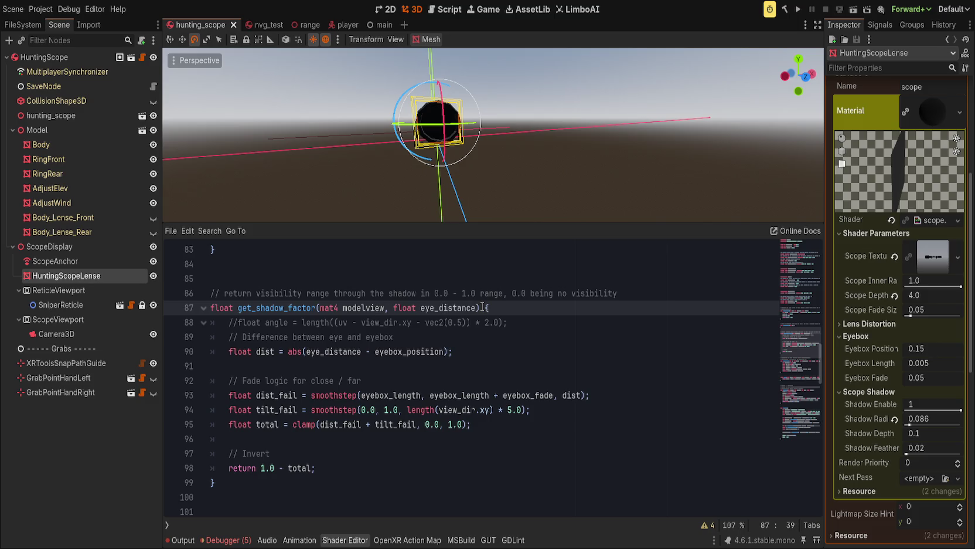
key("BackSpace")
key("BackSpace")
key("BackSpace")
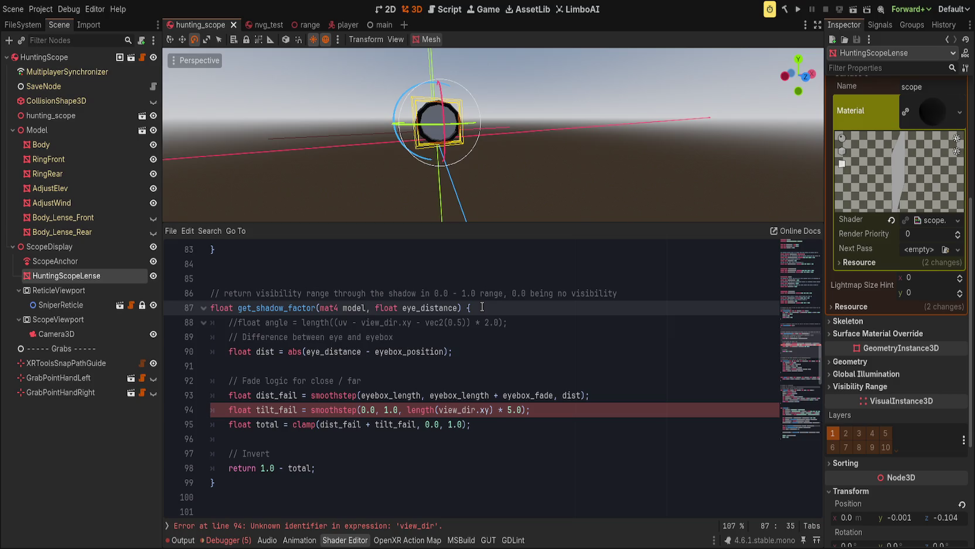
key("Return")
key("Return")
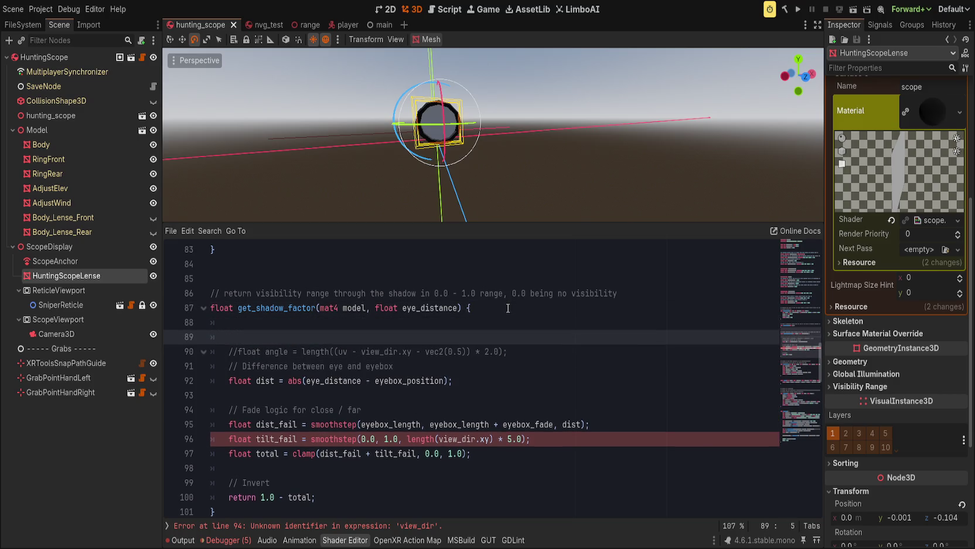
key("Up")
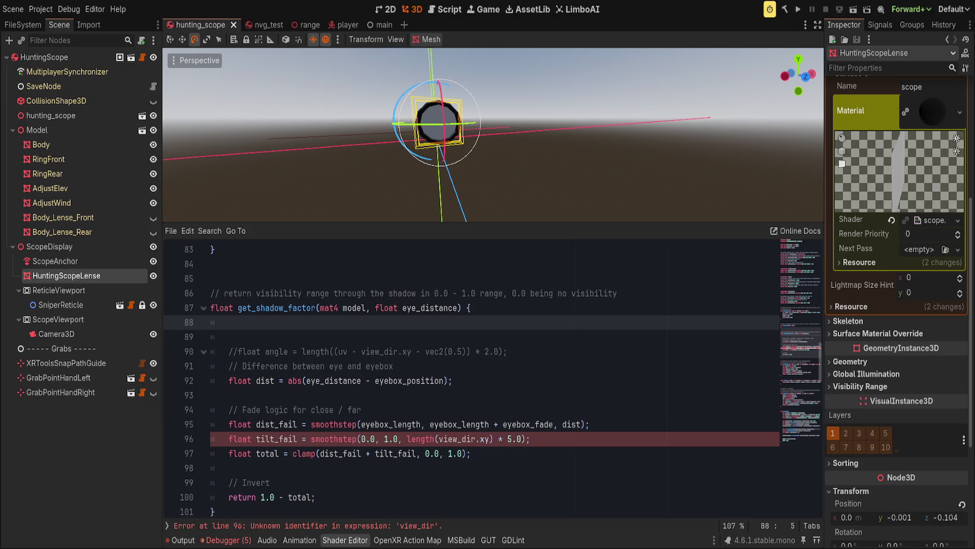
left_click_drag(366, 308, 321, 308)
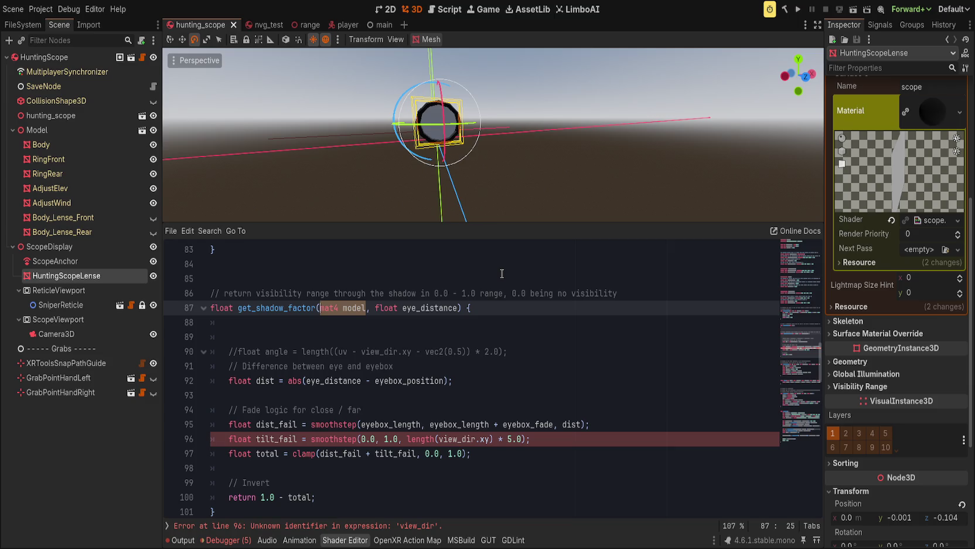
Change the parameter to float alignment and add the comment "// 'alignment' is camera alignment"
type("float alignment")
key("Up")
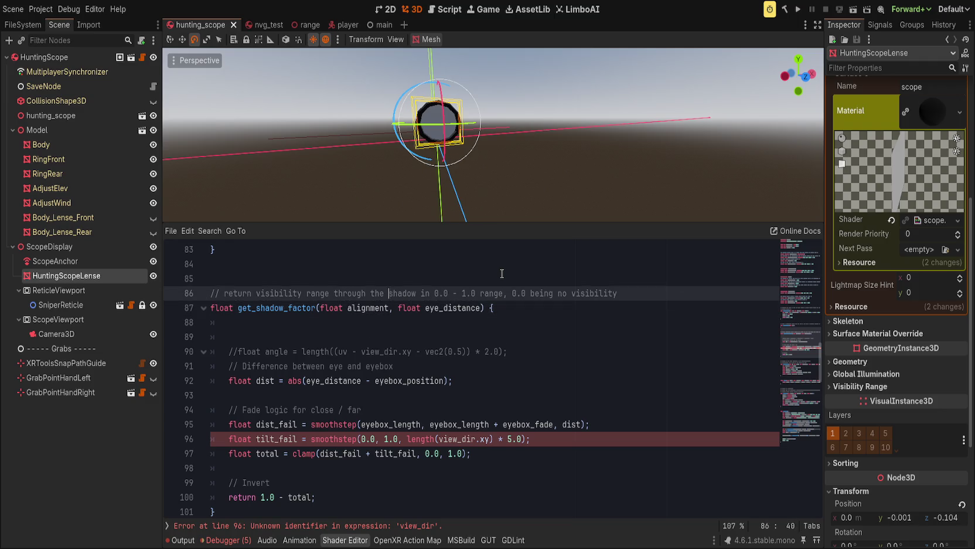
key("Return")
type("// '")
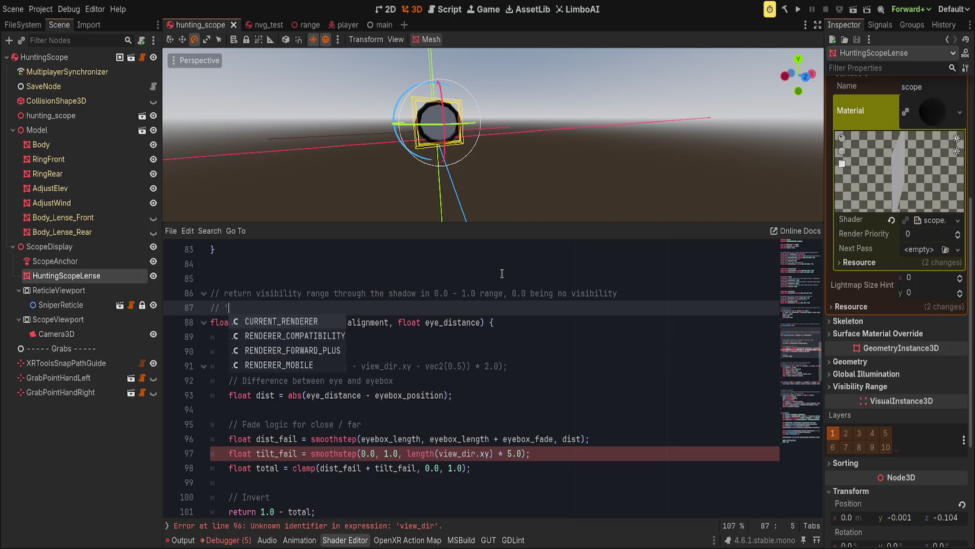
type("alignment' is ")
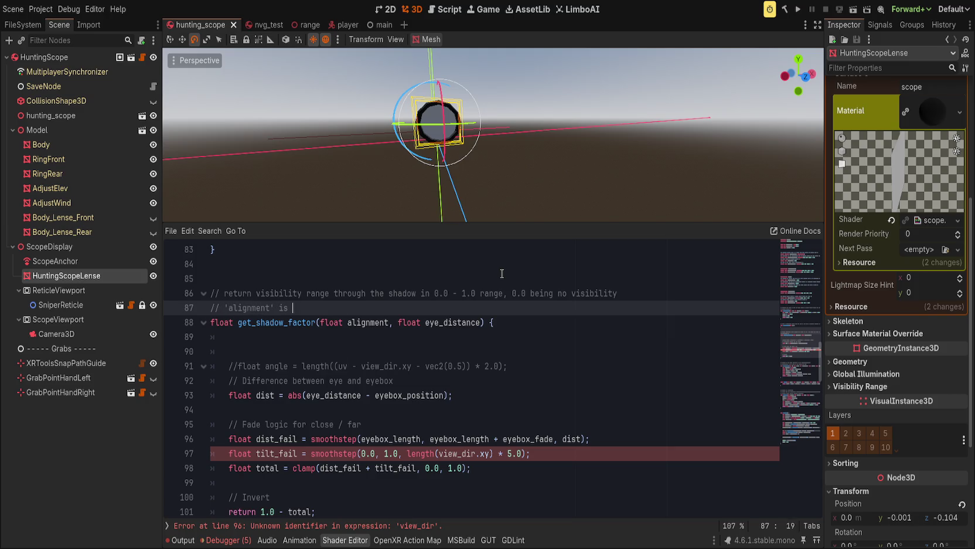
type("camera ")
type("alignment")
Remove the blank lines and the old angle and eyebox comment lines from the function body
left_click(330, 324)
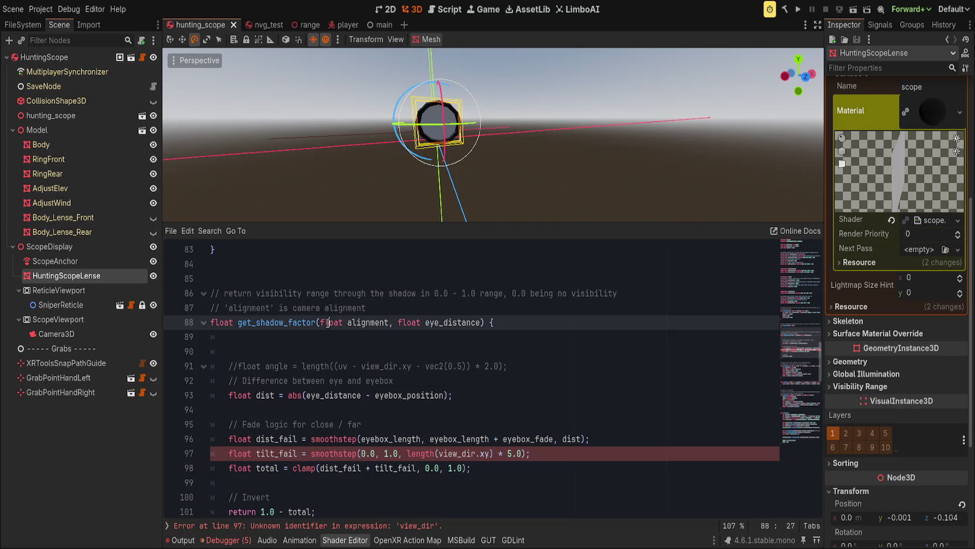
scroll(325, 351, "up", 3)
left_click(343, 394)
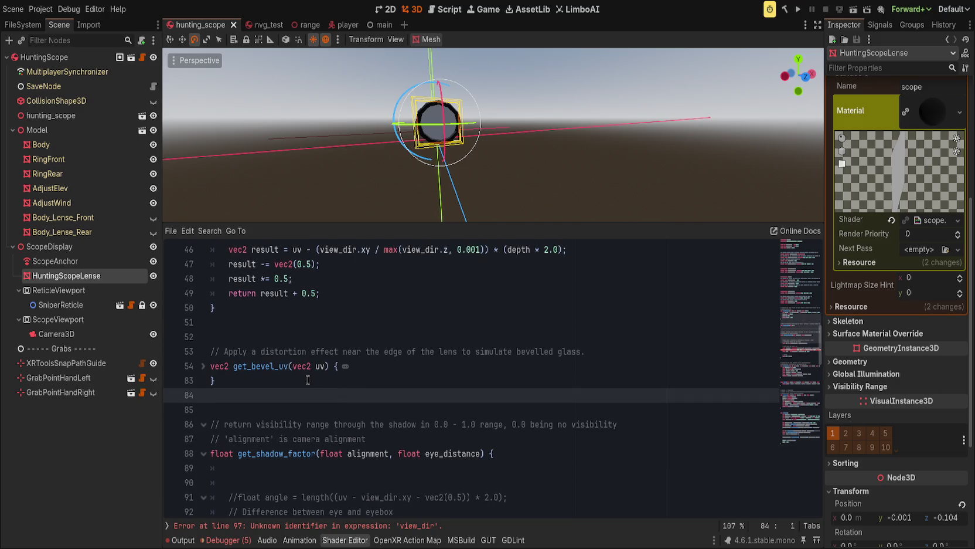
scroll(328, 342, "down", 3)
left_click(328, 343)
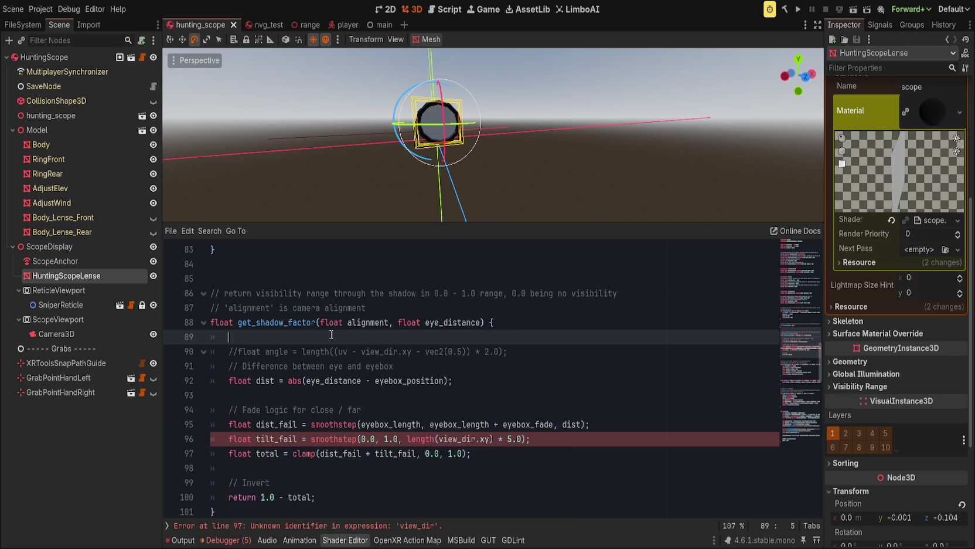
key("ctrl+shift+k")
key("ctrl+shift+k")
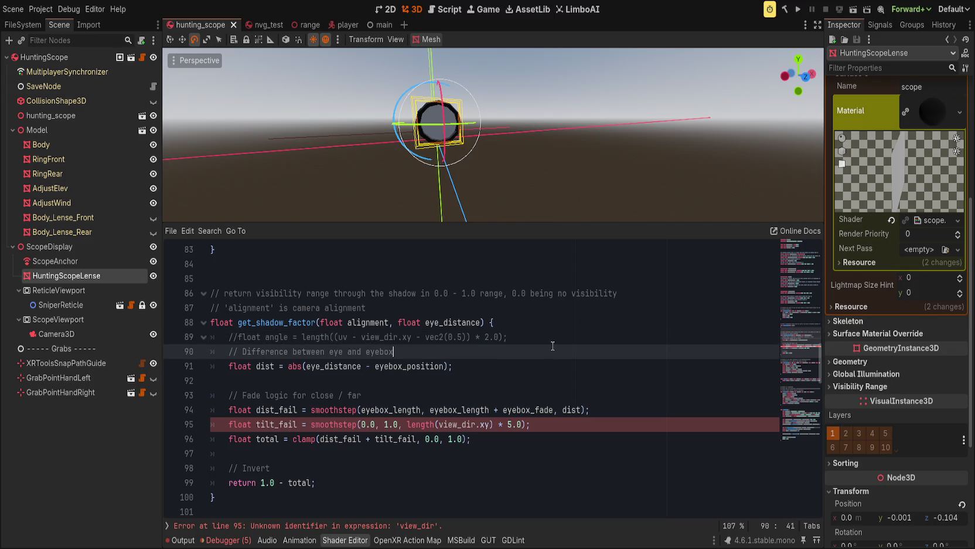
key("ctrl+shift+k")
key("ctrl+shift+k")
key("Home")
key("ctrl+Right")
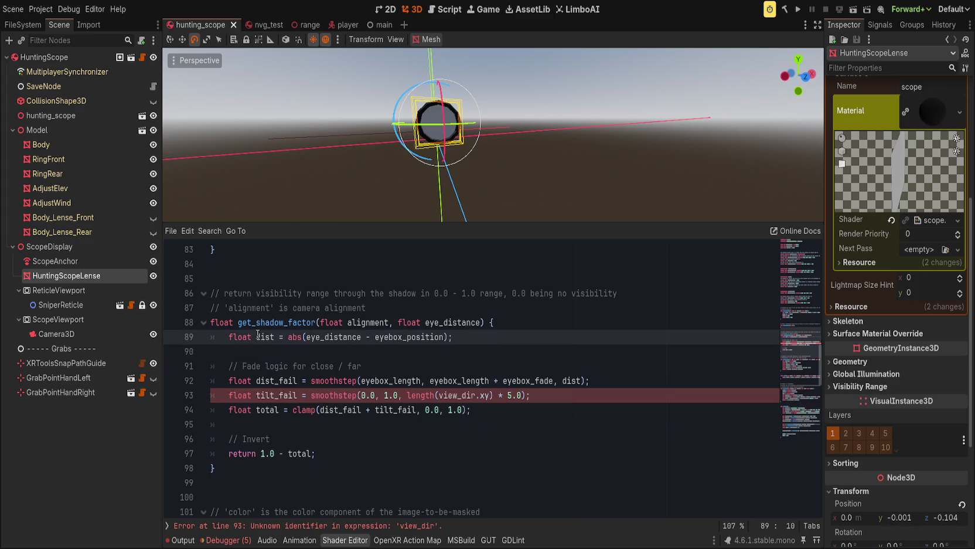
left_click(529, 340)
key("Return")
Rewrite tilt_fail as smoothstep(1.0, 0.98, alignment); in get_shadow_factor
type("float tilt")
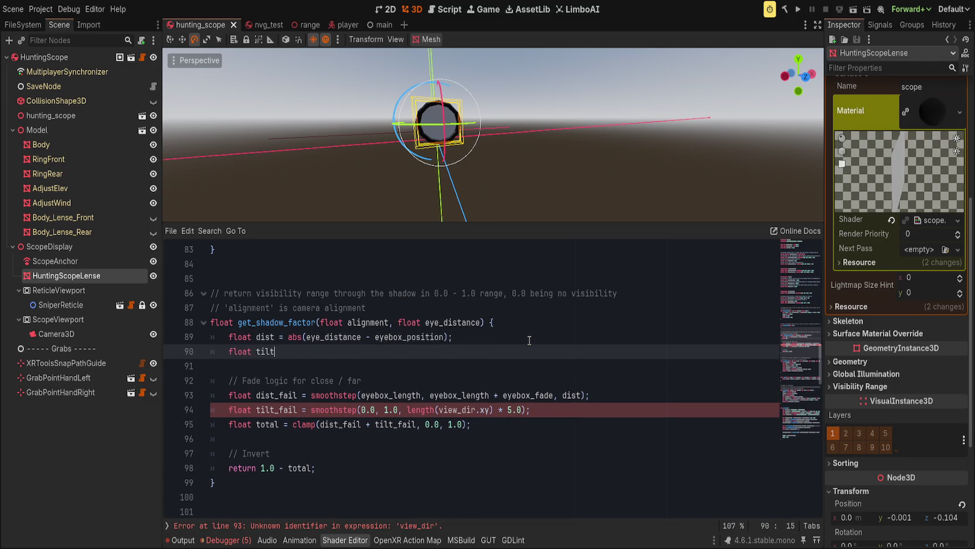
key("ctrl+z")
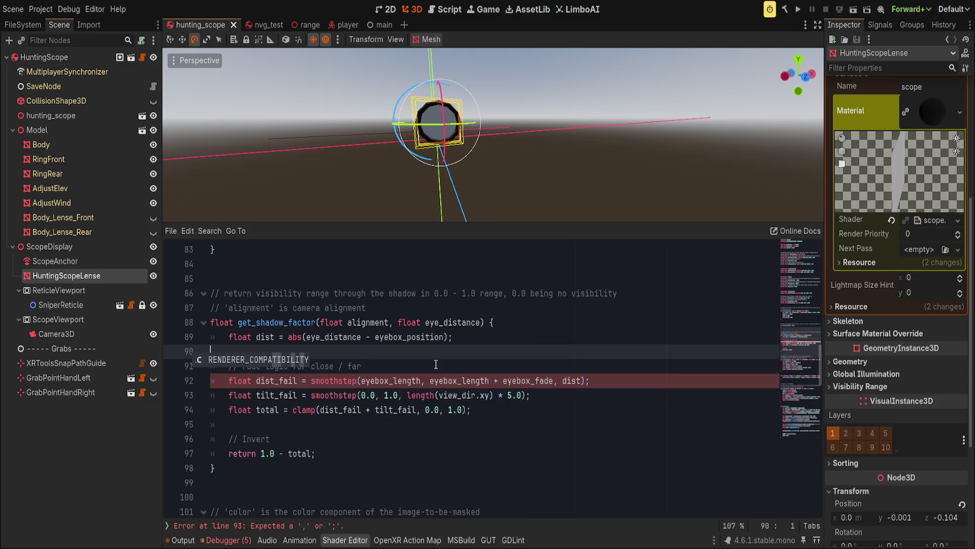
left_click(587, 400)
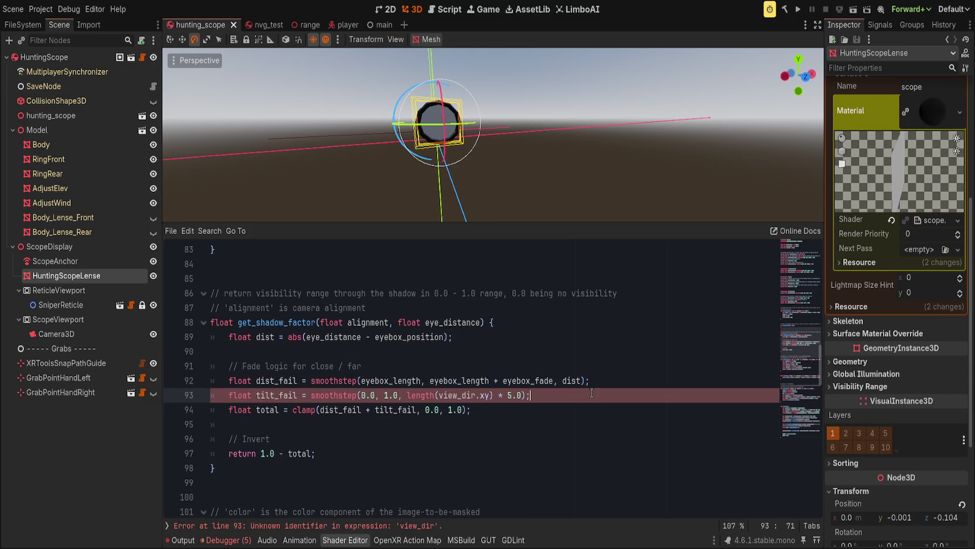
left_click(315, 396, "shift")
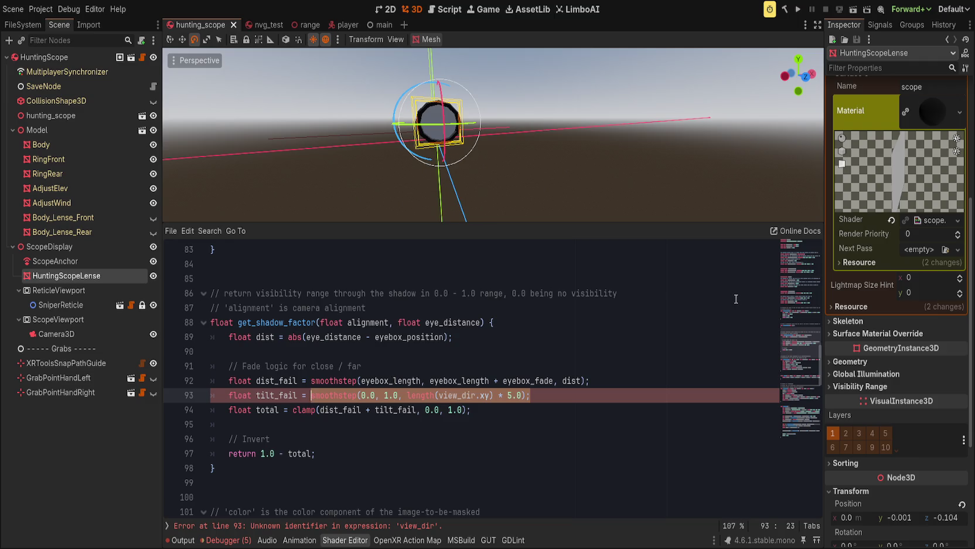
type("sm")
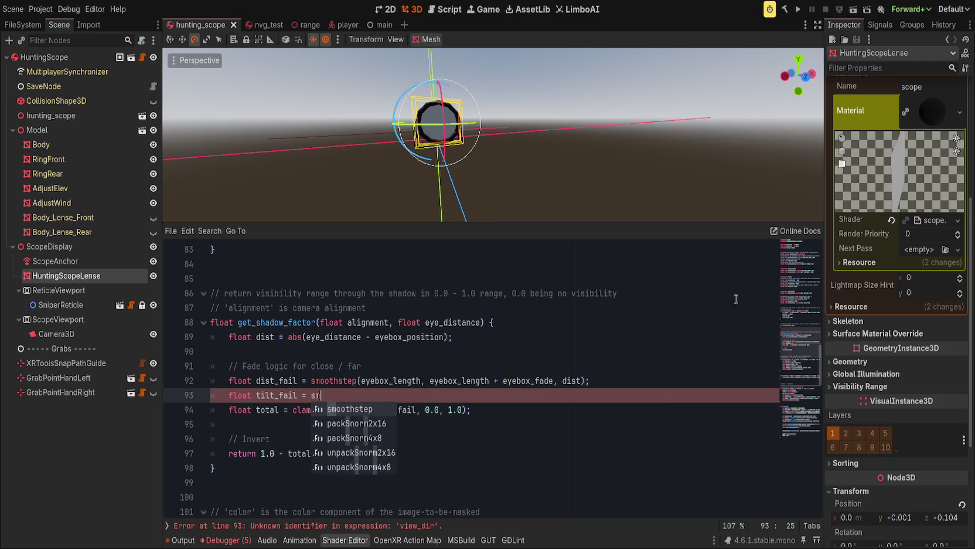
type("oothstep")
type("(1.0, 0")
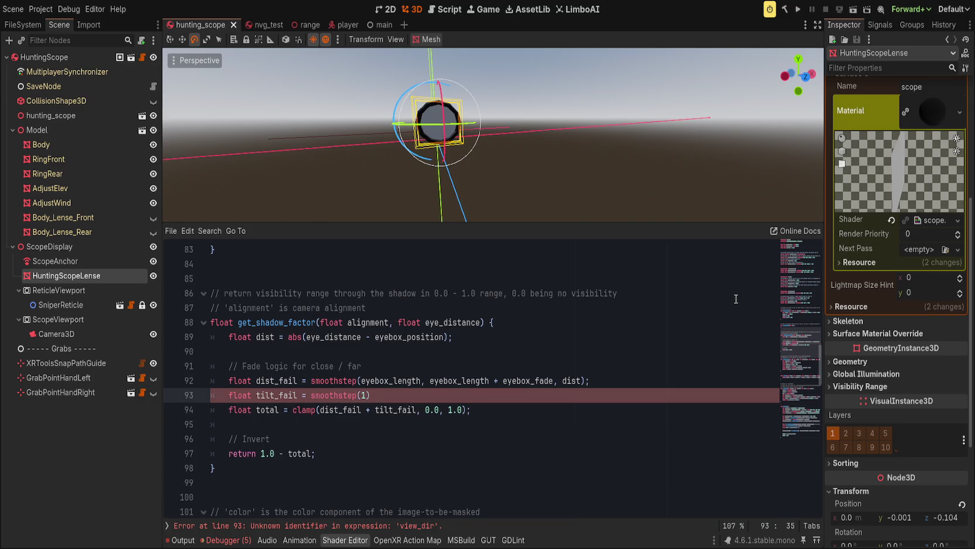
key("BackSpace")
type(".0,")
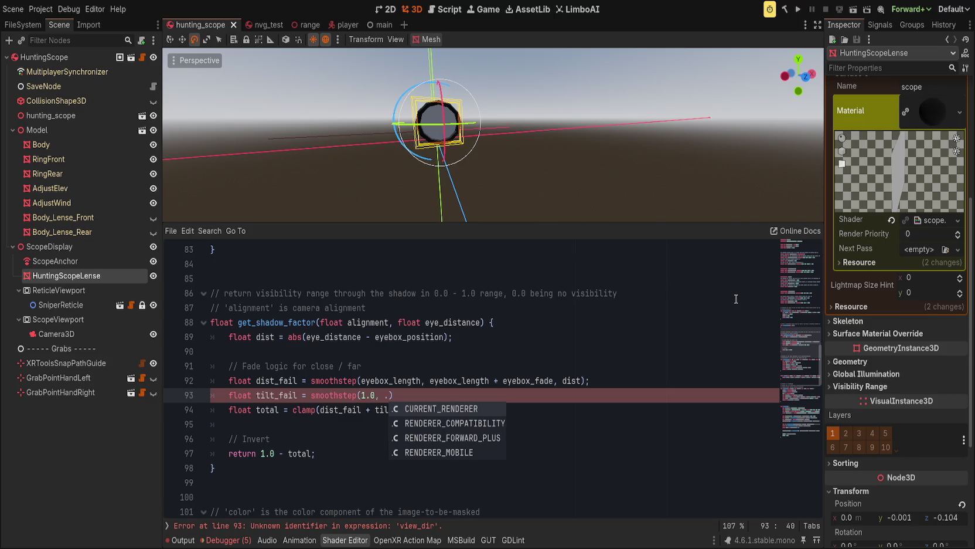
key("BackSpace")
type("0.98")
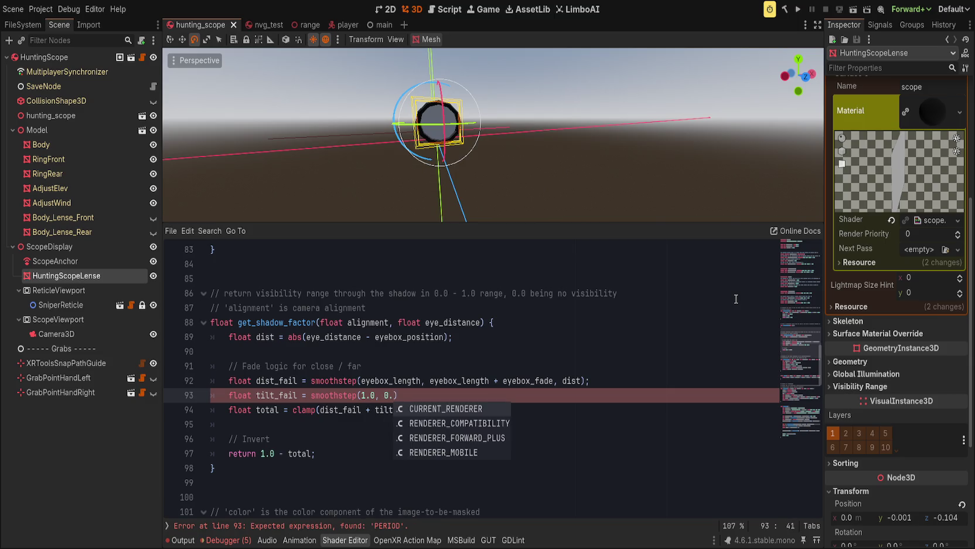
type(", alignment")
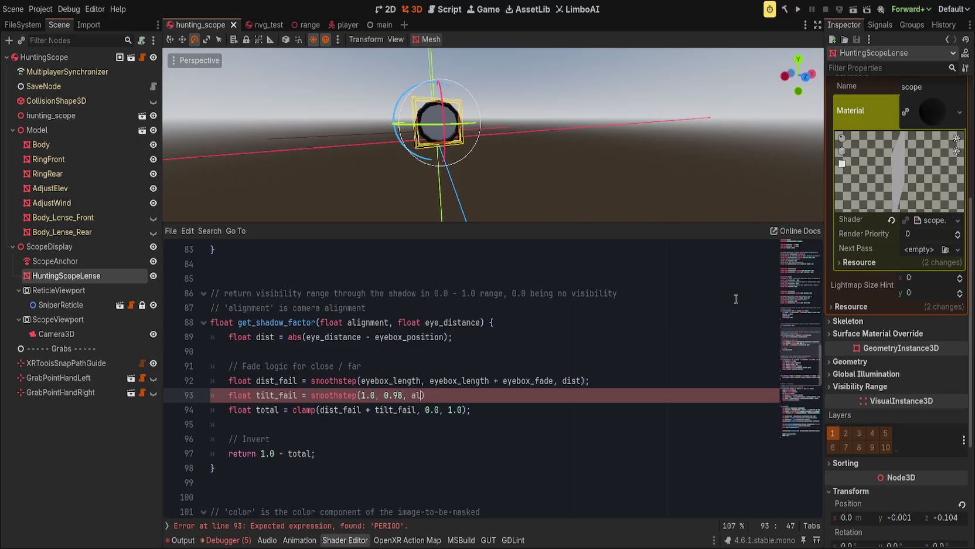
key("End")
type(";")
left_click(505, 408)
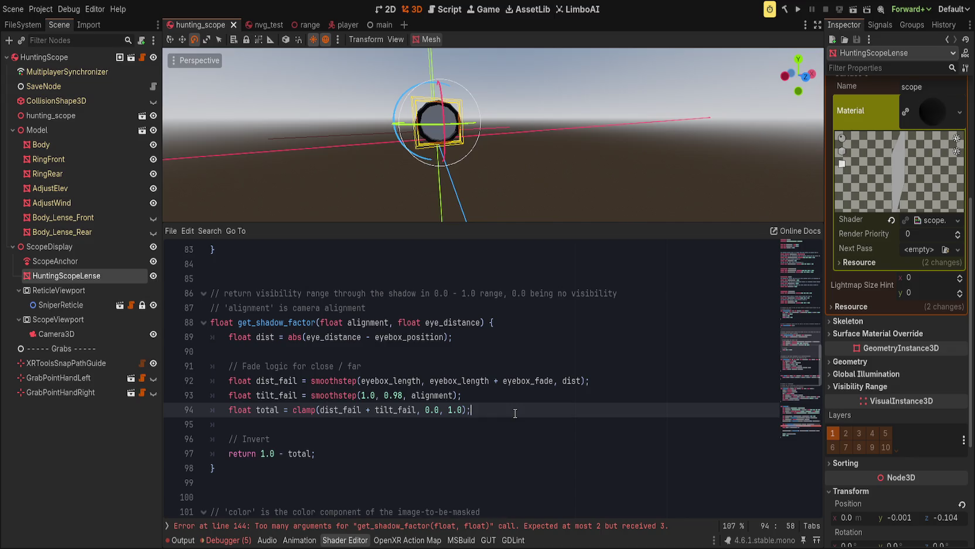
left_click(518, 419)
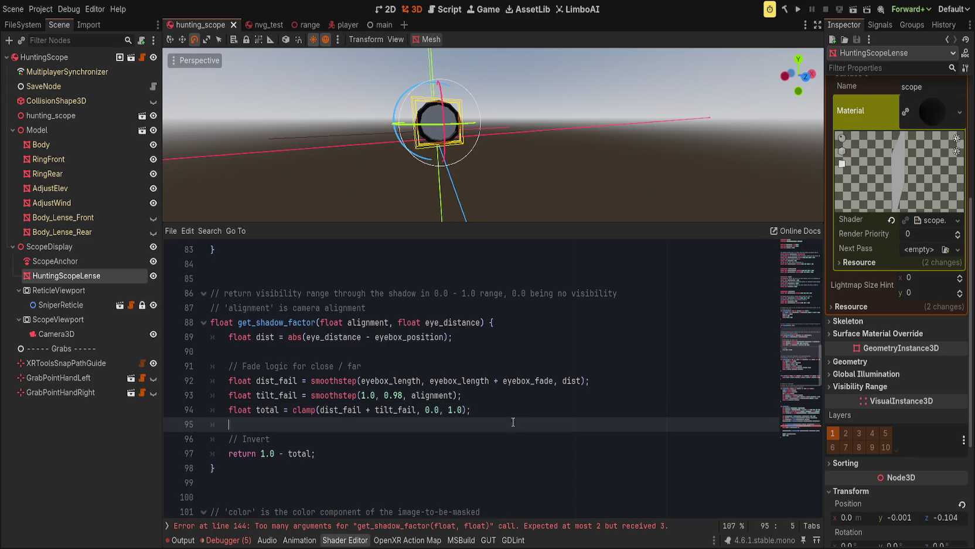
Turn the total line into return 1.0 - clamp(dist_fail + tilt_fail, 0.0, 1.0)
left_click(265, 410)
left_click(288, 410)
type("1.0")
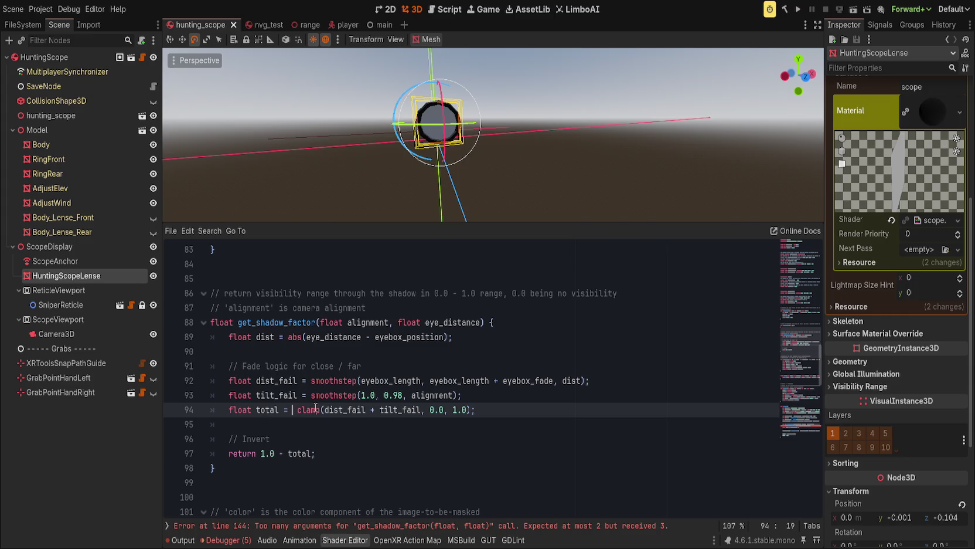
type(" -")
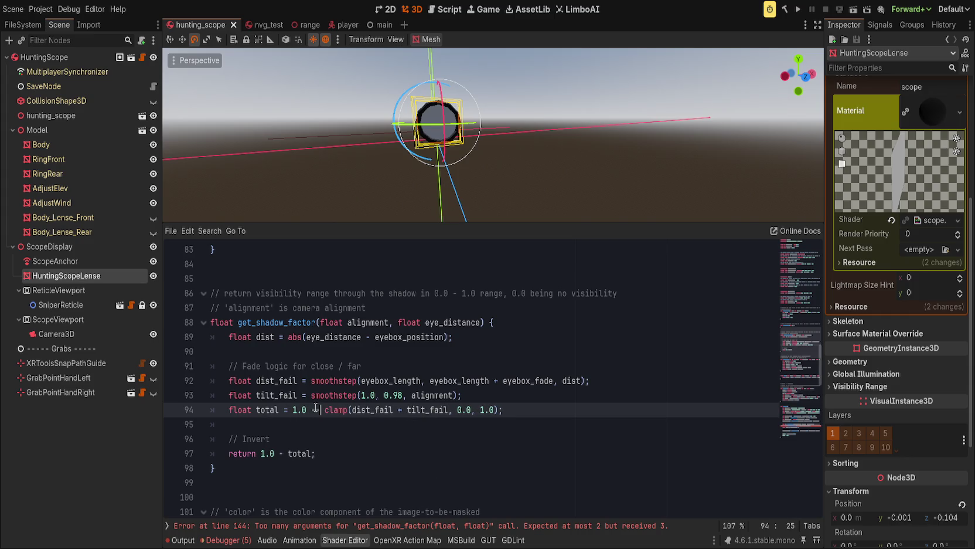
left_click(237, 453)
double_click(237, 454)
left_click_drag(229, 410, 295, 411)
type("return")
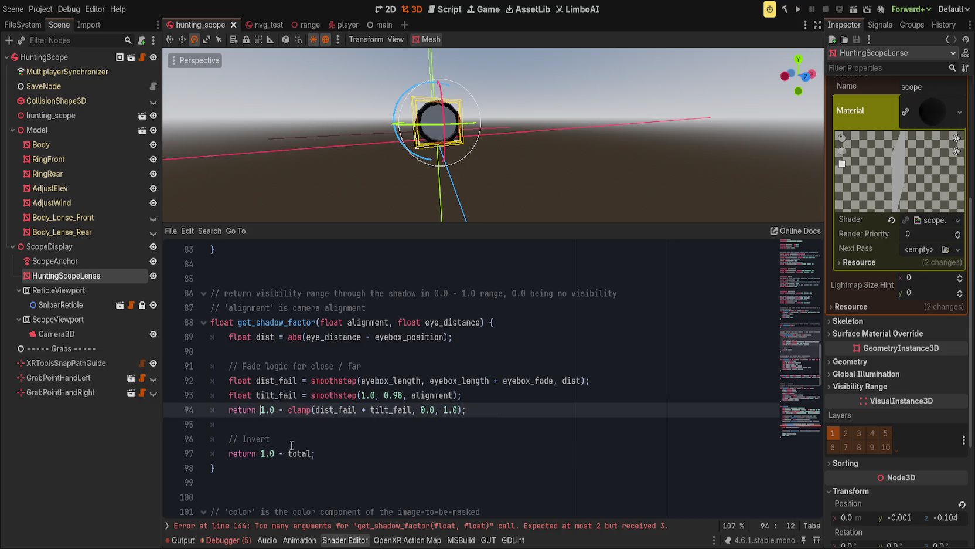
Move the Invert comment above the return, delete the old return line, and add a blank line below tilt_fail
left_click(298, 437)
key("alt+Up")
key("alt+Up")
key("Down")
key("Down")
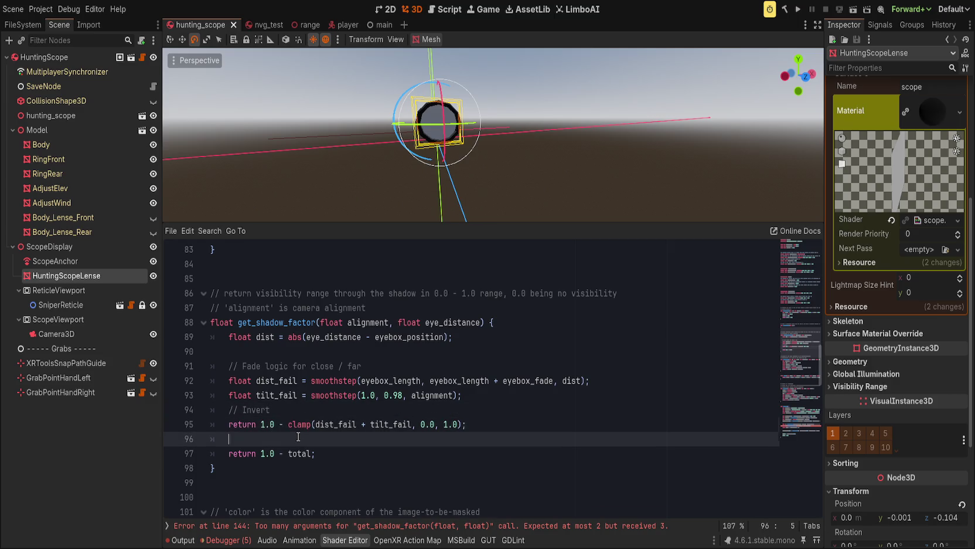
key("ctrl+shift+k")
key("ctrl+shift+k")
key("Up")
key("Up")
key("Up")
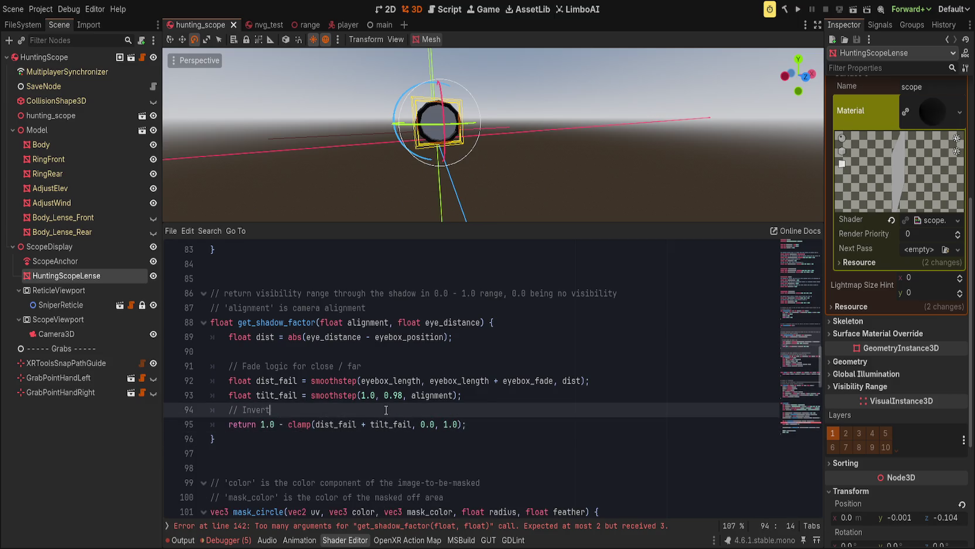
key("ctrl+Return")
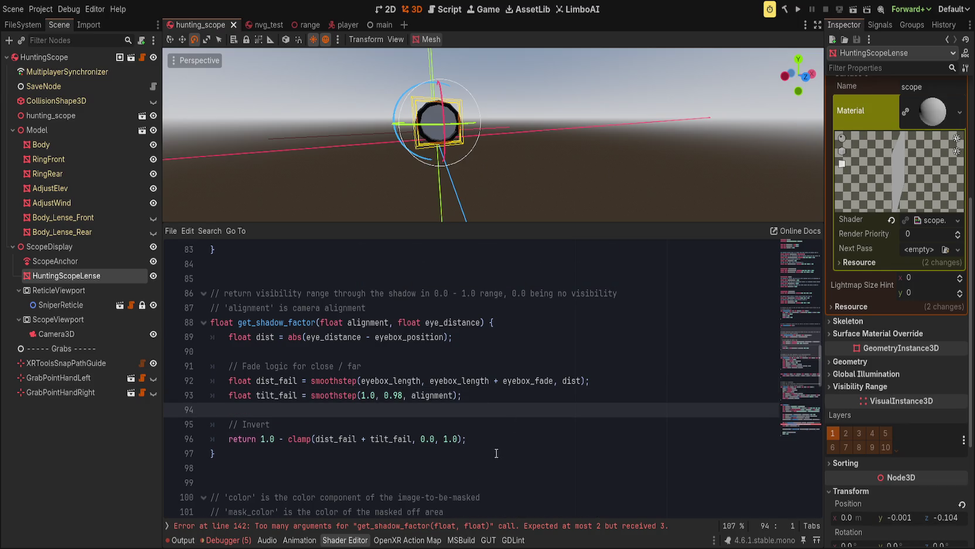
Delete the trailing //parallax comment after the shadow get_depth_uv line
scroll(411, 504, "down", 2)
left_click(407, 526)
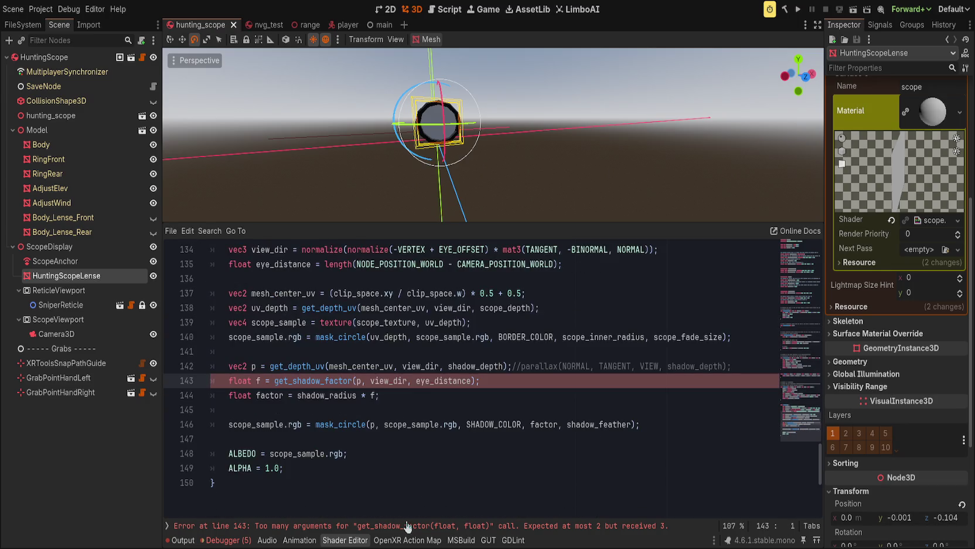
scroll(397, 462, "up", 1)
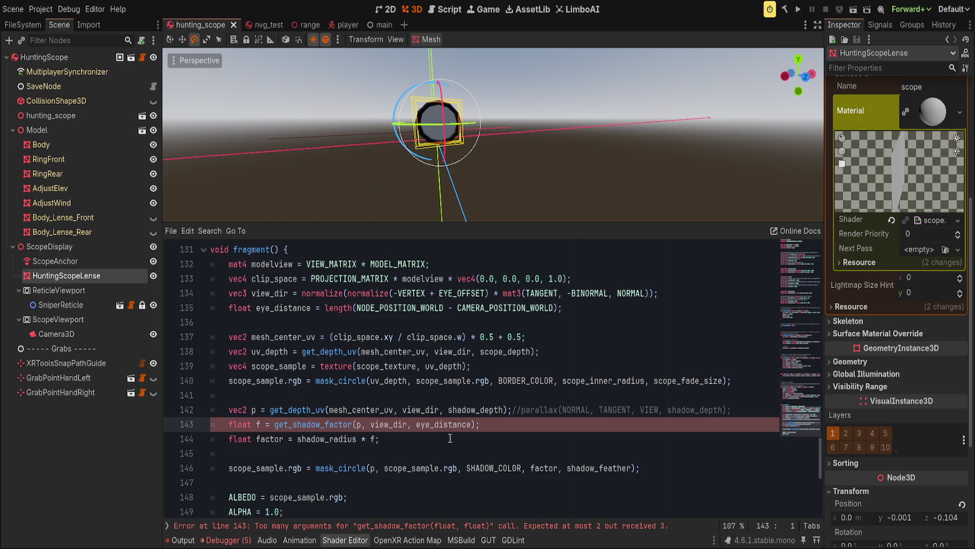
left_click(513, 409)
key("shift+End")
key("Delete")
Delete the parallax() helper function from the shader
scroll(269, 471, "up", 6)
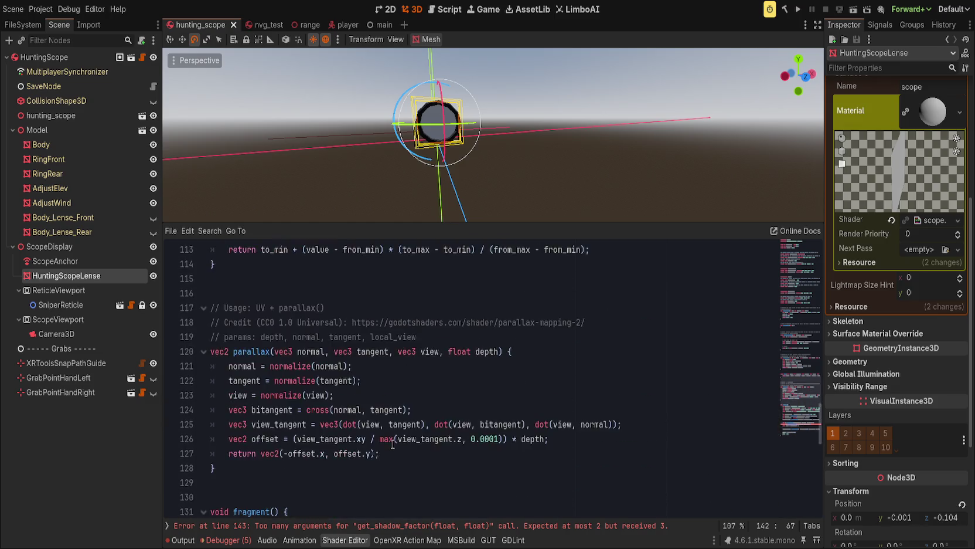
left_click_drag(269, 471, 246, 293)
key("Delete")
scroll(348, 426, "down", 4)
scroll(390, 332, "up", 3)
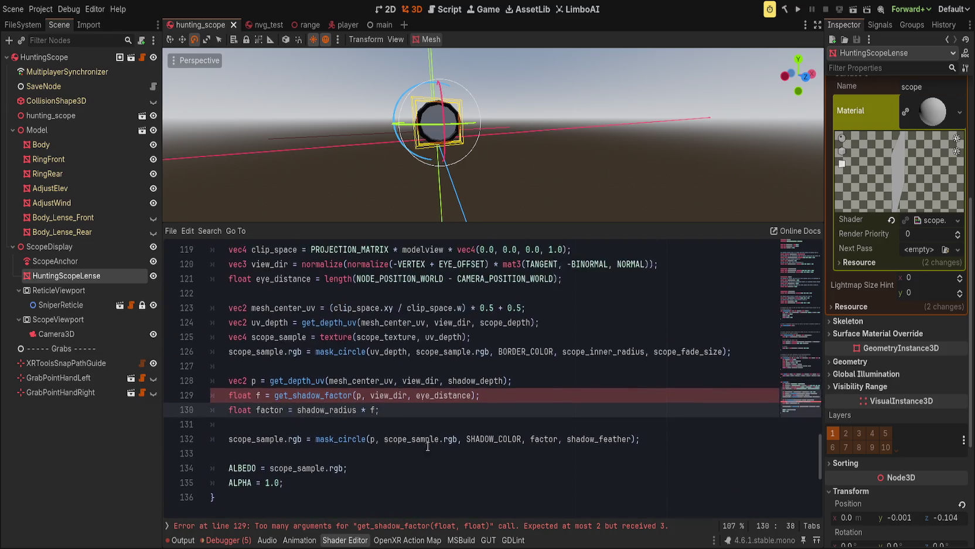
left_click(353, 439)
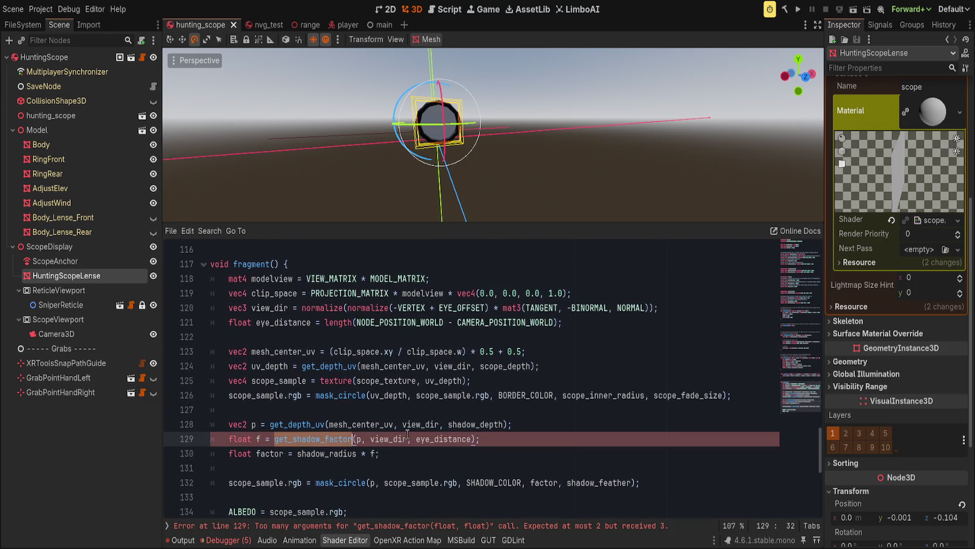
left_click(538, 423)
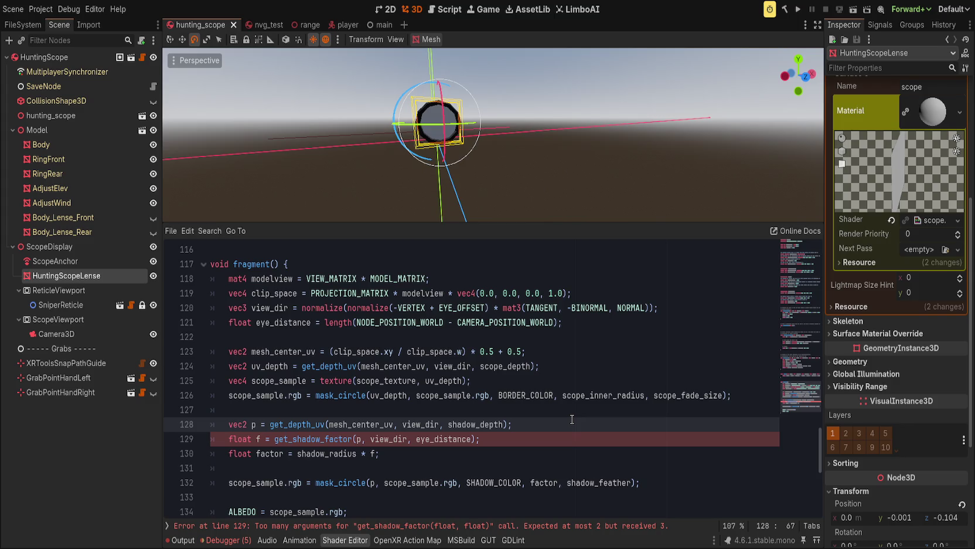
left_click(493, 283)
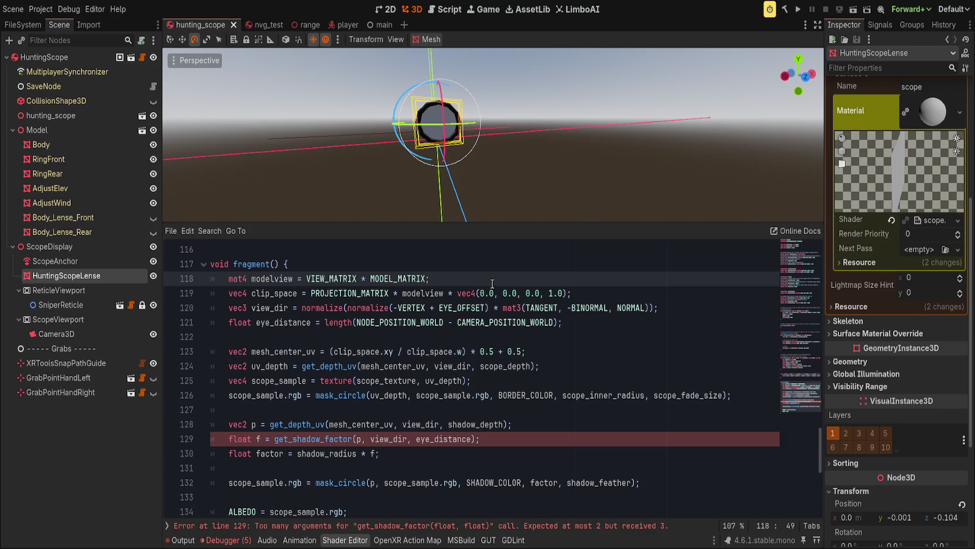
Below view_dir, add vec3 to_camera = normalize(CAMERA_POSITION_WORLD - NODE_POSITION_WORLD)
key("Down")
key("Down")
key("End")
key("Return")
type("vec")
key("BackSpace")
type("3 c")
key("BackSpace")
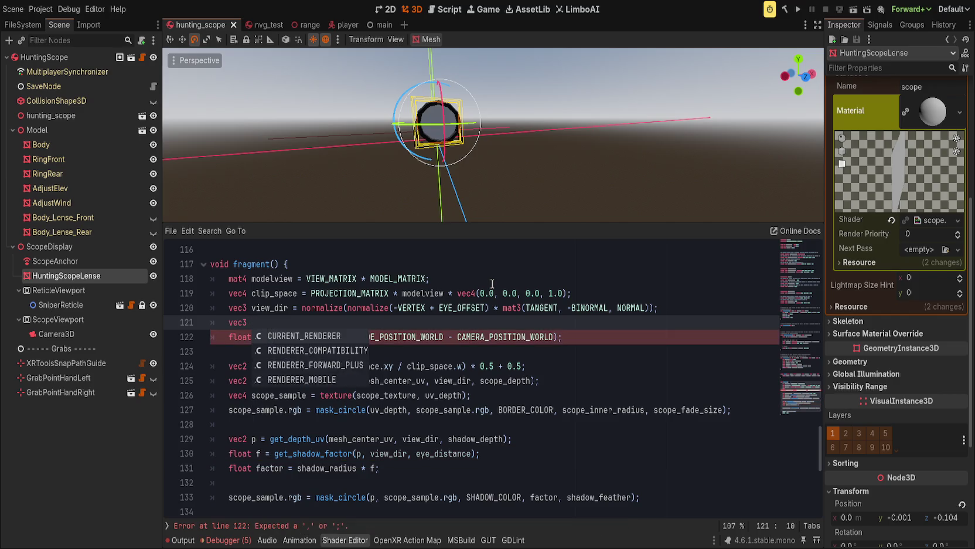
type("to_camera ")
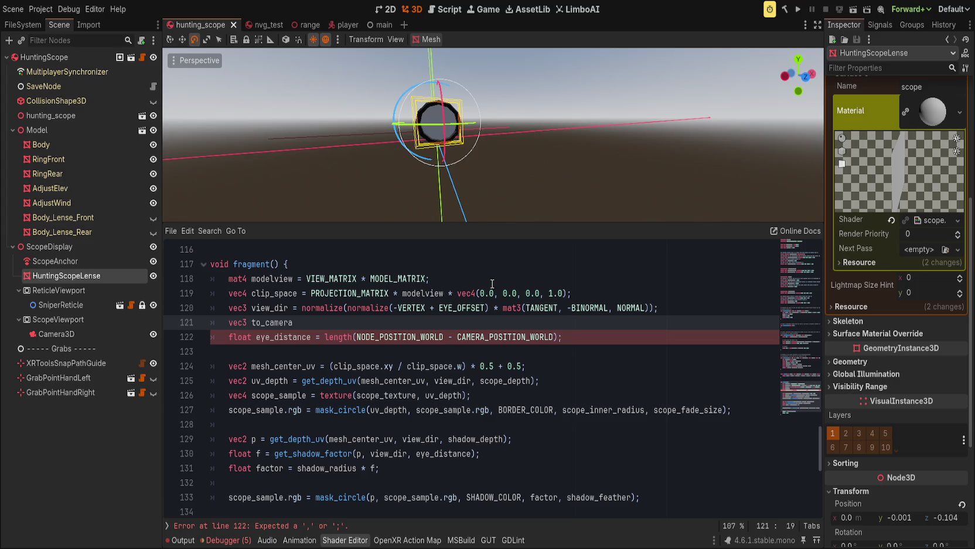
type("= normalize")
type("(CAMERA")
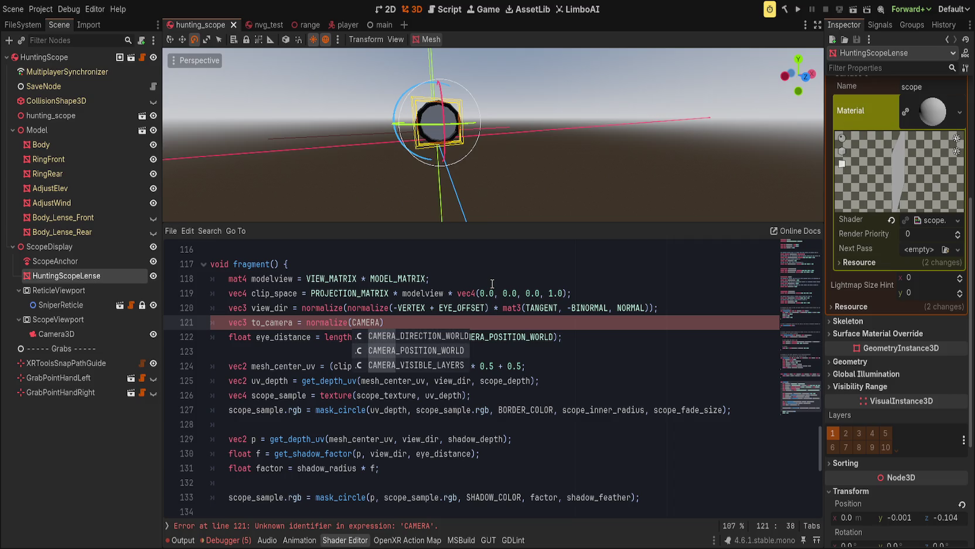
key("Down")
key("Return")
type("- NODE")
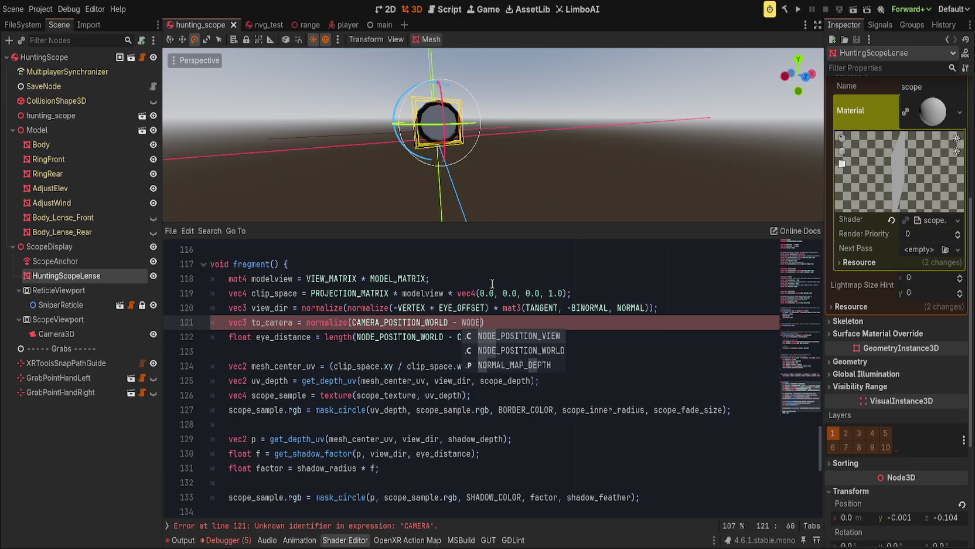
key("Down")
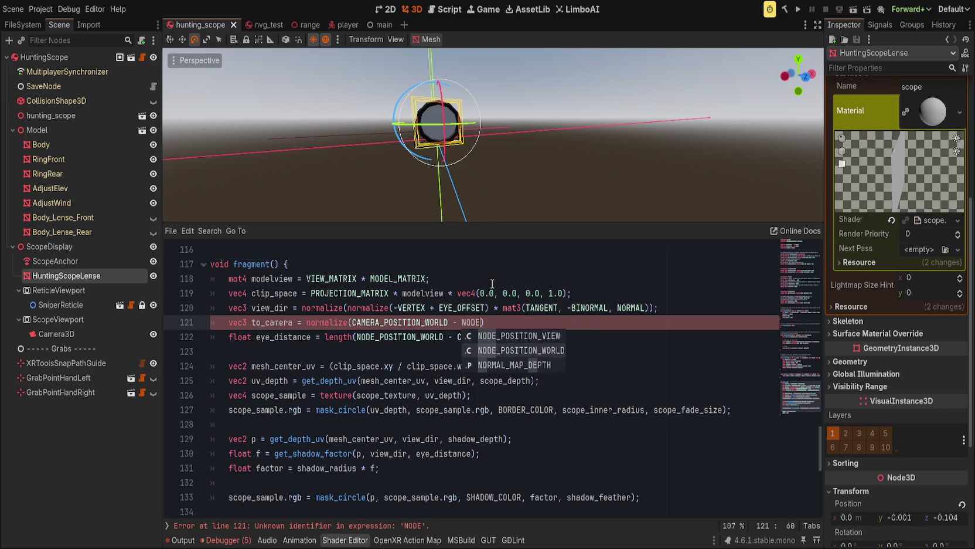
key("Return")
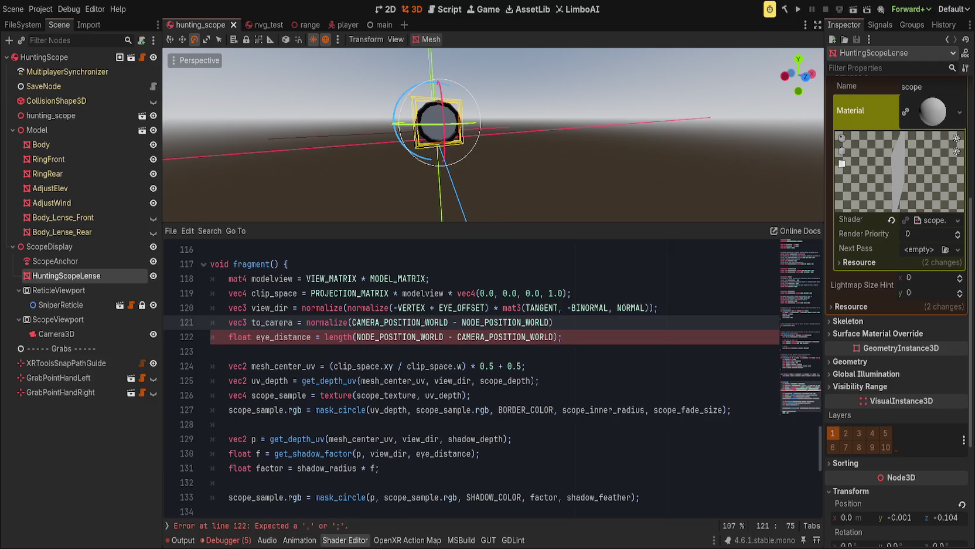
Strip the normalize() wrapper from the to_camera expression on line 121
left_click(588, 336)
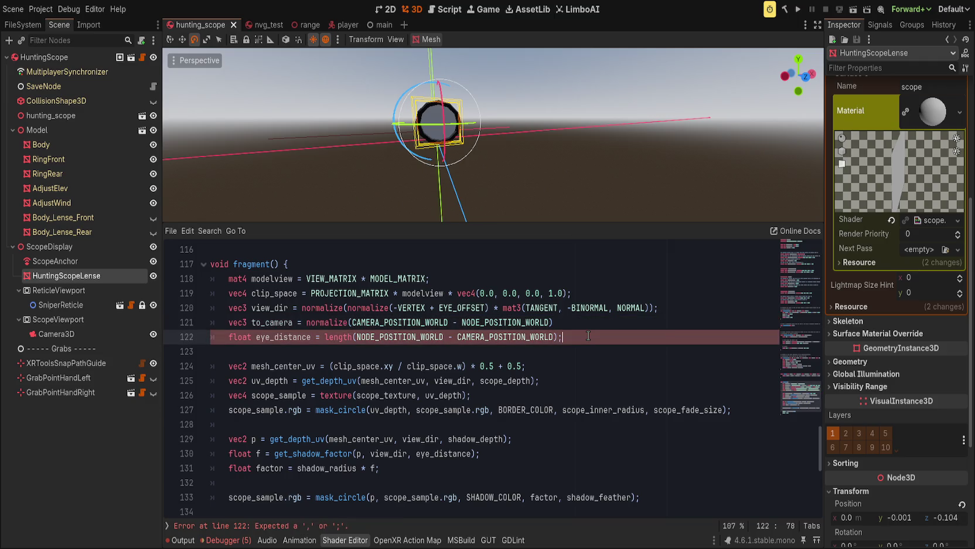
double_click(415, 337)
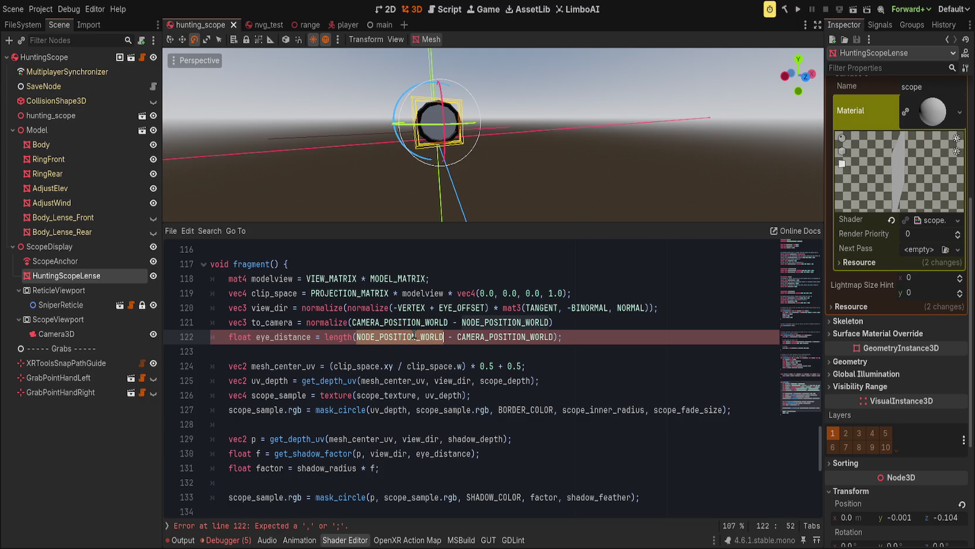
left_click(337, 338)
double_click(337, 338)
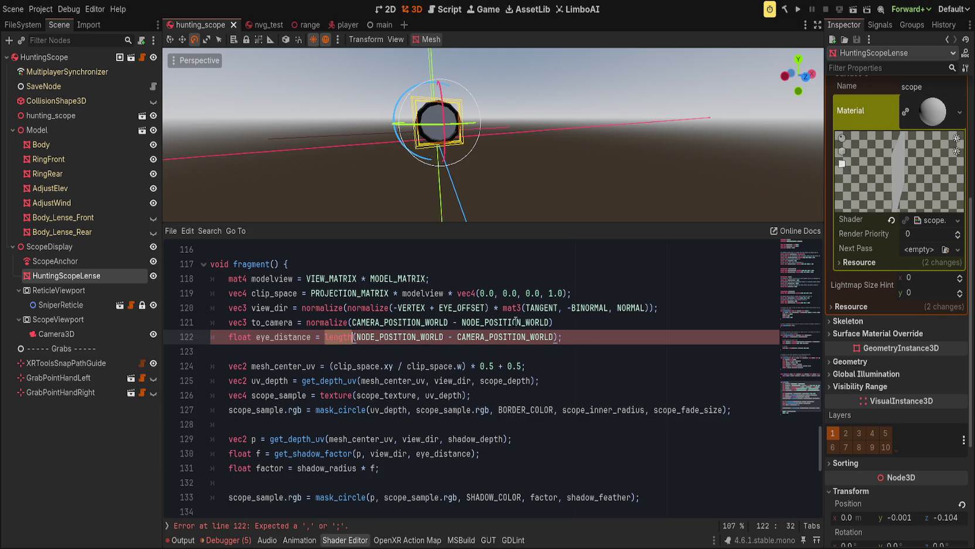
left_click(640, 323)
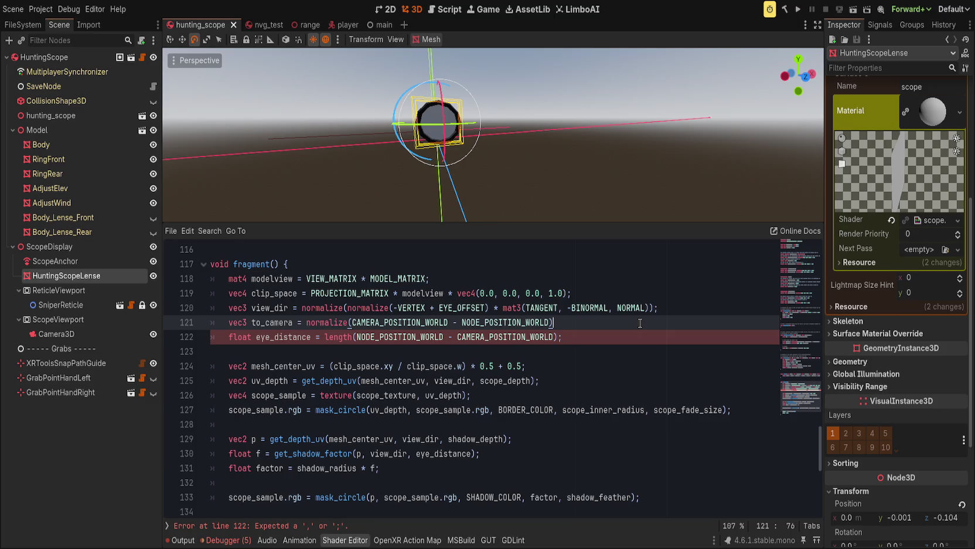
double_click(272, 322)
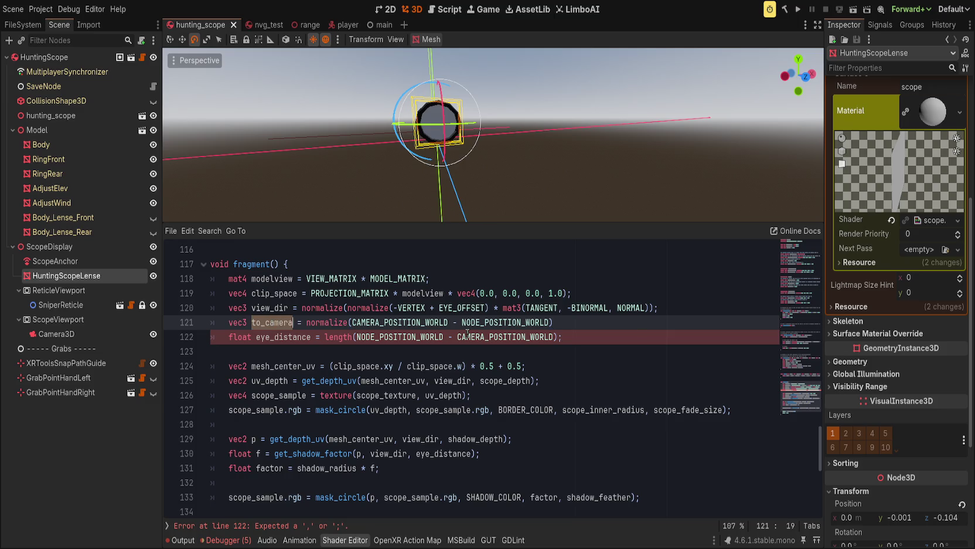
double_click(327, 322)
key("BackSpace")
key("BackSpace")
key("End")
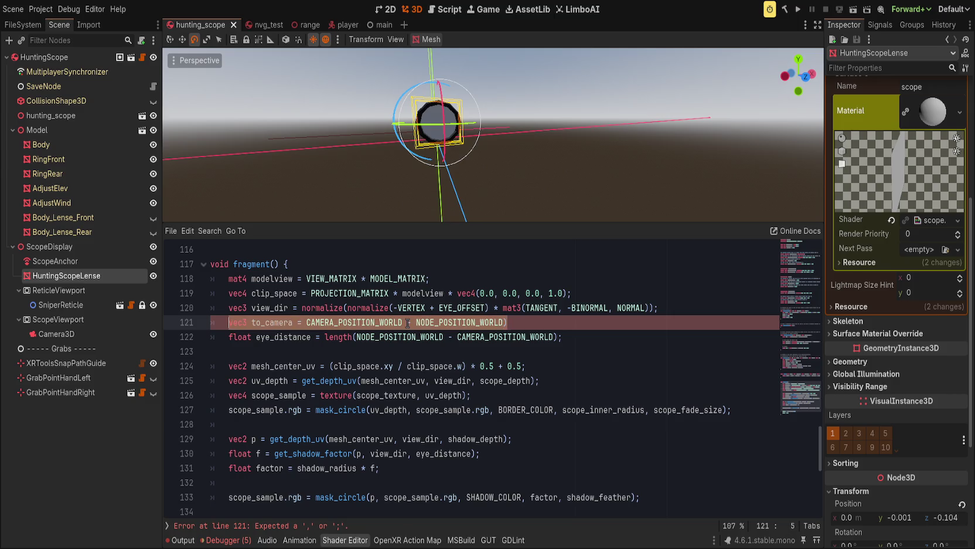
key("BackSpace")
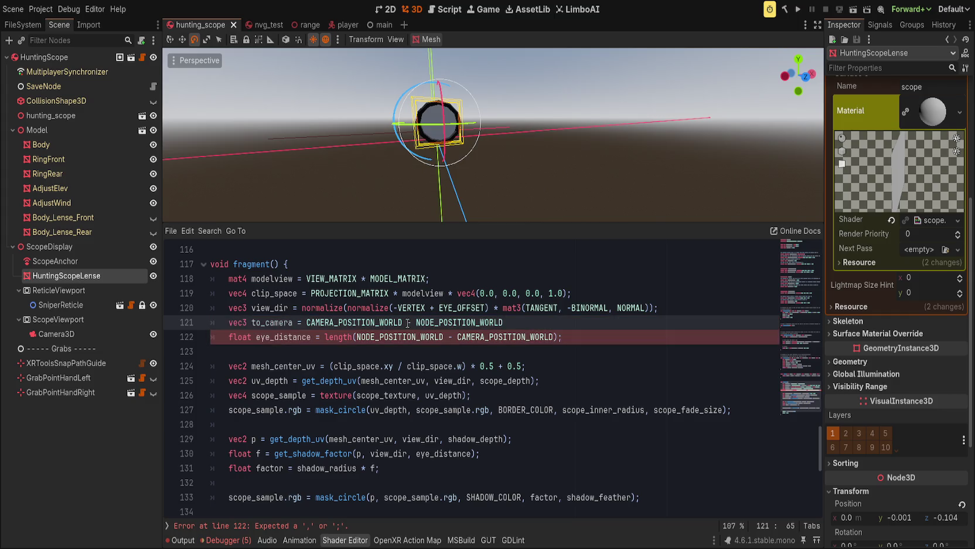
Swap the operands so to_camera reads NODE_POSITION_WORLD - CAMERA_POSITION_WORLD;
key("ctrl+shift+Left")
key("ctrl+x")
key("ctrl+Left")
key("ctrl+Left")
key("ctrl+v")
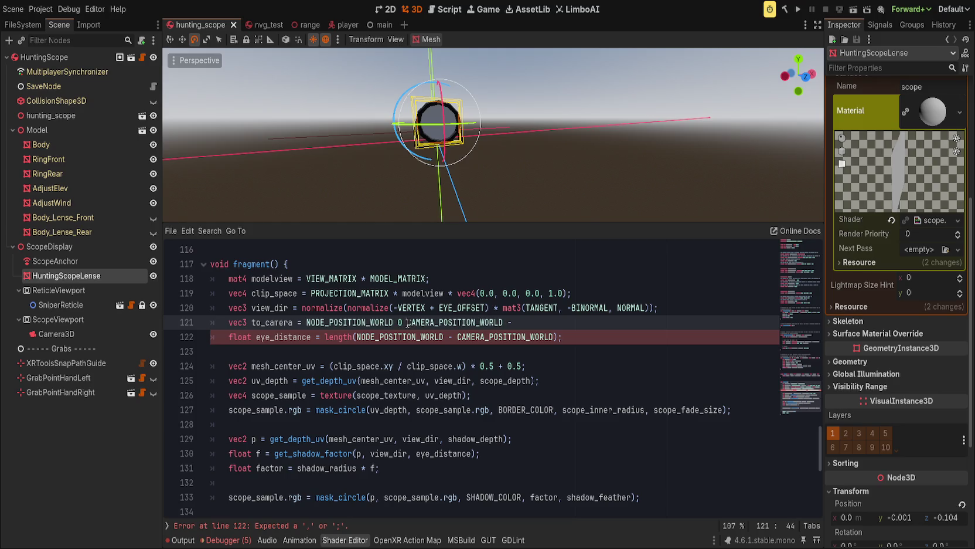
type("-")
key("End")
key("BackSpace")
key("BackSpace")
type(";")
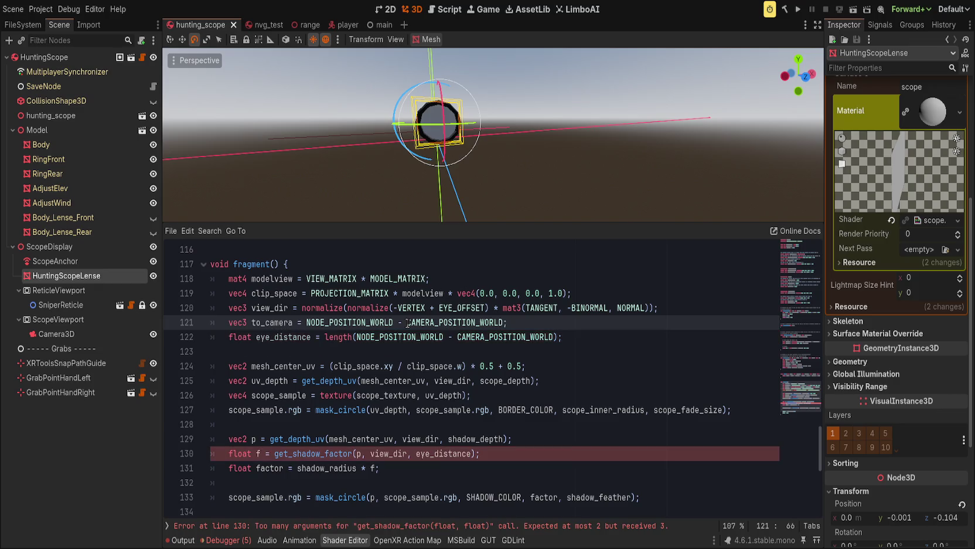
Rewrite to_camera as CAMERA_POSITION_WORLD - NODE_POSITION_WORLD using autocomplete
key("ctrl+BackSpace")
key("ctrl+BackSpace")
key("ctrl+BackSpace")
type("CAMERA")
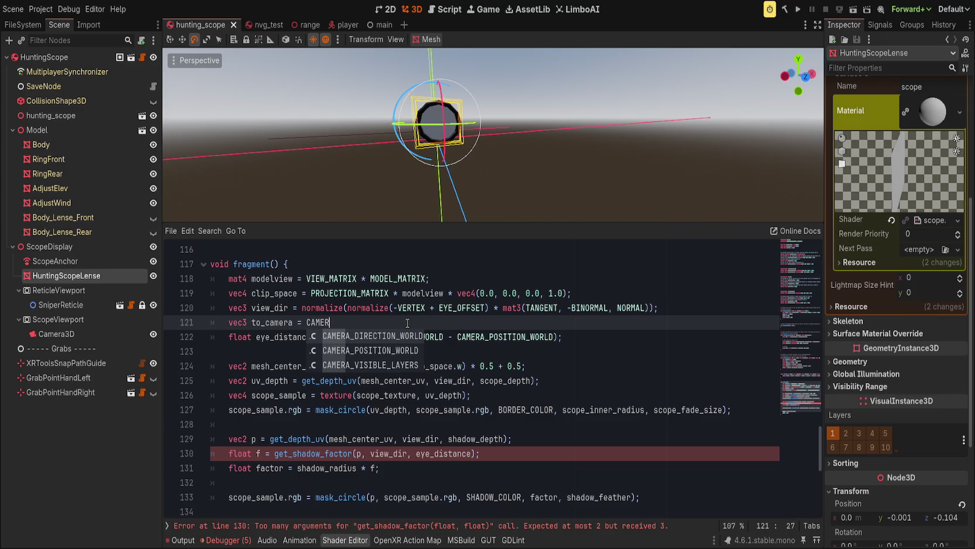
key("Down")
key("Return")
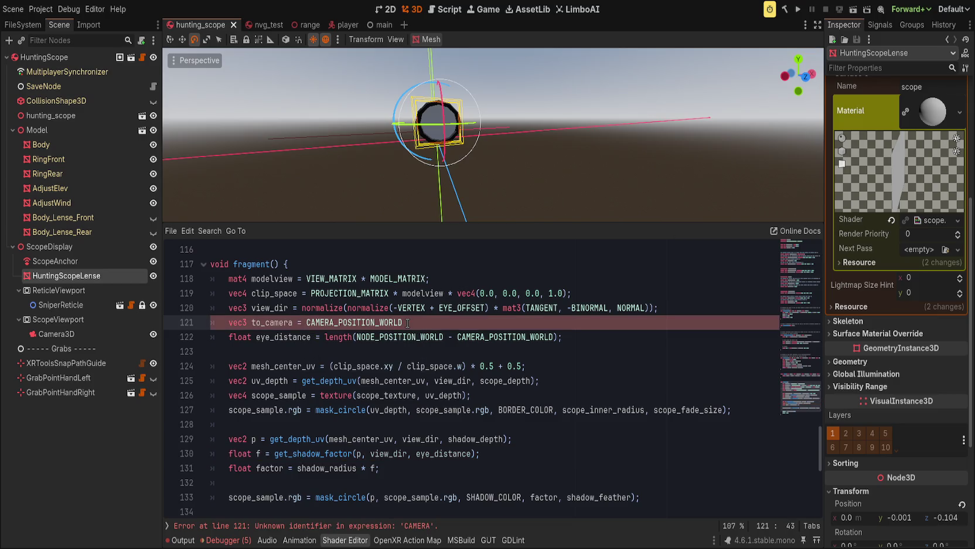
type(" - NODE")
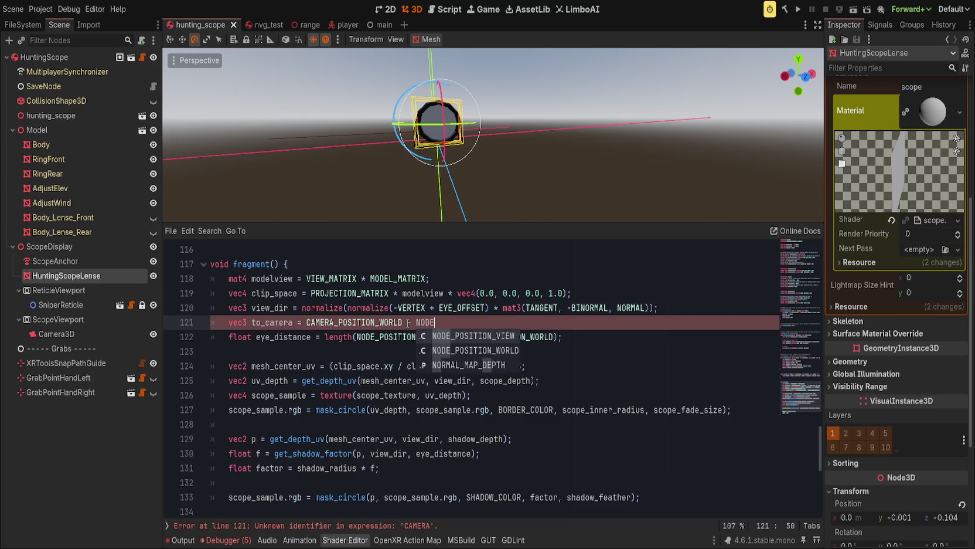
key("Down")
key("Return")
type(";")
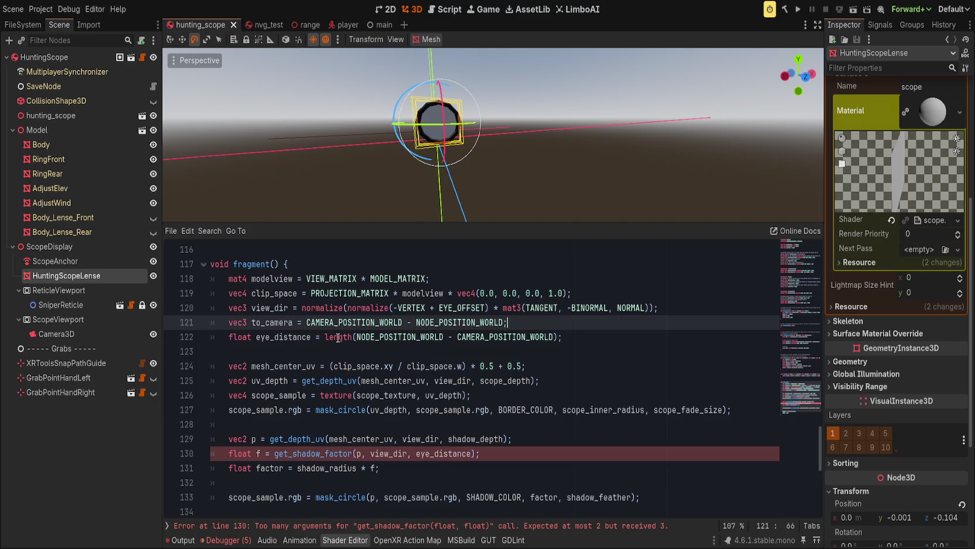
Set eye_distance to abs(length(to_camera));
left_click_drag(338, 337, 562, 336)
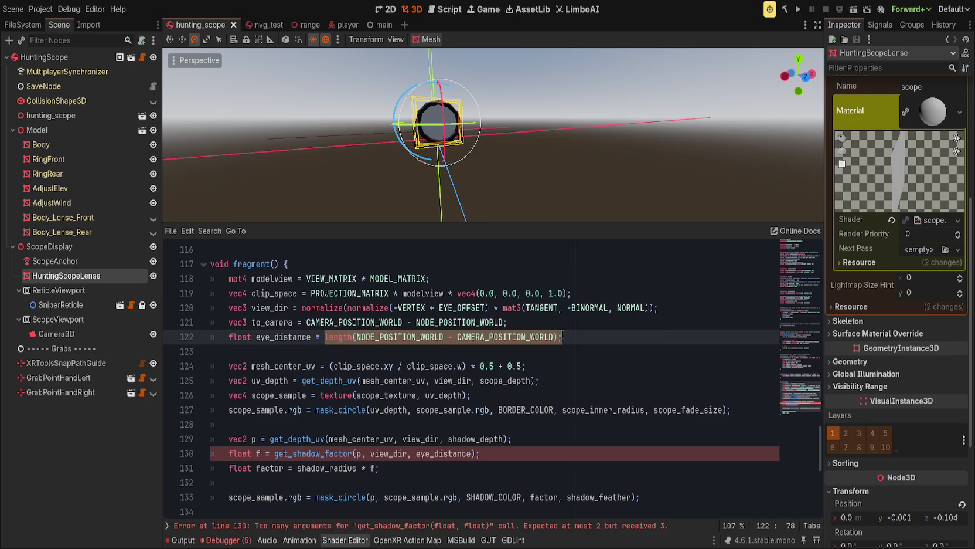
type("abs(length(to_camera));")
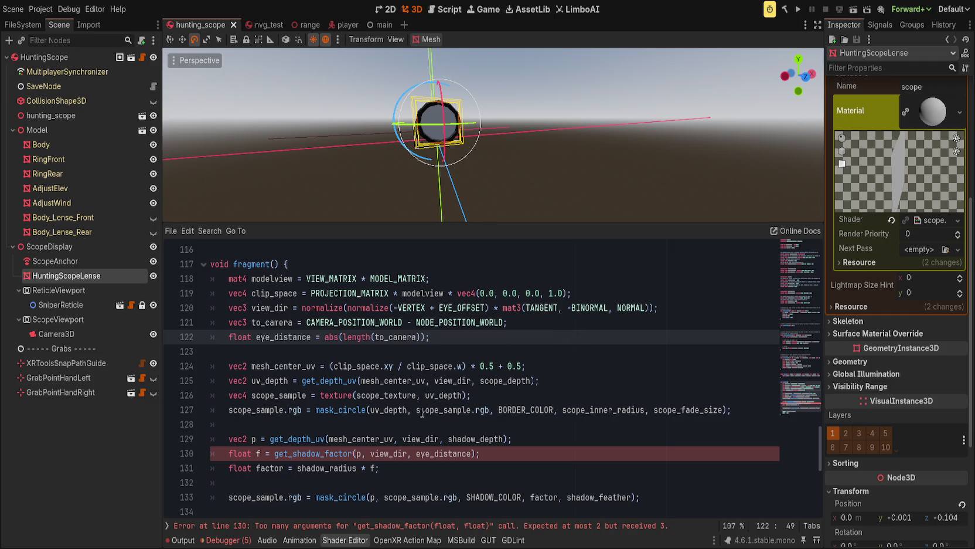
left_click(330, 453)
double_click(329, 453)
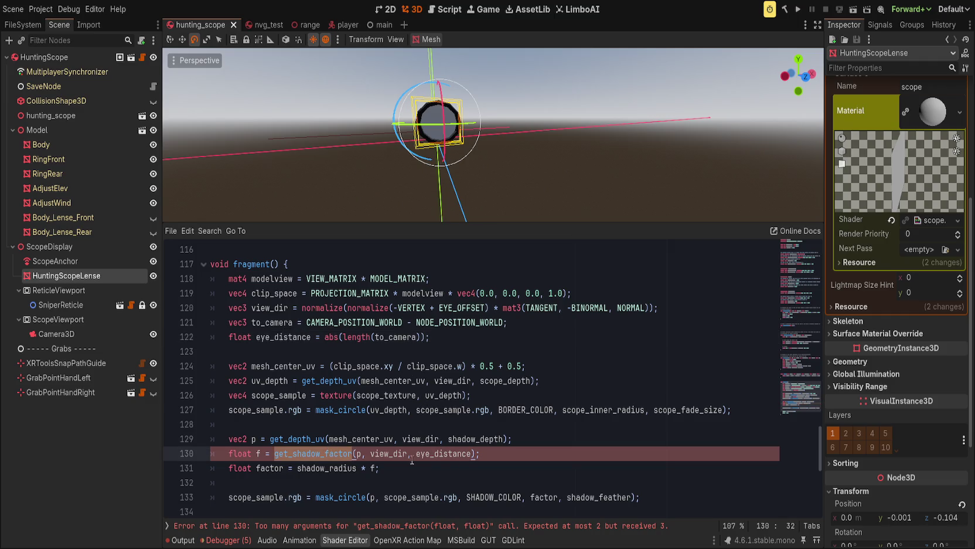
scroll(525, 464, "up", 10)
scroll(525, 465, "up", 1)
scroll(343, 464, "down", 3)
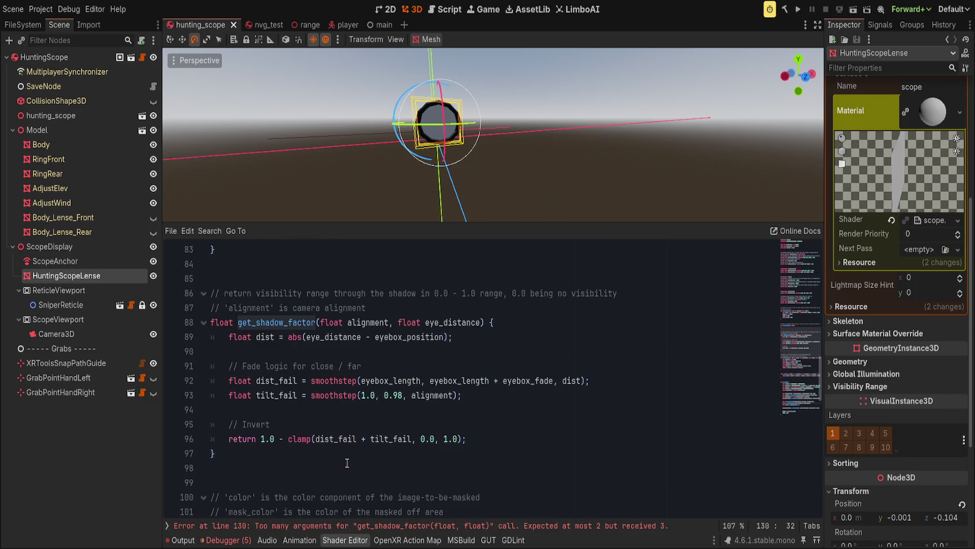
left_click(459, 322)
left_click(467, 338)
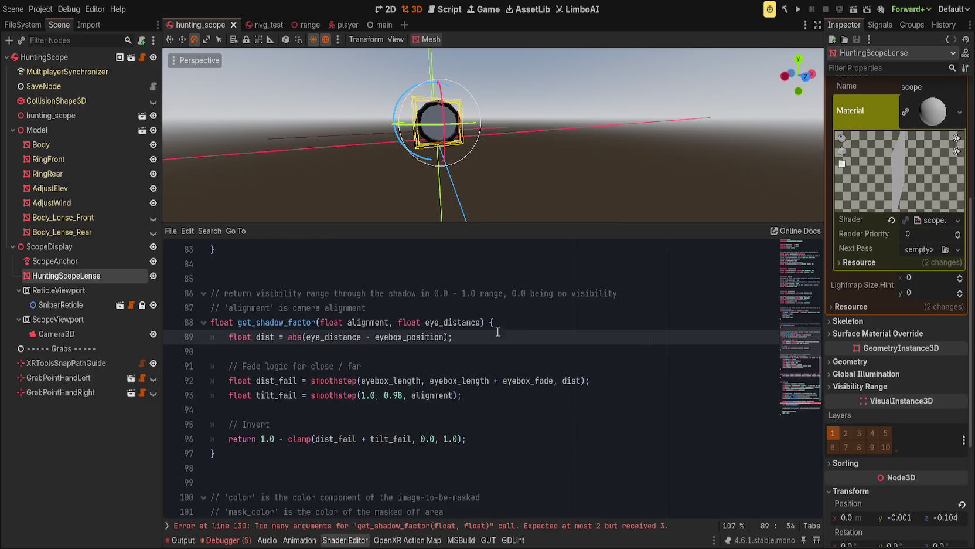
double_click(450, 323)
left_click(530, 335)
double_click(440, 321)
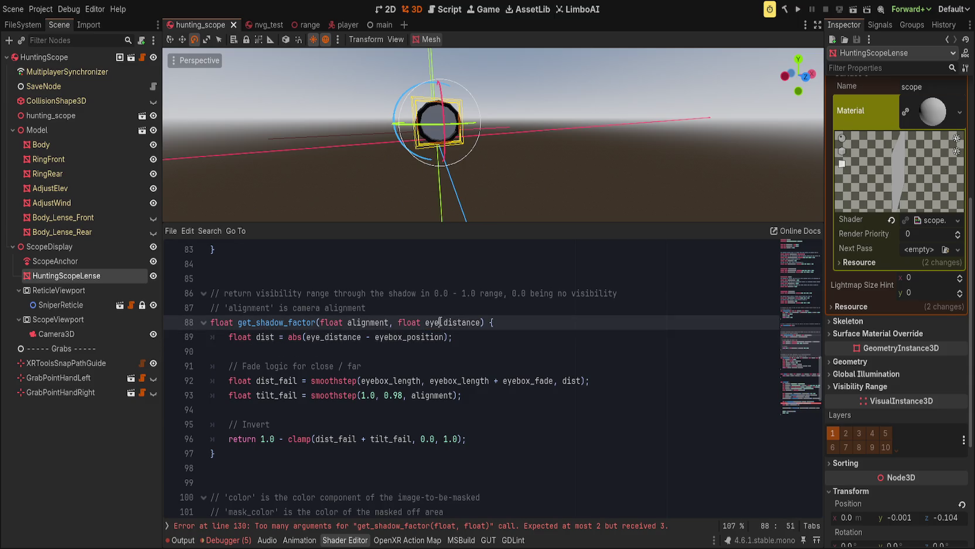
left_click(319, 337)
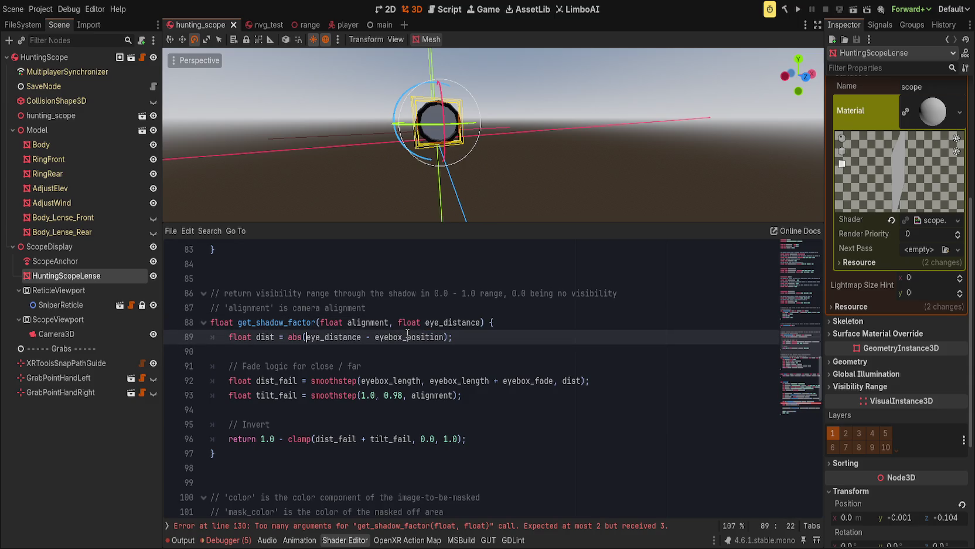
left_click(496, 526)
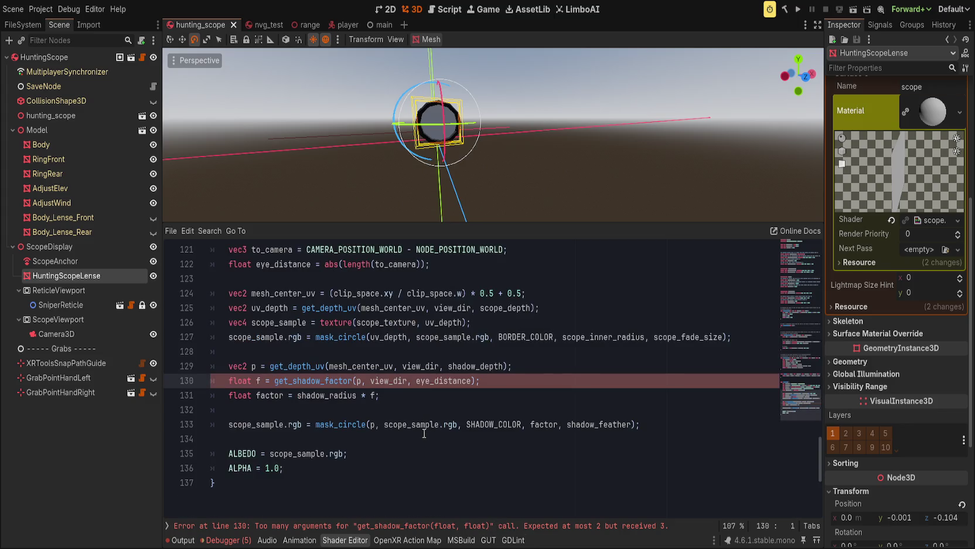
scroll(424, 433, "up", 2)
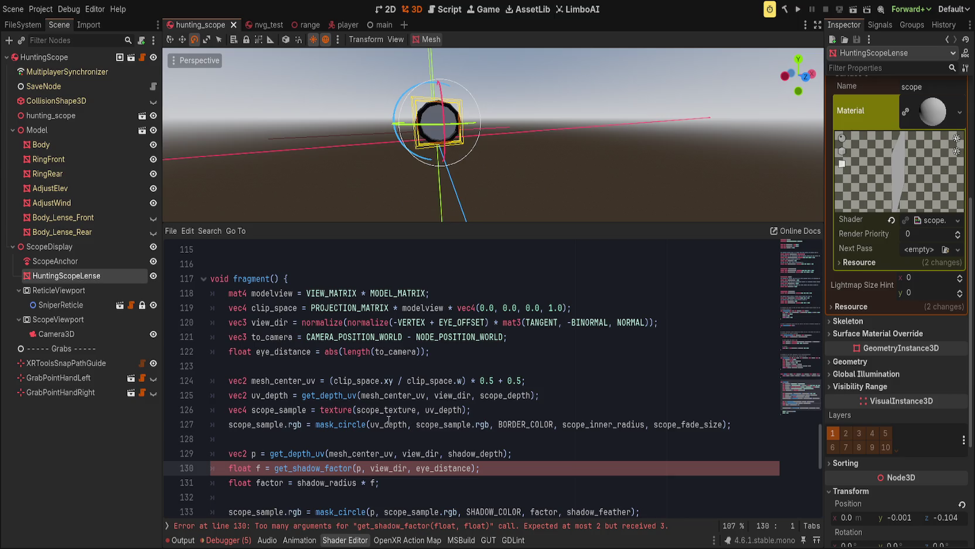
On line 122, remove abs(), try an inverse() wrap around to_camera, then undo it
left_click(348, 380)
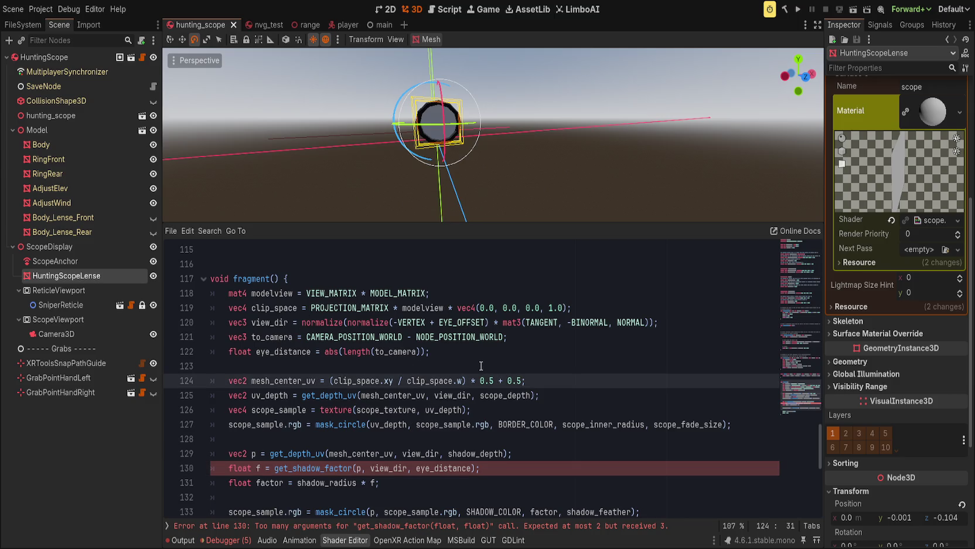
left_click(344, 351)
key("BackSpace")
key("BackSpace")
key("BackSpace")
key("ctrl+Right")
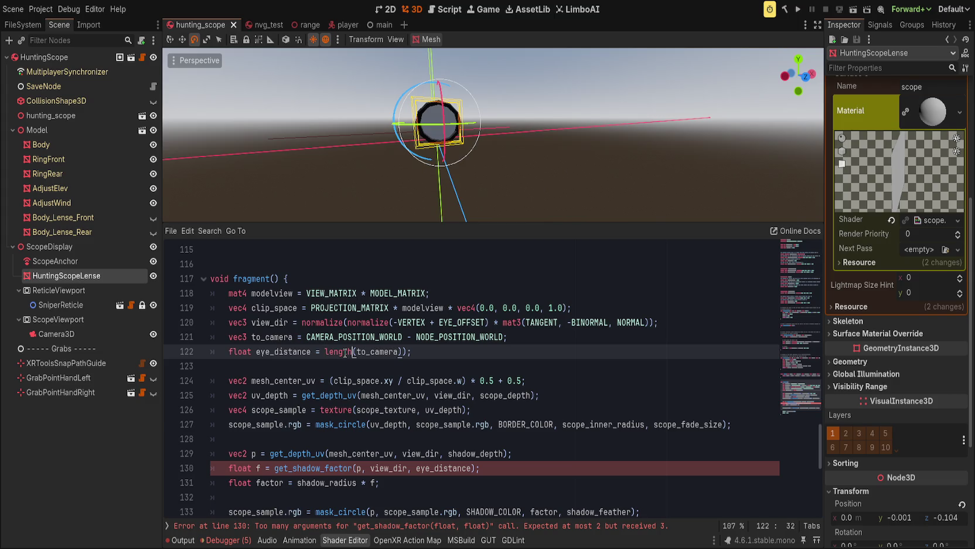
key("Right")
type("inverse(")
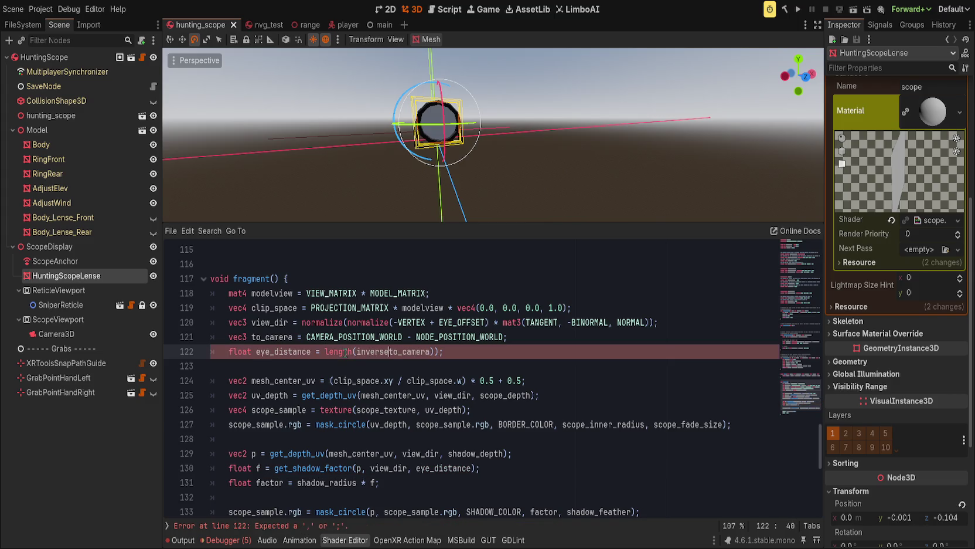
key("ctrl+Right")
key("Right")
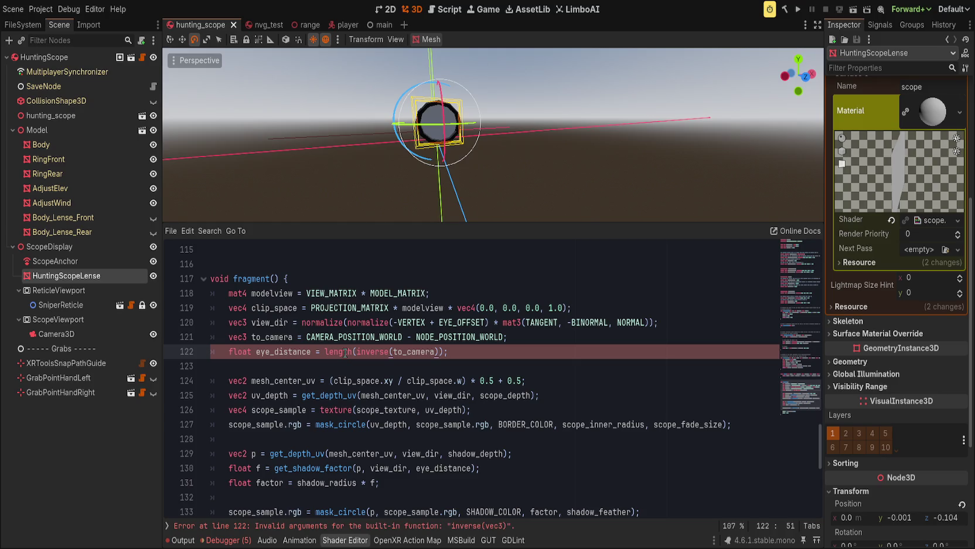
key("ctrl+z")
key("ctrl+z")
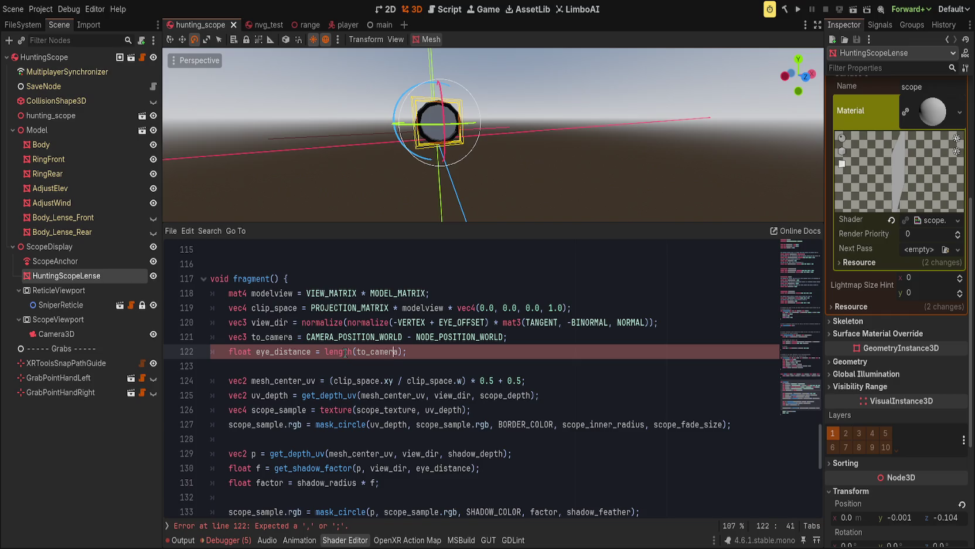
type(")")
key("ctrl+z")
key("ctrl+z")
key("ctrl+z")
key("ctrl+z")
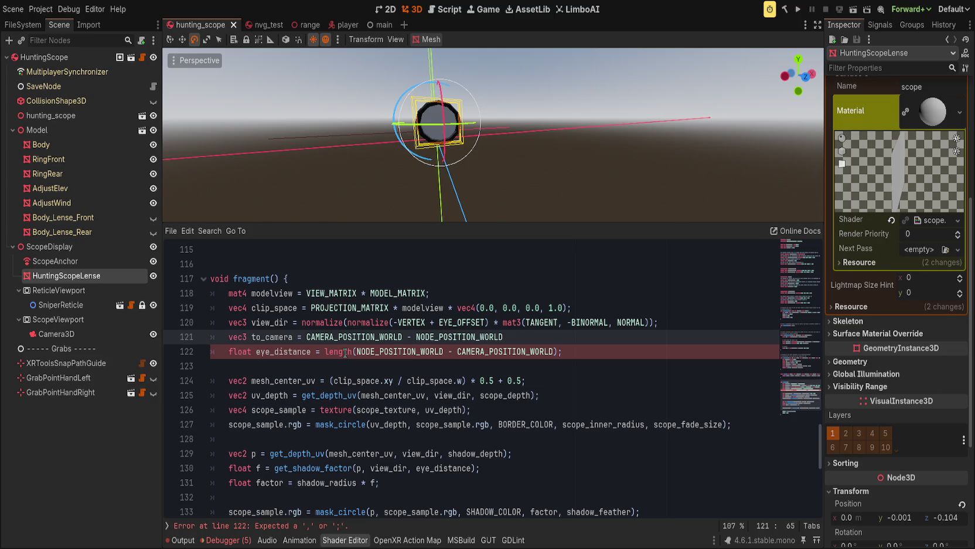
Replace the to_camera expression on line 121 with CAMERA_DIRECTION_WORLD;
key("ctrl+BackSpace")
key("ctrl+BackSpace")
key("ctrl+BackSpace")
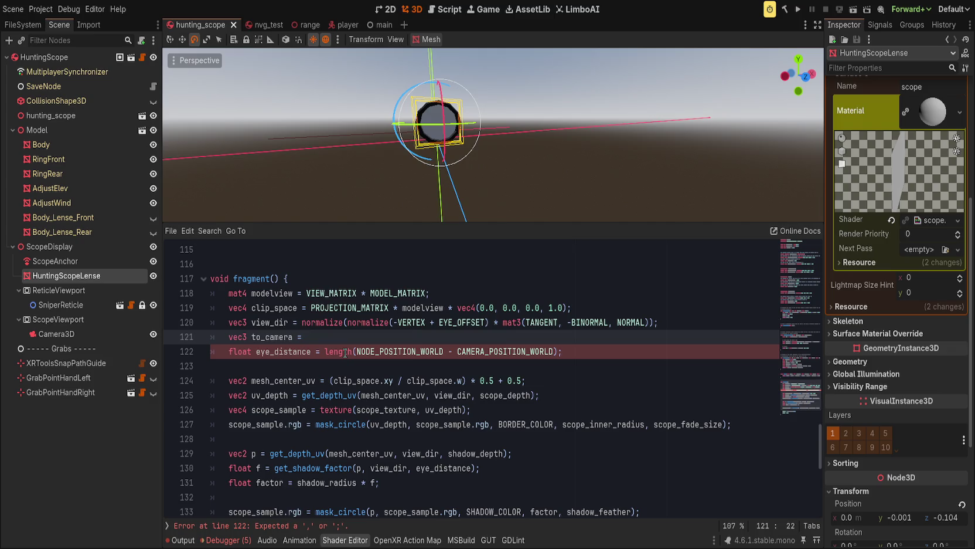
type("NODE_POS")
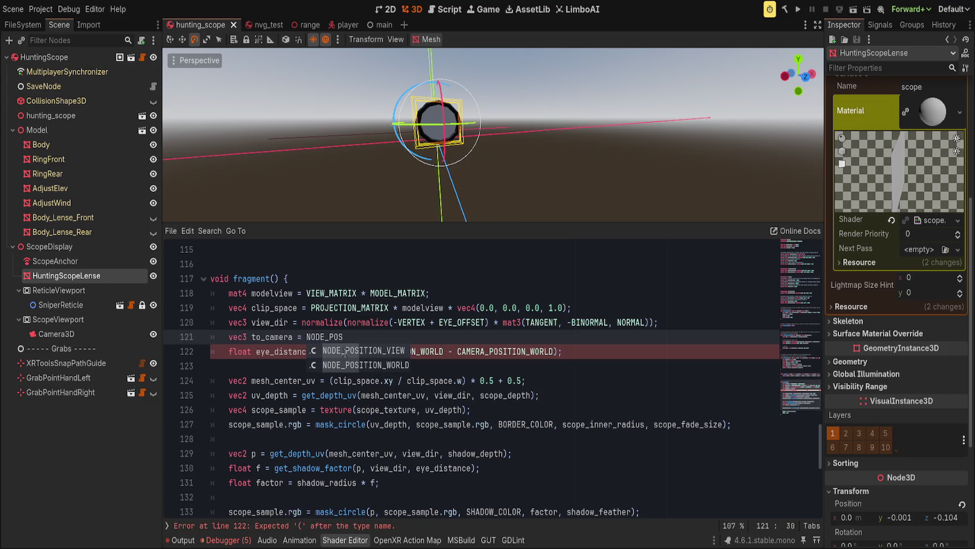
key("Down")
key("Return")
type("- CAM")
key("Return")
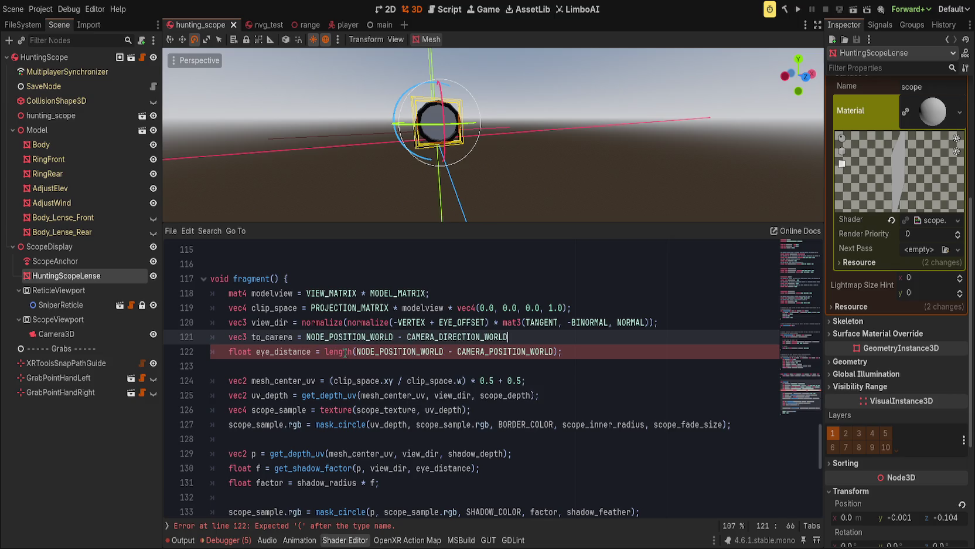
key("ctrl+BackSpace")
type("CAMERA")
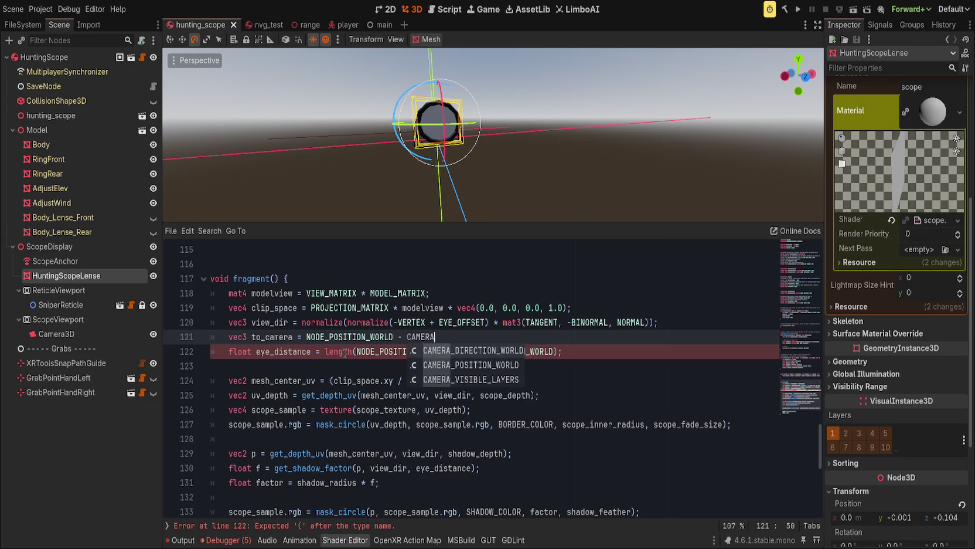
key("Return")
key("ctrl+Left")
key("ctrl+BackSpace")
key("ctrl+BackSpace")
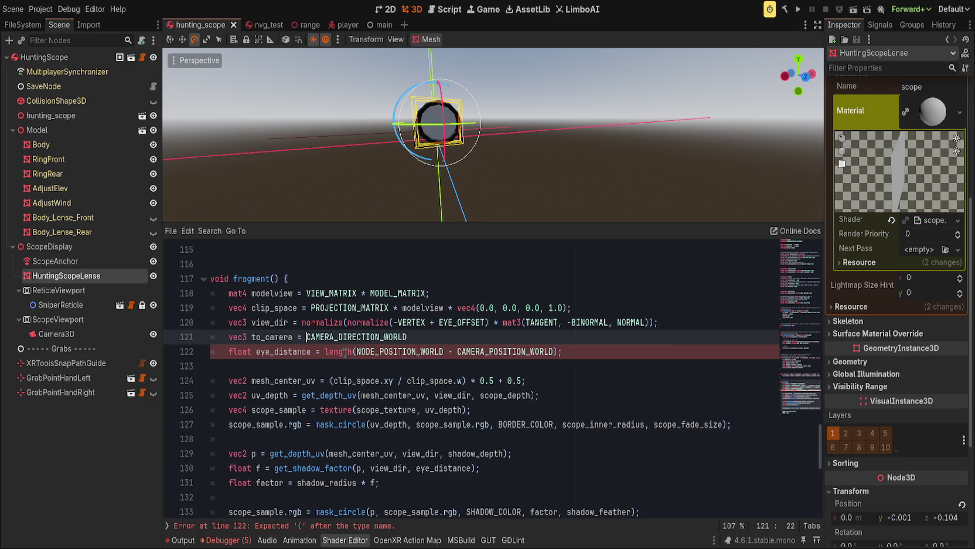
key("End")
type(";")
Wrap it as normalize(CAMERA_DIRECTION_WORLD) on line 121
key("ctrl+Left")
type("nor")
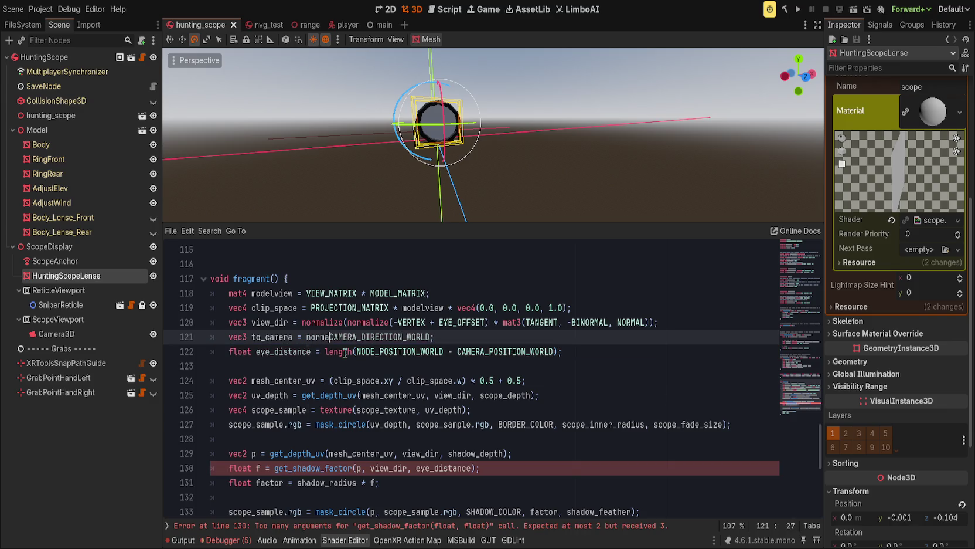
key("Return")
key("ctrl+Right")
type(")")
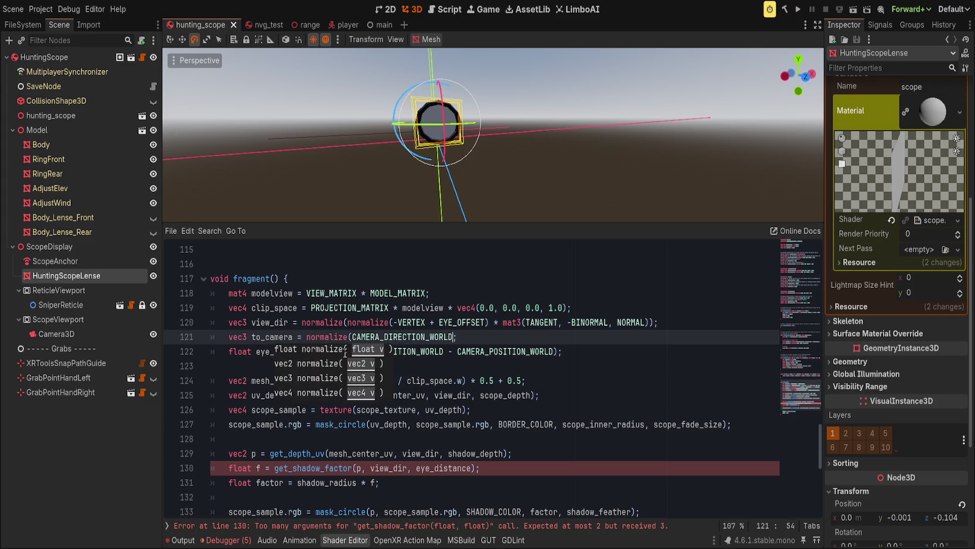
left_click(393, 336)
key("End")
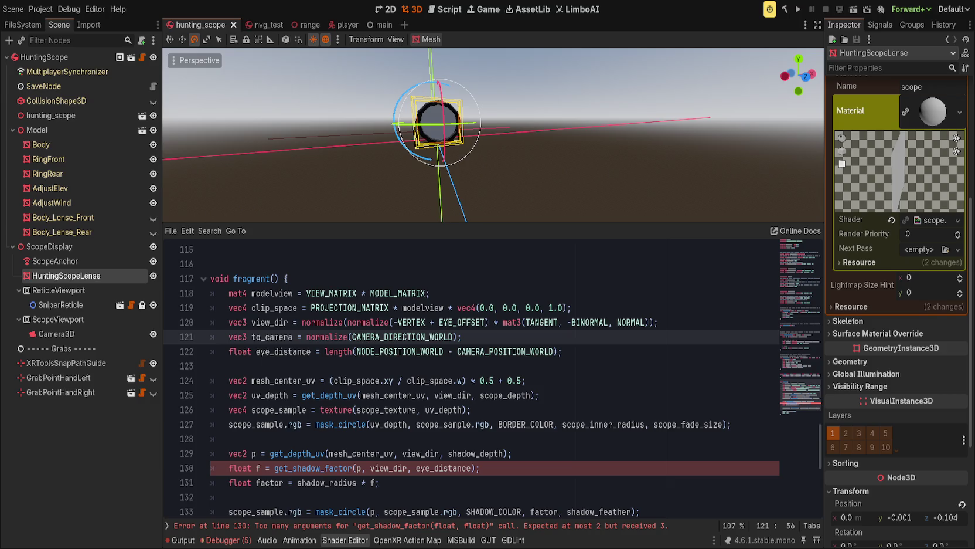
Replace line 130's get_shadow_factor arguments p, view_dir, eye_distance with dot(, to_camera
left_click(561, 466)
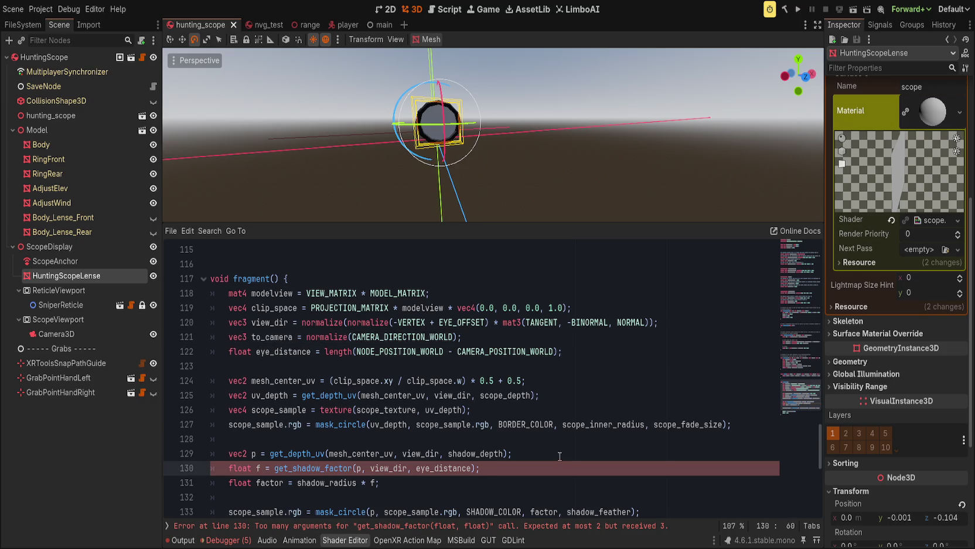
left_click(517, 336)
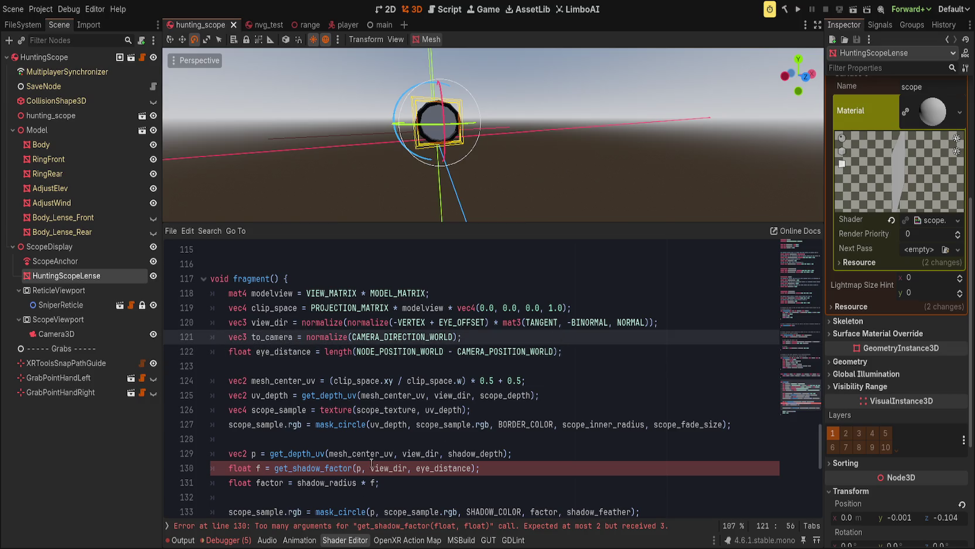
left_click(364, 468)
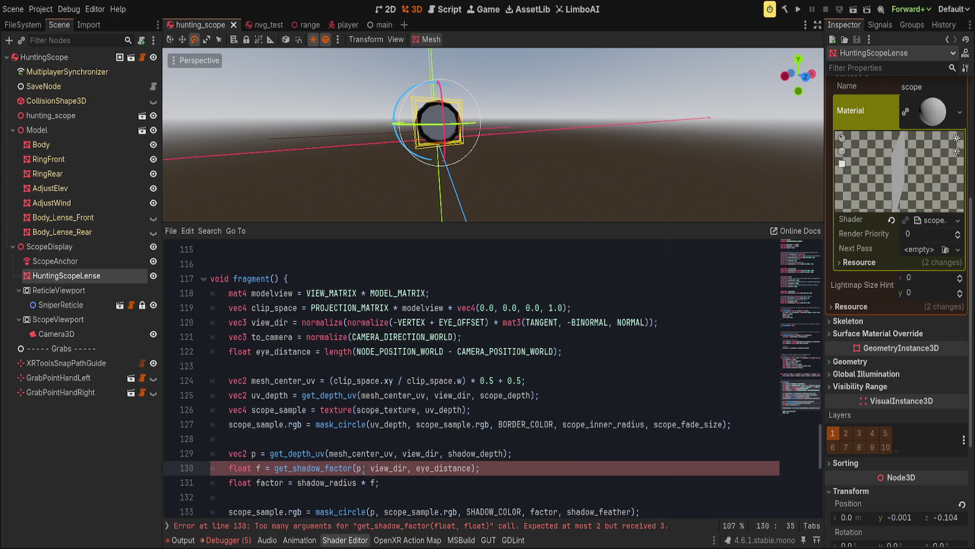
mouse_move(356, 468)
left_mouse_down()
mouse_move(482, 469)
mouse_move(472, 470)
left_mouse_up()
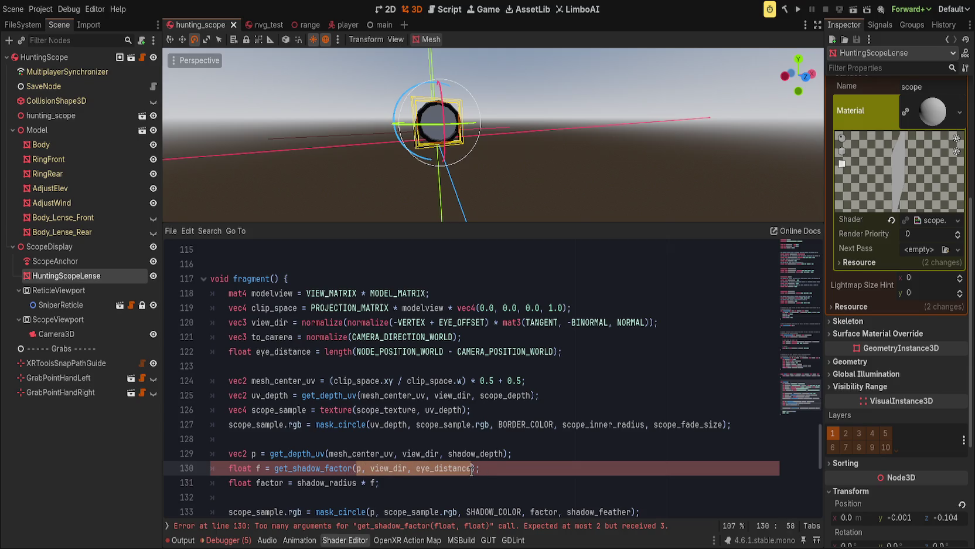
key("BackSpace")
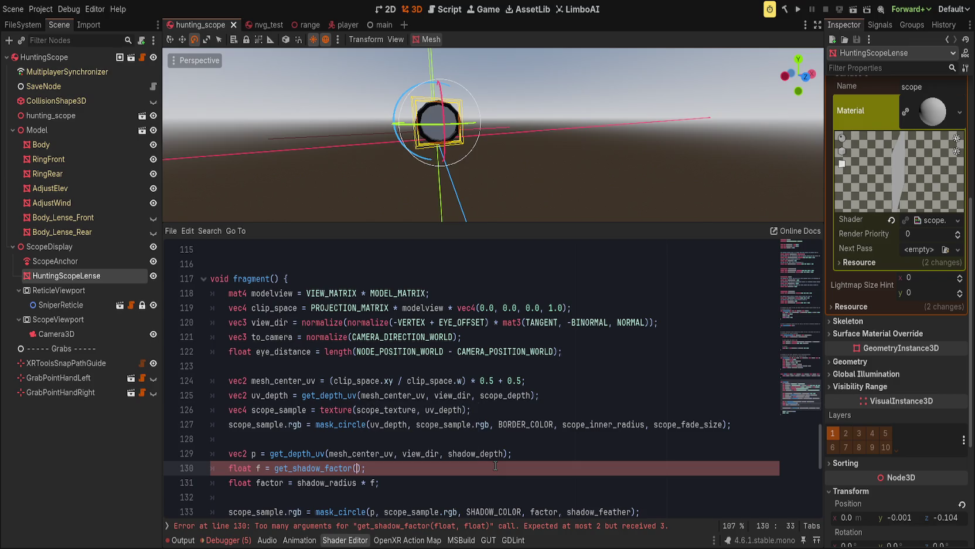
type("dot(")
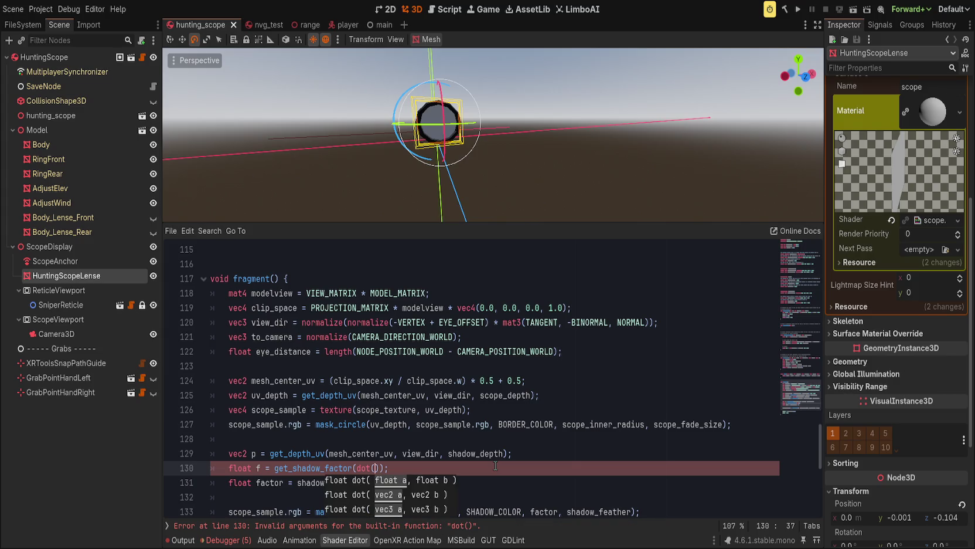
type(", to_")
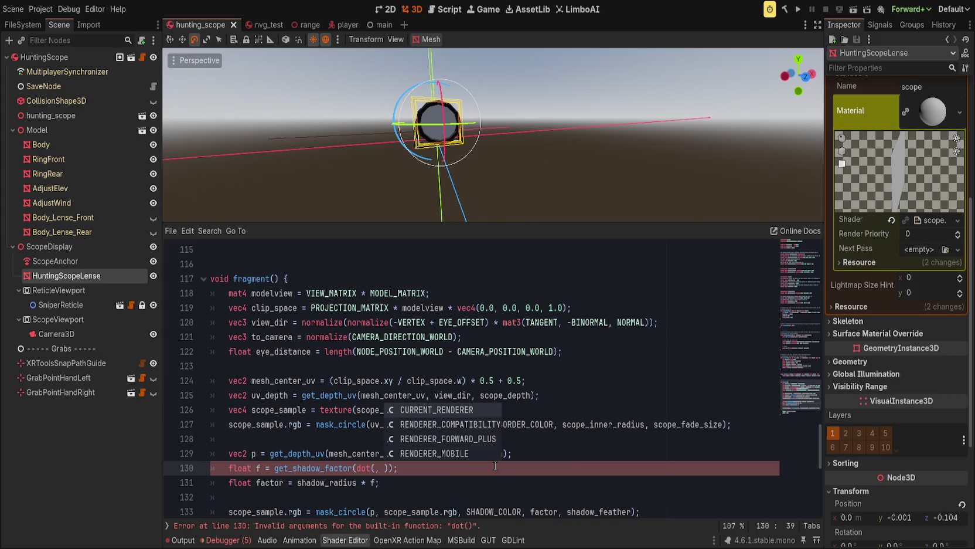
type("camera")
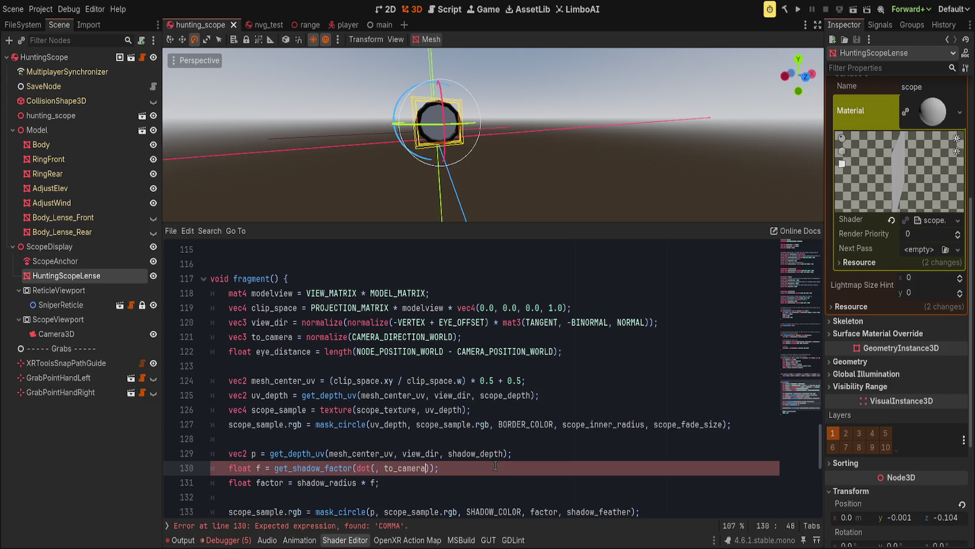
left_click(492, 339)
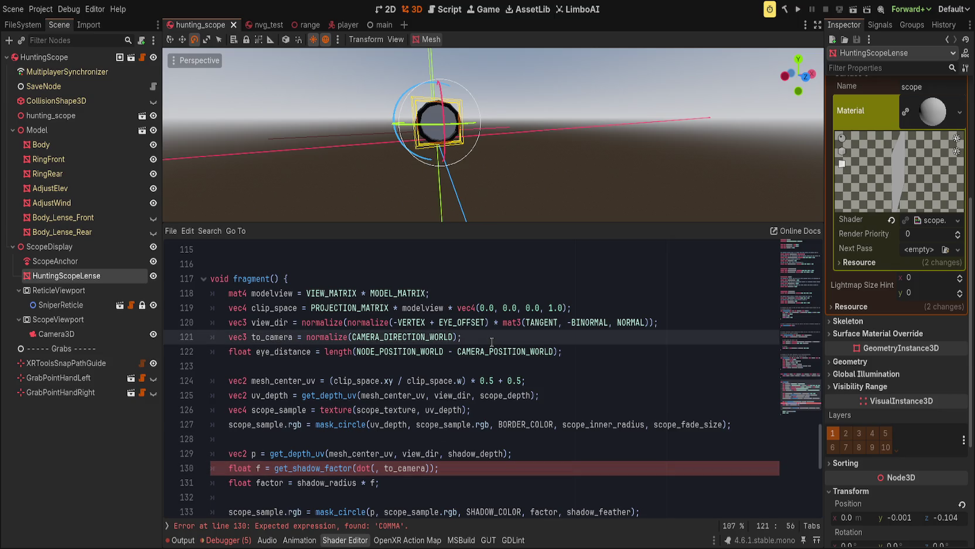
Move the to_camera line below eye_distance, under a new // Get view-alignment comment
key("alt+Down")
key("Up")
key("End")
key("Return")
key("Return")
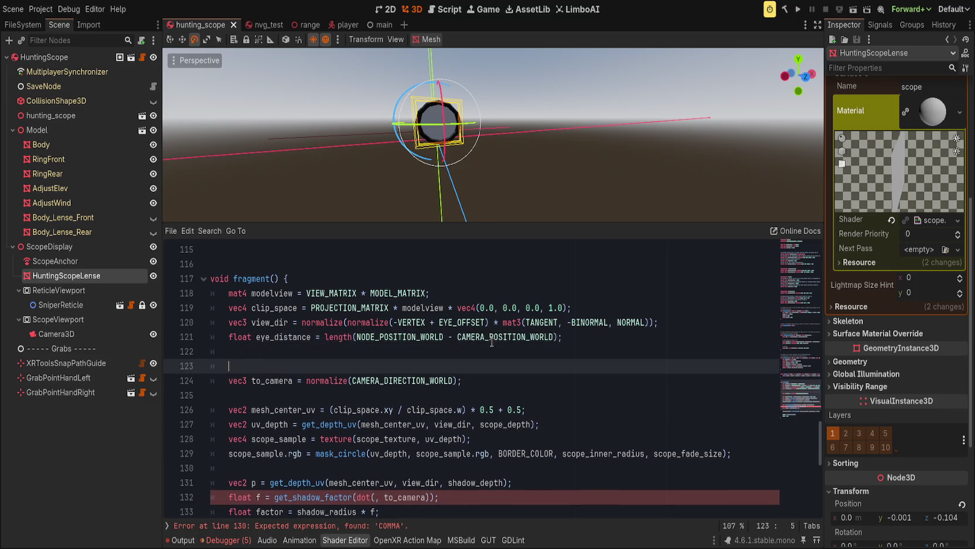
type("// Get E")
key("BackSpace")
type("View A")
type("ngle")
key("ctrl+BackSpace")
key("ctrl+BackSpace")
type("view")
type("-alignm")
type("ent")
key("Down")
Declare vec3 model_forward = normalize(-MODEL_MATRIX[2].xyz); below the to_camera line
key("End")
key("Return")
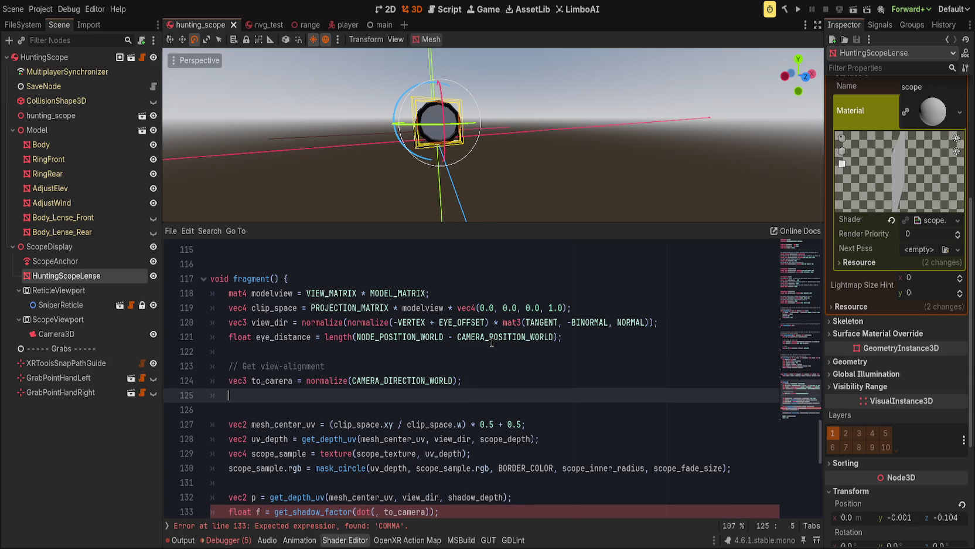
type("vec3 f")
type("orward")
key("BackSpace")
key("BackSpace")
key("BackSpace")
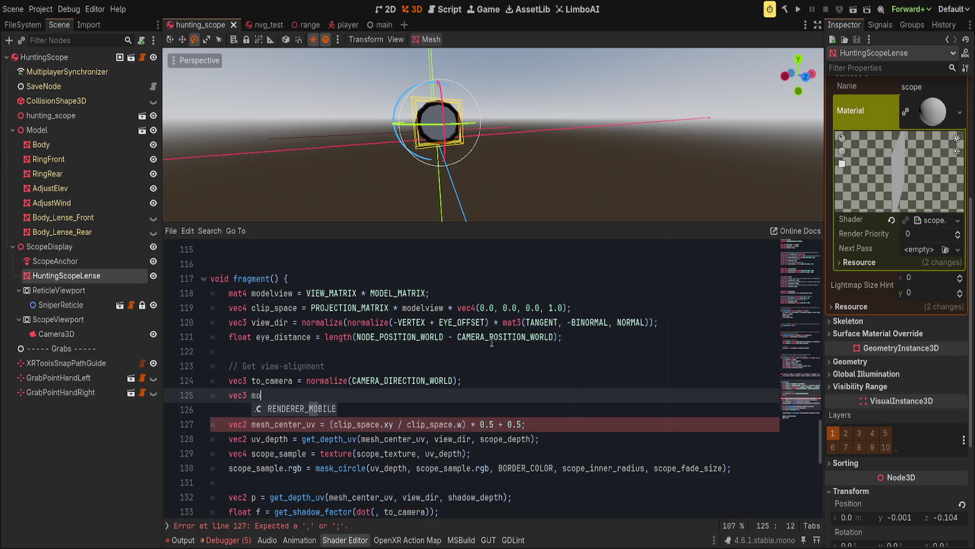
type("model_forward = ")
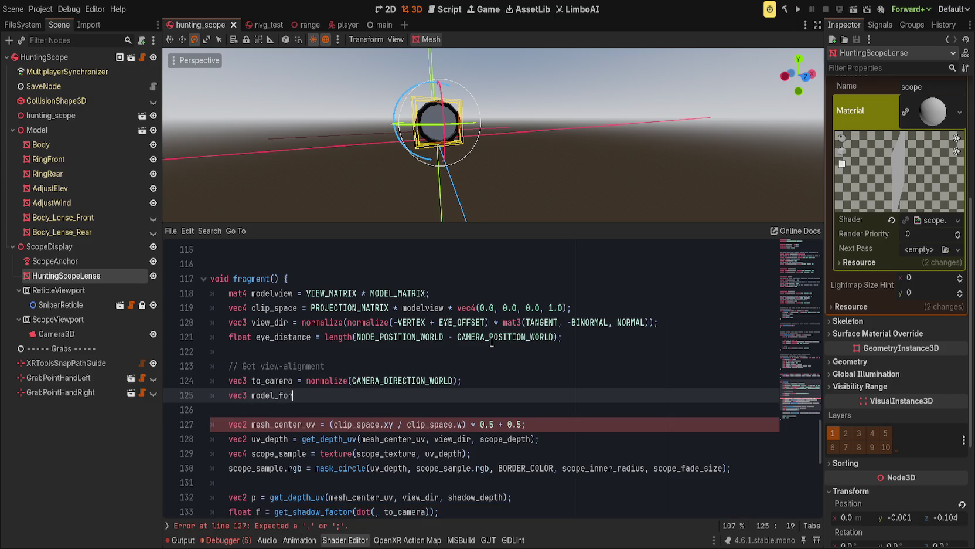
type("no")
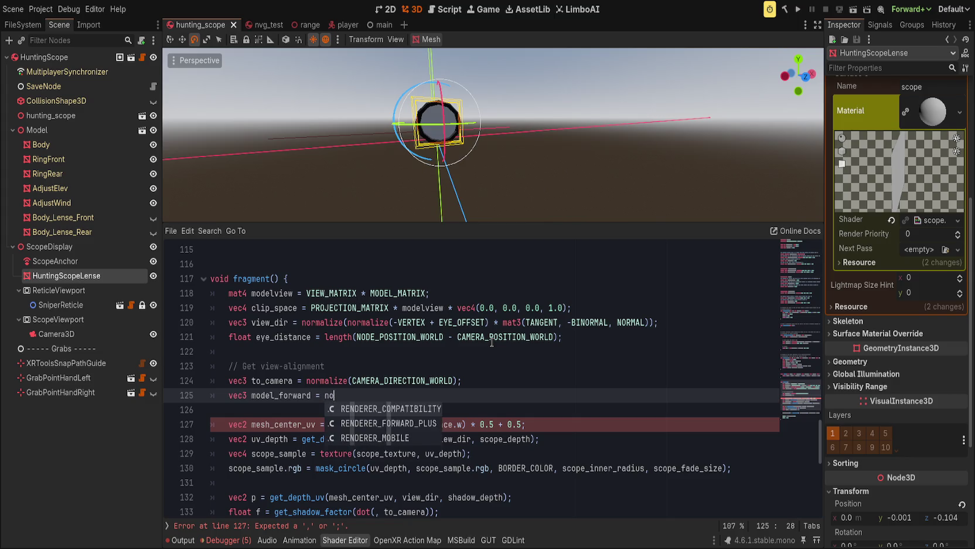
type("rmalize(-model")
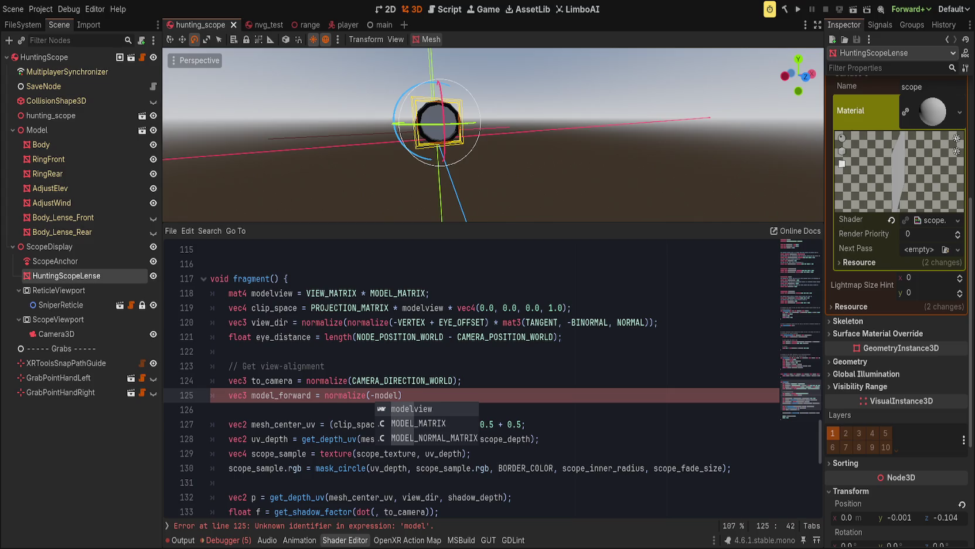
double_click(386, 395)
type("MODEL")
key("Return")
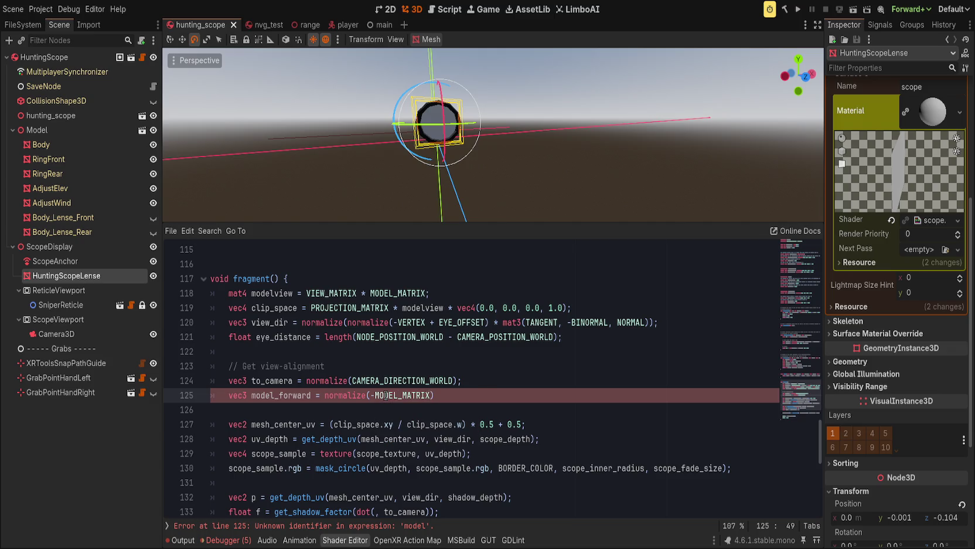
type("[2]")
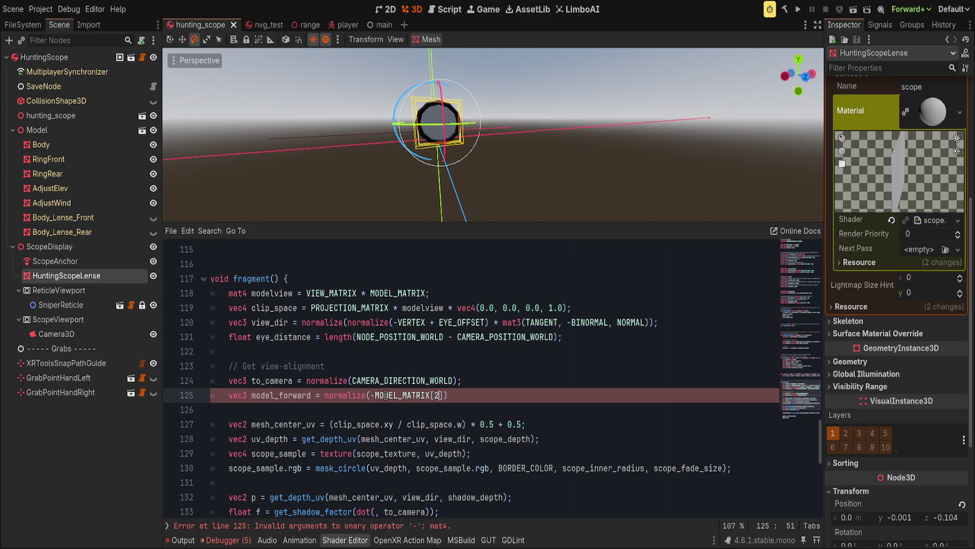
type(".xyz")
type(");")
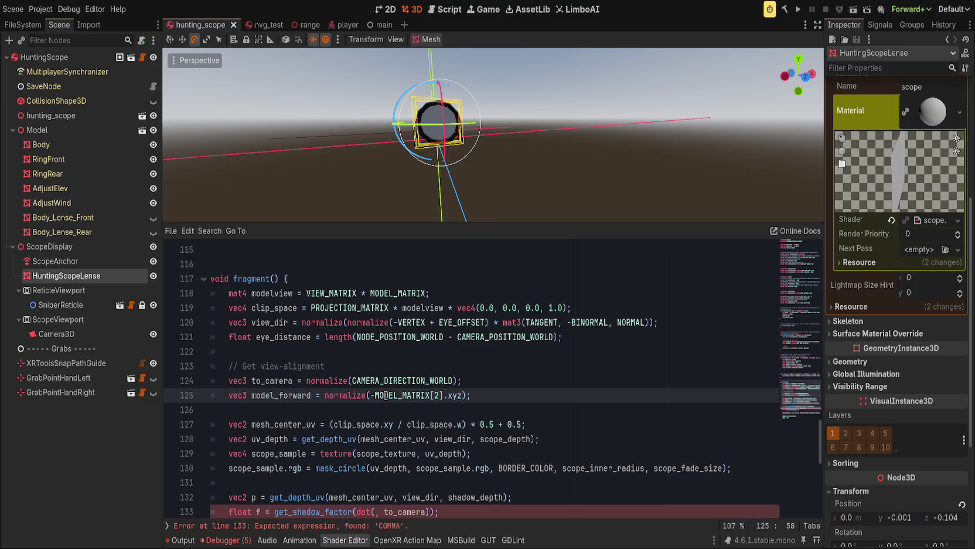
left_click(371, 511)
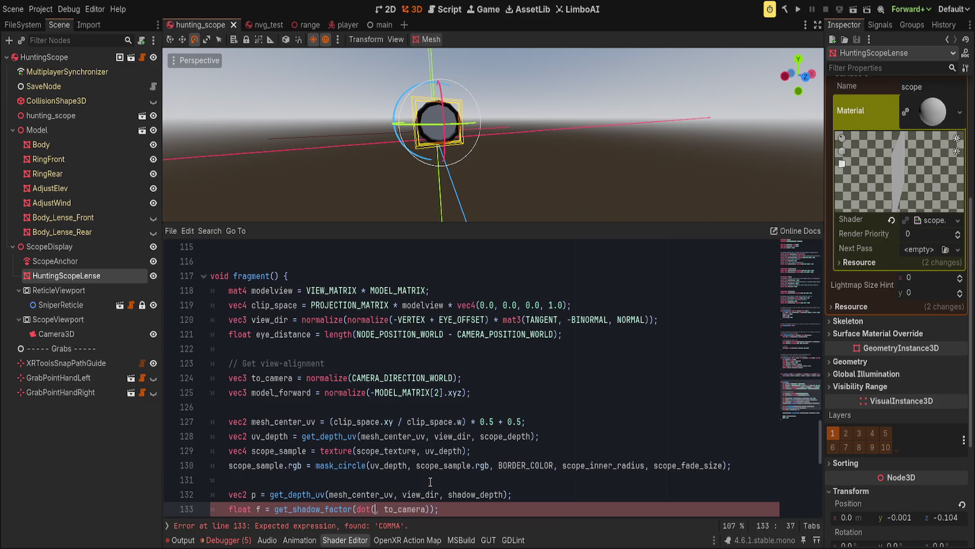
Rename model_forward to forward and pass it as dot()'s first argument
type("model_forward")
left_click(279, 392)
key("BackSpace")
key("BackSpace")
key("BackSpace")
double_click(267, 392)
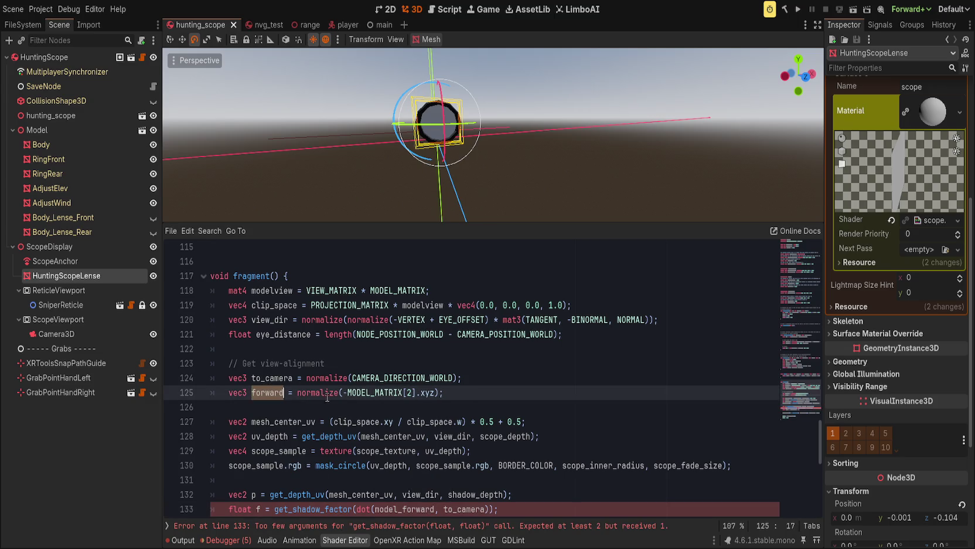
left_click(409, 509)
key("BackSpace")
key("BackSpace")
key("BackSpace")
scroll(512, 472, "down", 2)
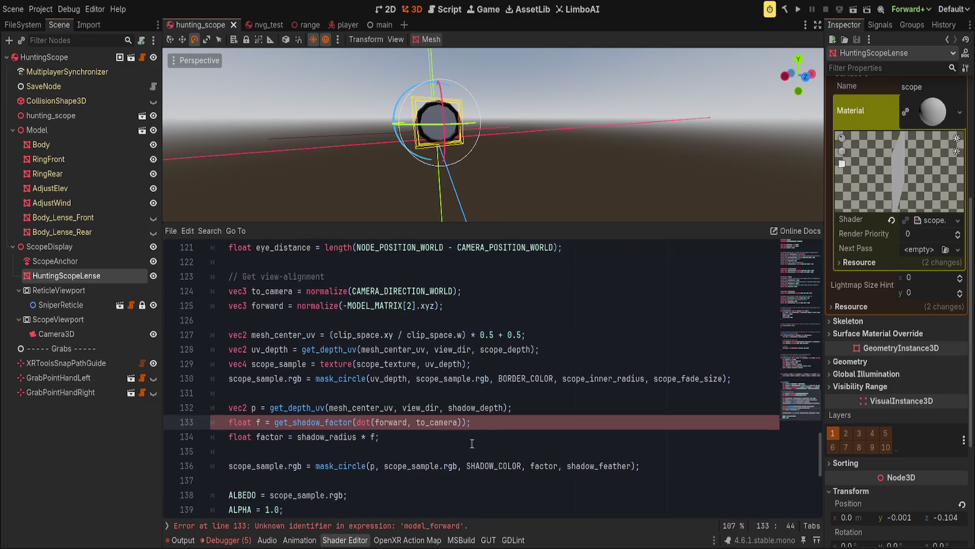
left_click(510, 408)
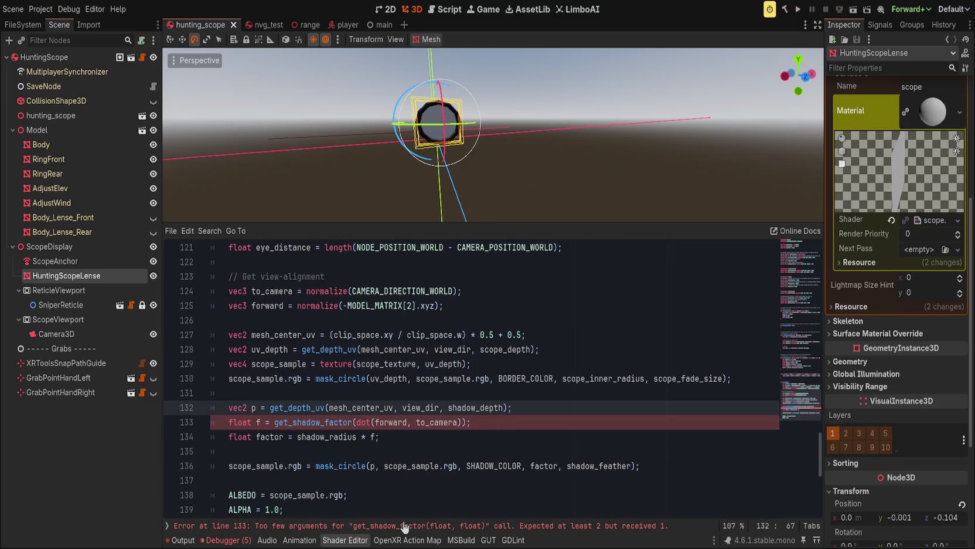
Append eye_distance as get_shadow_factor's second argument and save to recompile
left_click(462, 422)
type(", ")
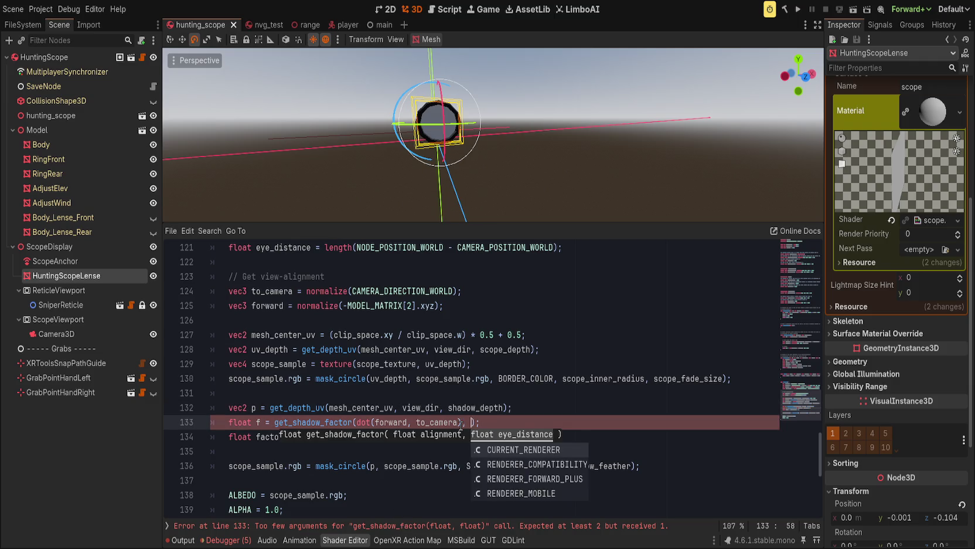
type("eye_distance")
key("End")
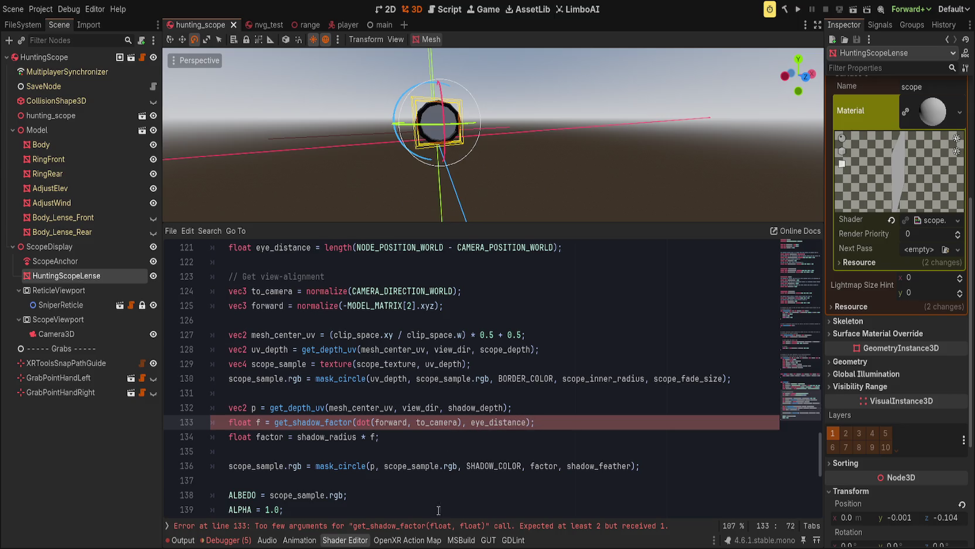
key("ctrl+s")
scroll(441, 157, "up", 2)
scroll(410, 154, "down", 5)
scroll(378, 151, "up", 10)
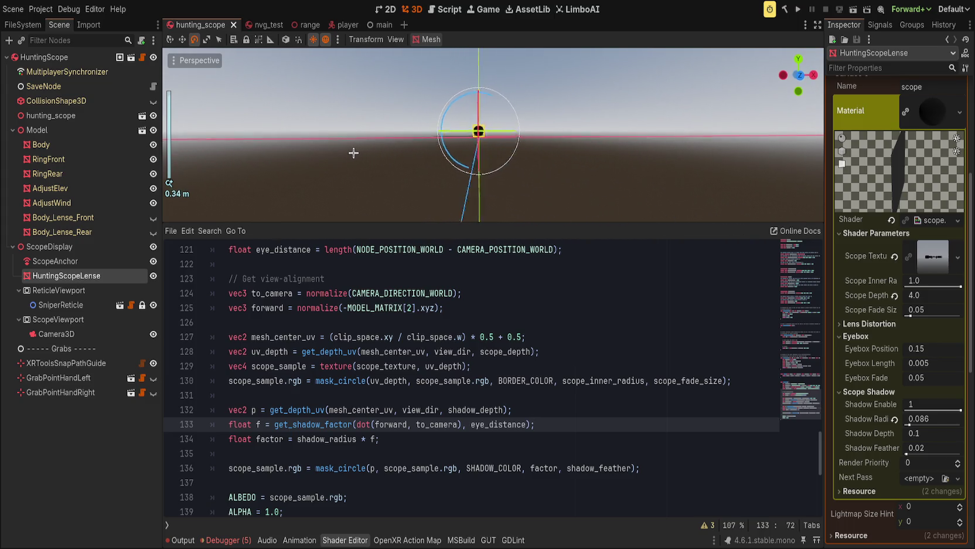
left_click(481, 172)
Set to_camera to normalize(CAMERA_POSITION_WORLD - NODE_POSITION_WORLD) and save
left_click(582, 410)
left_click(569, 427)
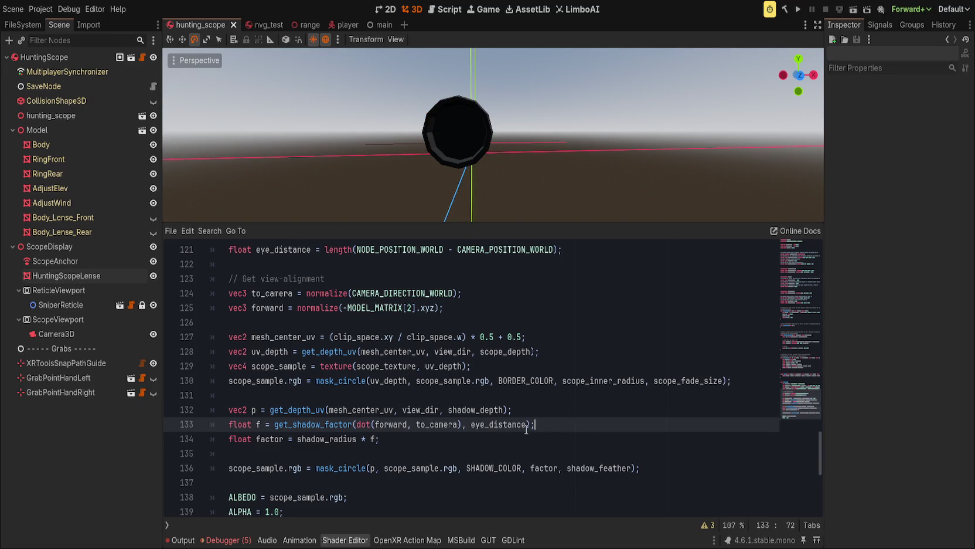
double_click(381, 293)
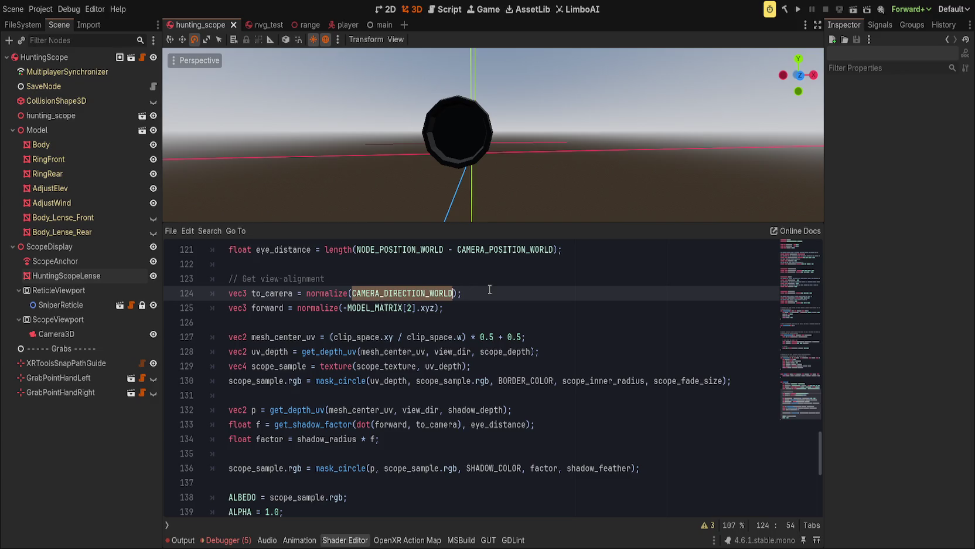
type("CAMERA_")
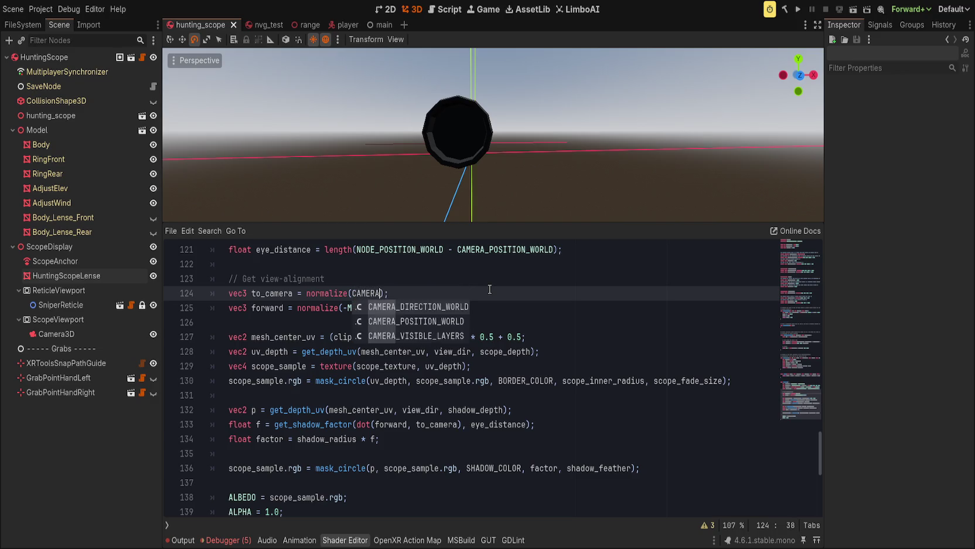
type("POS")
key("Return")
type("- ")
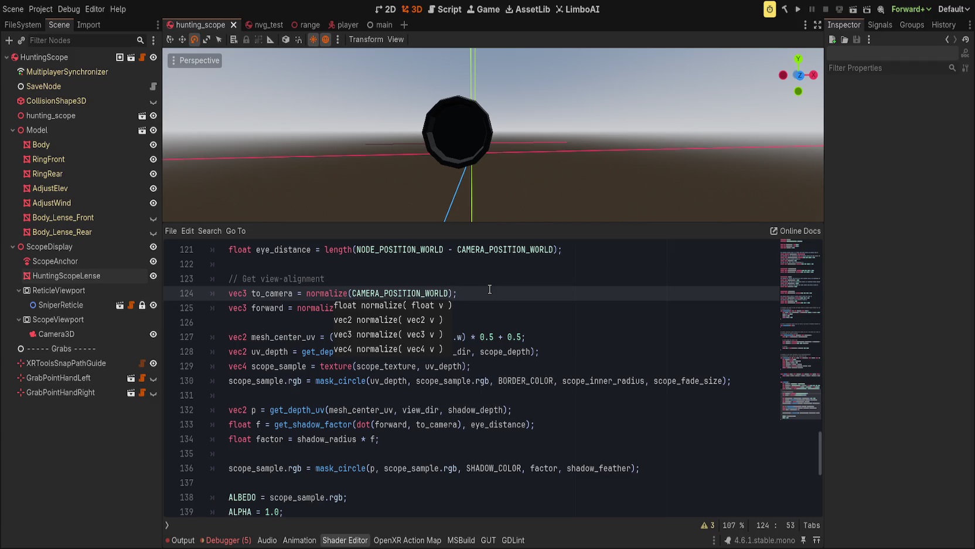
type("NODE_POS")
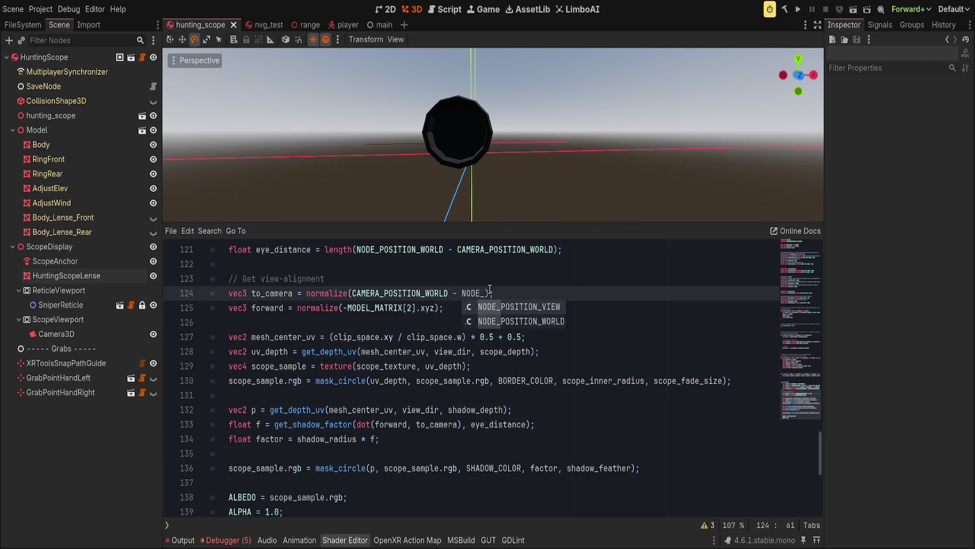
type("WORLD")
key("End")
key("ctrl+s")
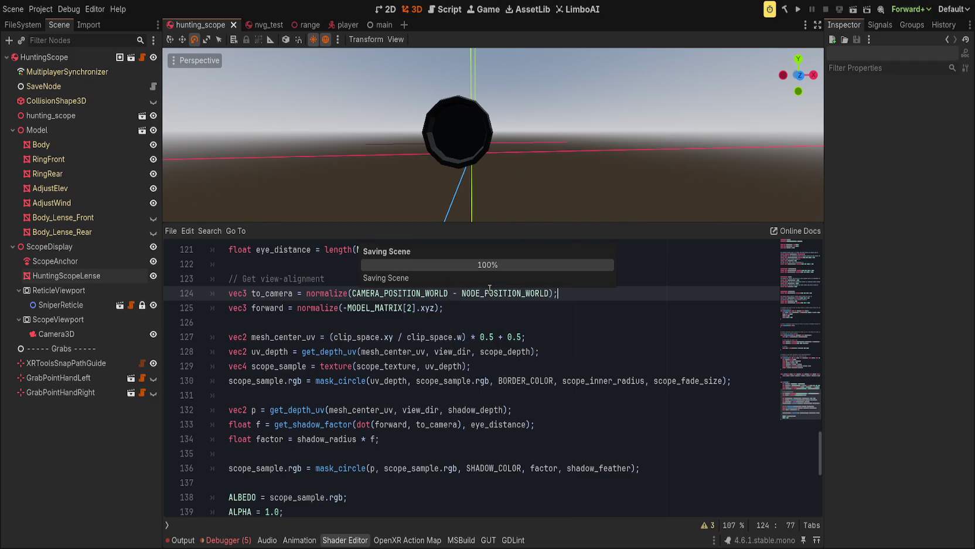
Cut the remap function further down, then restore it with undo
scroll(458, 188, "down", 5)
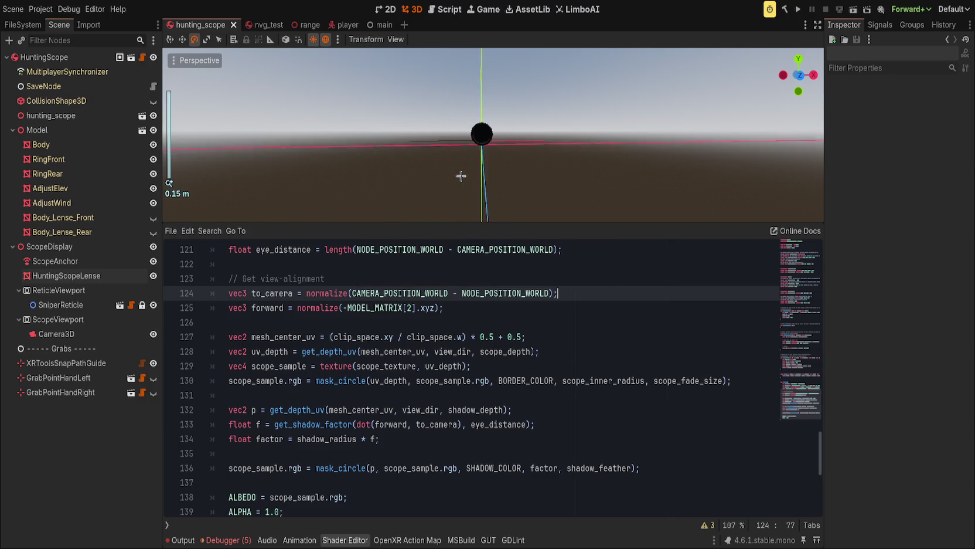
left_click(463, 366)
scroll(463, 366, "down", 3)
scroll(446, 398, "up", 12)
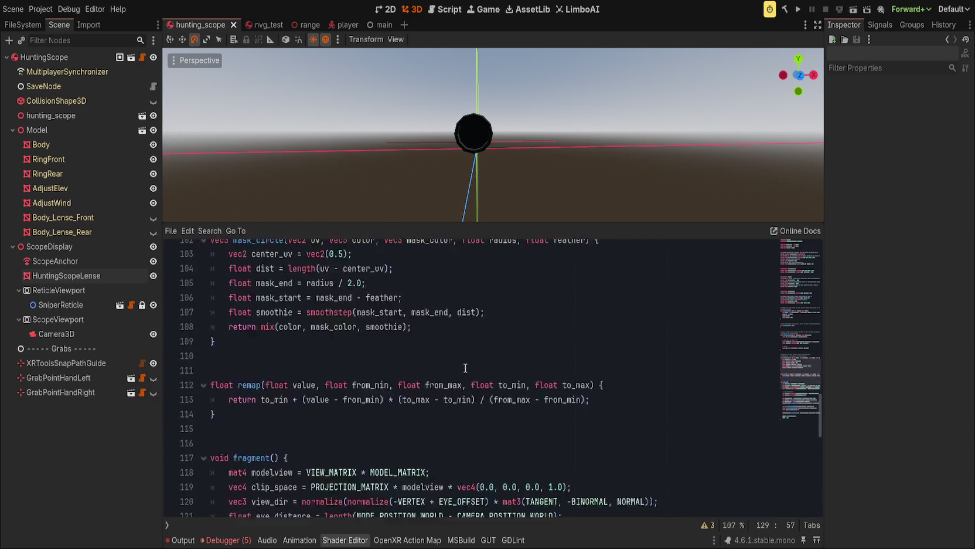
scroll(434, 416, "down", 3)
left_click_drag(215, 409, 254, 378)
key("ctrl+x")
key("ctrl+z")
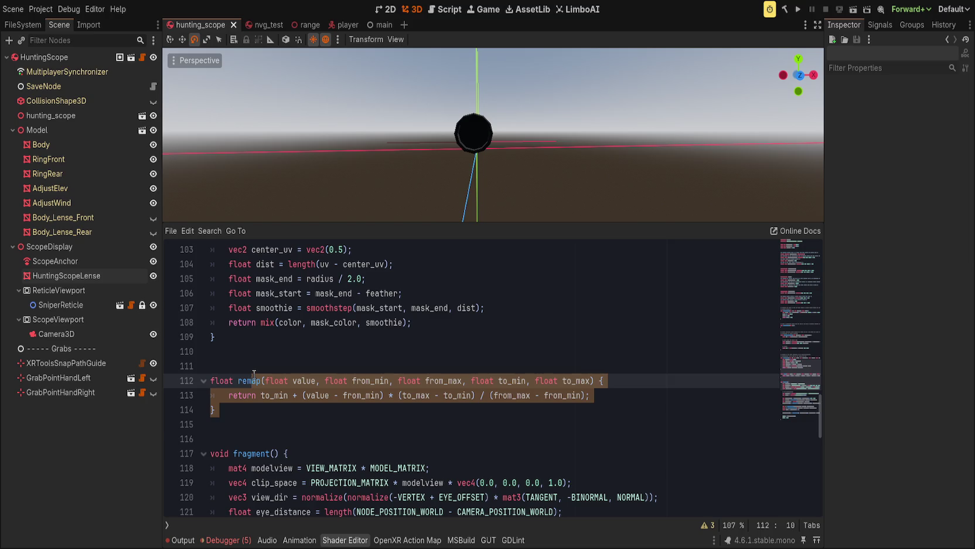
scroll(254, 374, "up", 1)
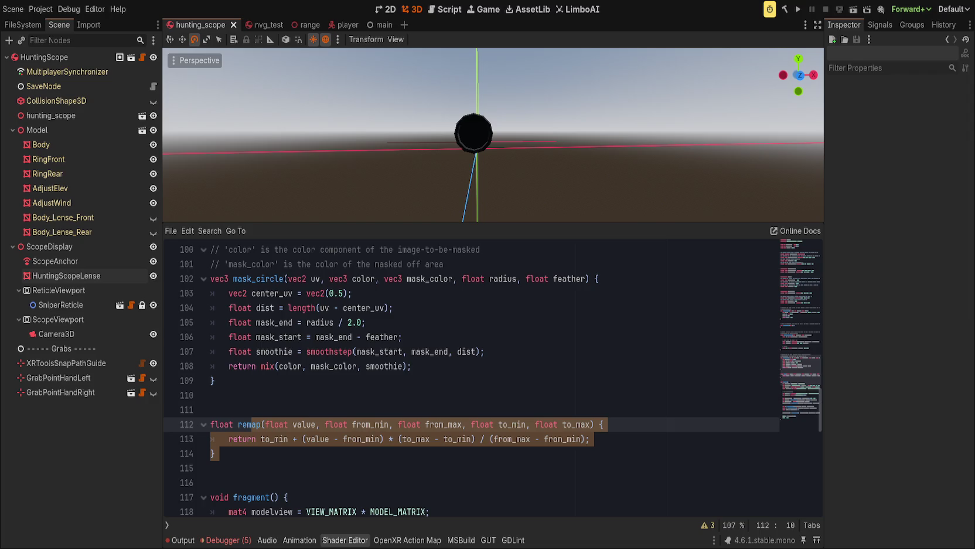
left_click(331, 439)
scroll(330, 441, "up", 2)
Remove + tilt_fail from get_shadow_factor's return clamp and save
double_click(249, 366)
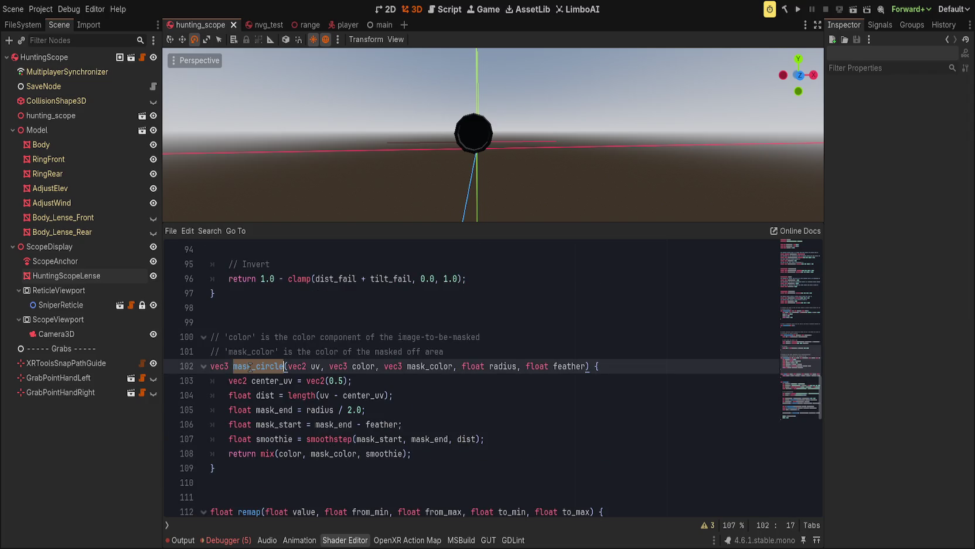
scroll(250, 367, "up", 4)
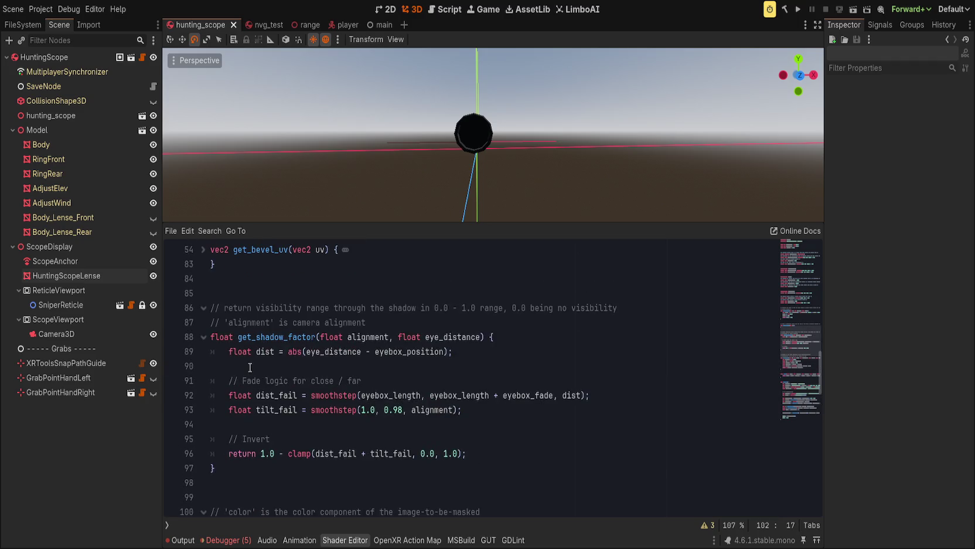
double_click(290, 335)
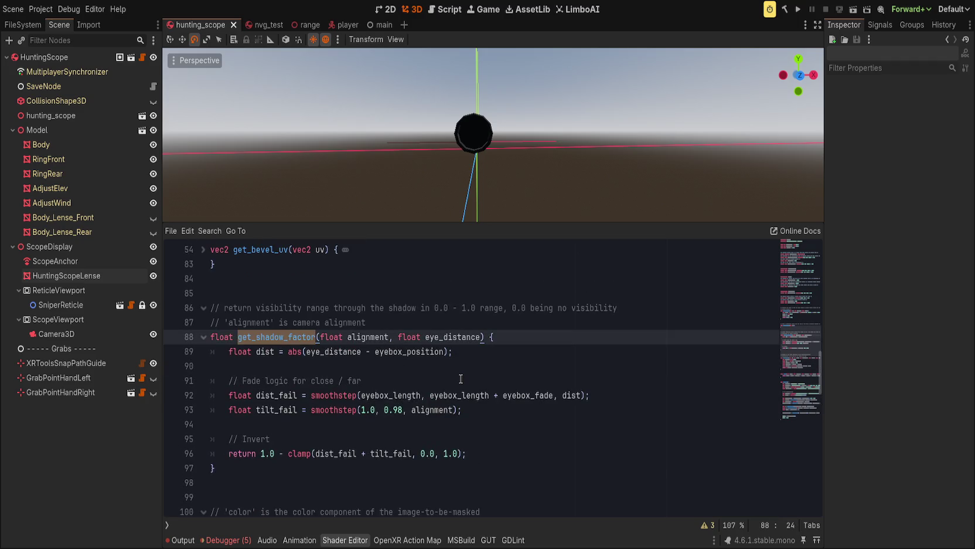
double_click(374, 453)
left_click(361, 453, "shift")
key("BackSpace")
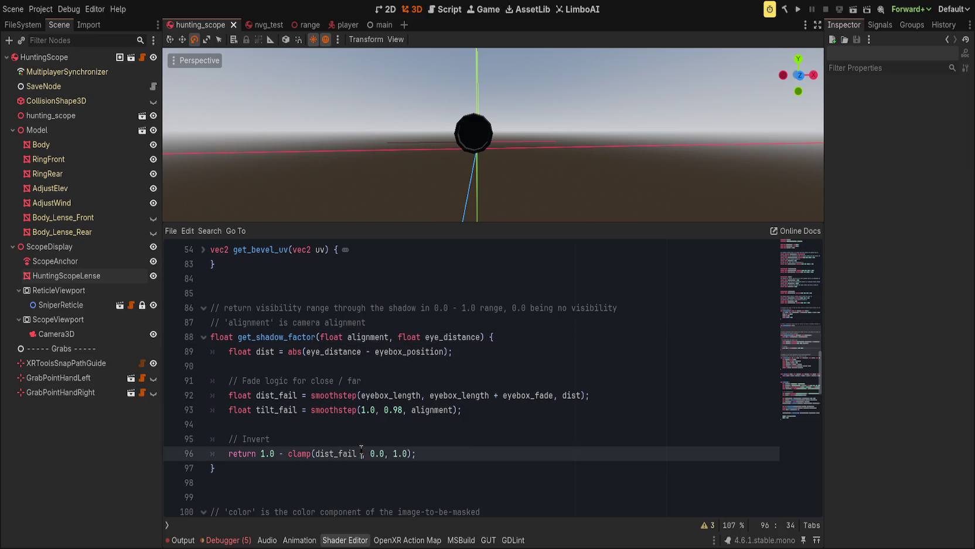
key("ctrl+s")
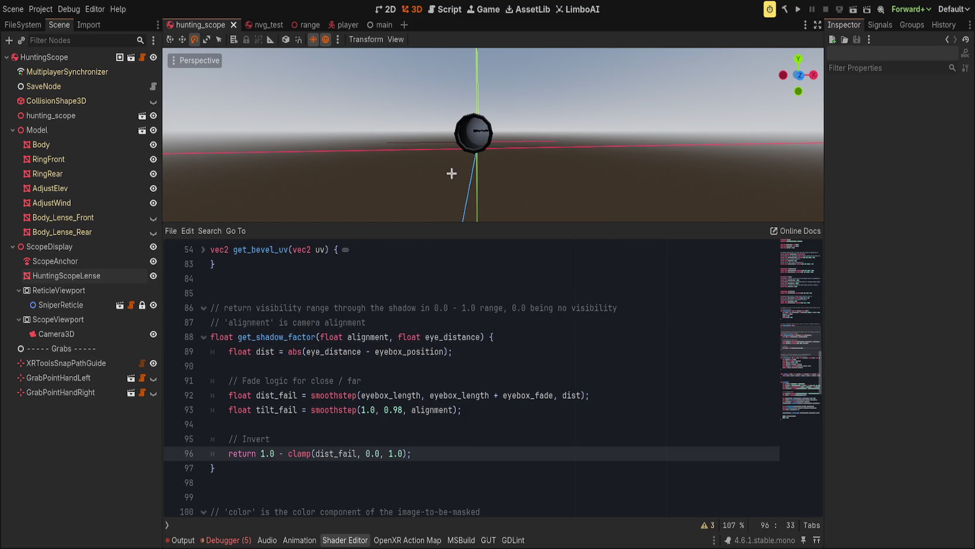
Make get_shadow_factor return 1.0 - clamp(tilt_fail, 0.0, 1.0) and save
scroll(451, 171, "up", 3)
mouse_move(444, 172)
left_mouse_down()
mouse_move(409, 152)
mouse_move(463, 170)
mouse_move(422, 162)
mouse_move(480, 158)
mouse_move(422, 159)
left_mouse_up()
scroll(421, 159, "down", 3)
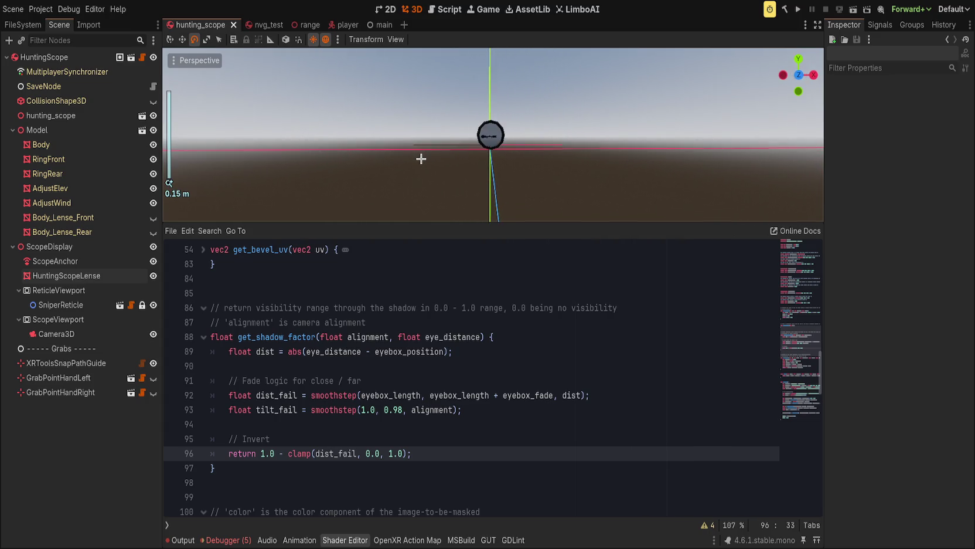
mouse_move(427, 159)
left_mouse_down()
mouse_move(455, 156)
mouse_move(445, 159)
left_mouse_up()
scroll(444, 159, "down", 1)
left_click_drag(351, 160, 468, 162)
scroll(390, 167, "down", 1)
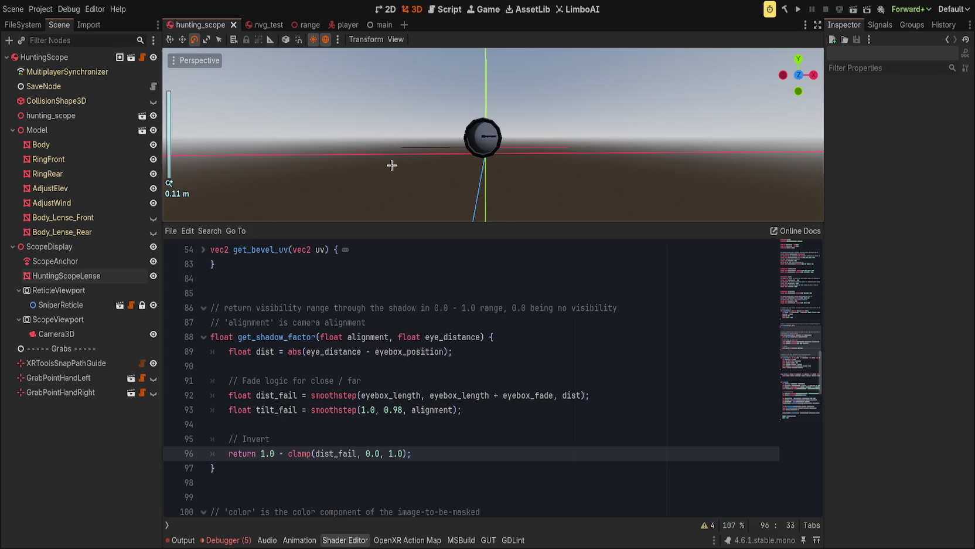
left_click(400, 409)
type("999")
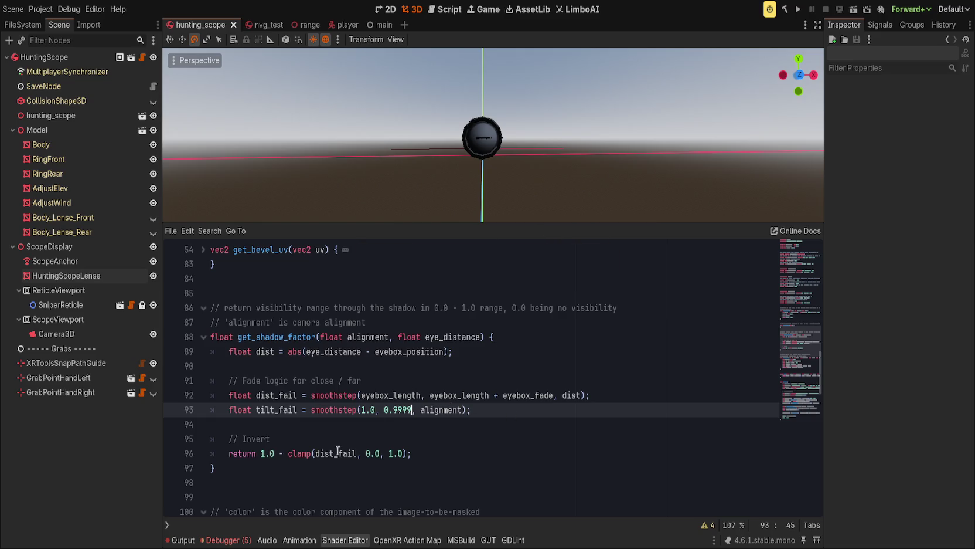
left_click(357, 453)
double_click(342, 453)
type("tilt")
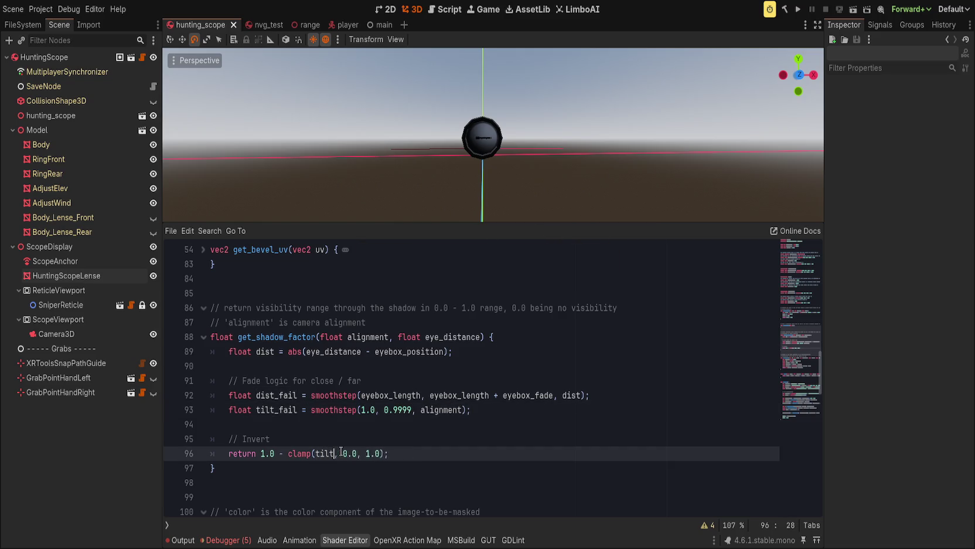
key("Return")
key("ctrl+s")
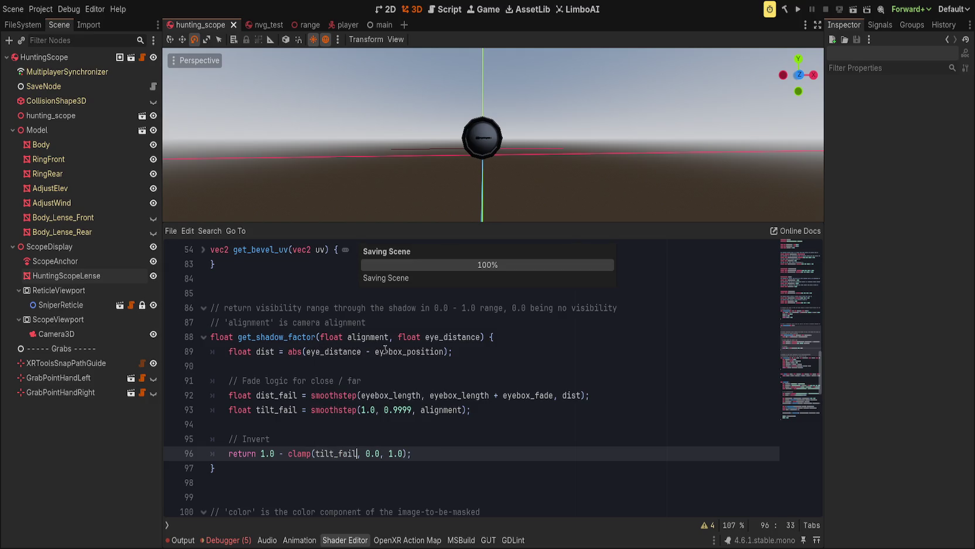
Replace the tilt_fail smoothstep edges 1.0, 0.9999 with 0.0 and a small value, saving to preview
left_click_drag(490, 179, 508, 182)
left_click(374, 407)
left_click_drag(374, 407, 398, 412)
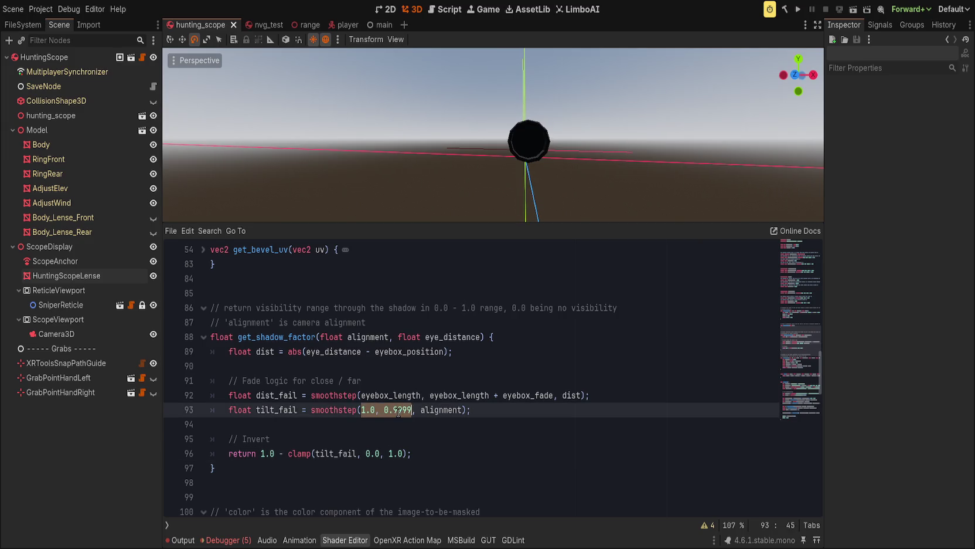
type("0, ")
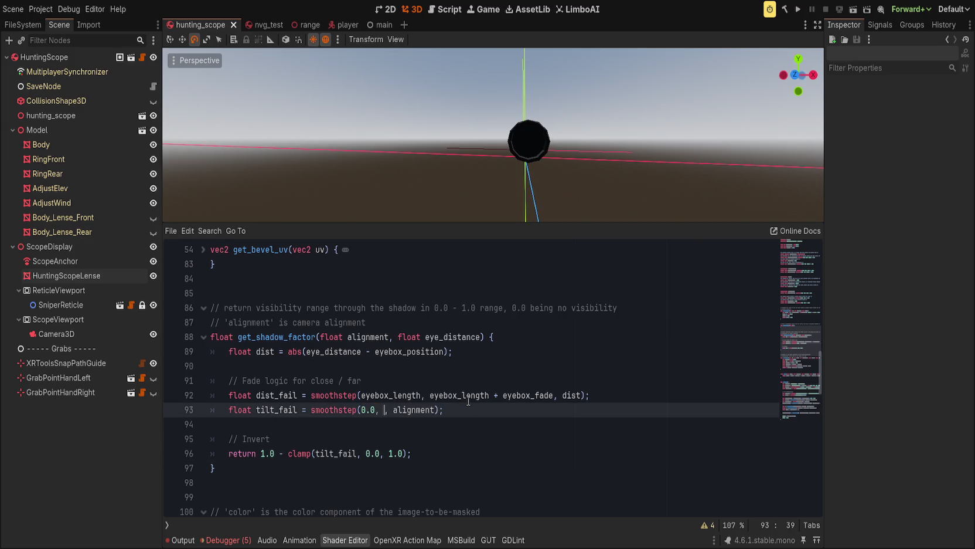
type("0.01")
key("ctrl+s")
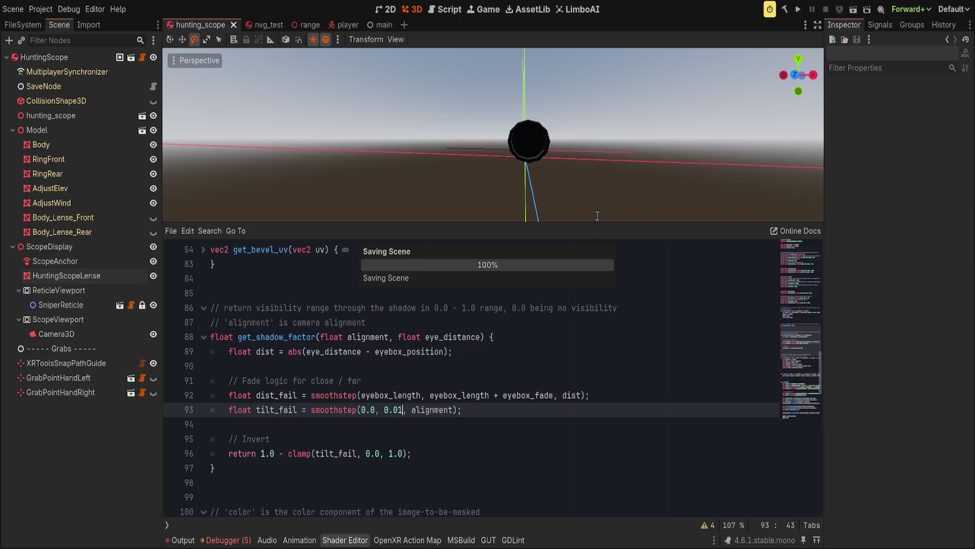
left_click_drag(612, 175, 562, 150)
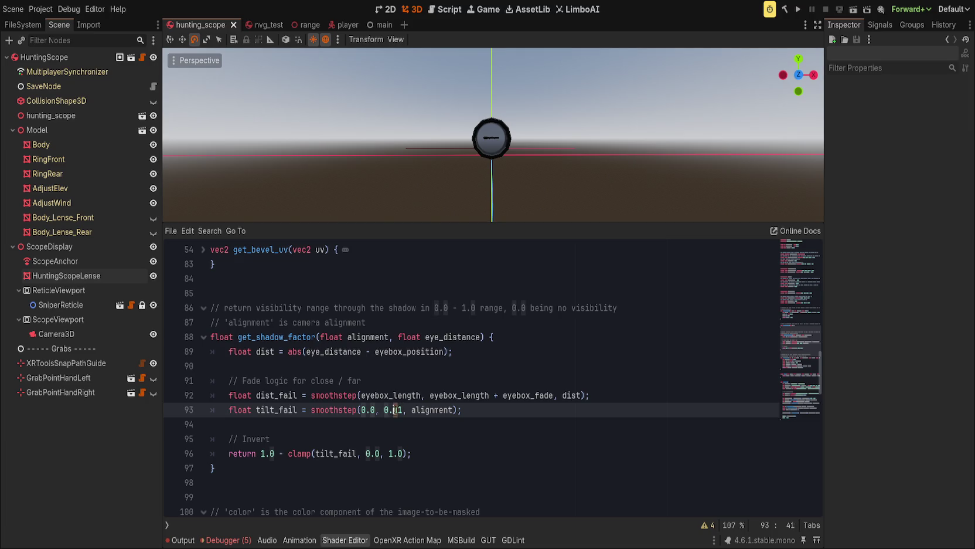
type("1")
left_click(366, 380)
key("ctrl+s")
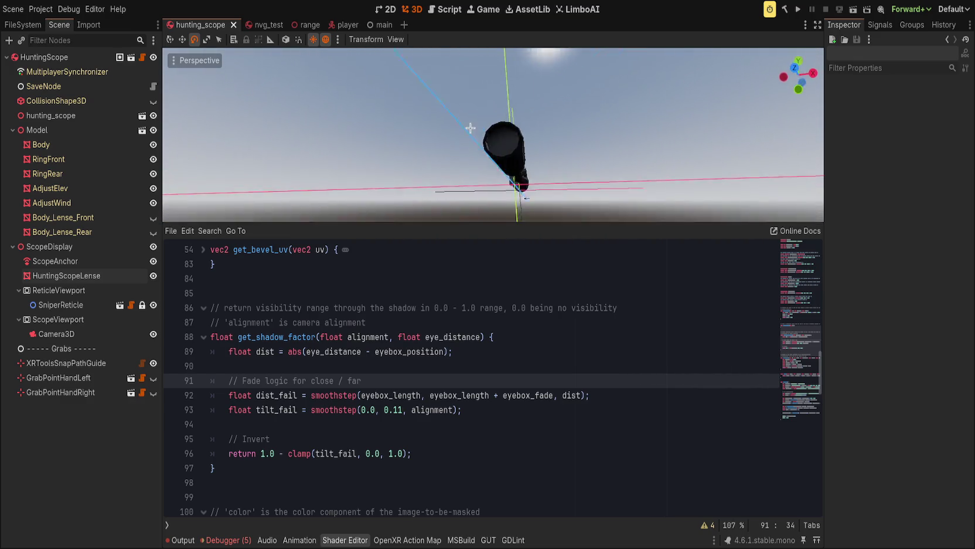
Change the 0.11 edge to 1.0, giving smoothstep(0.0, 1.0, alignment), and save
scroll(485, 176, "up", 2)
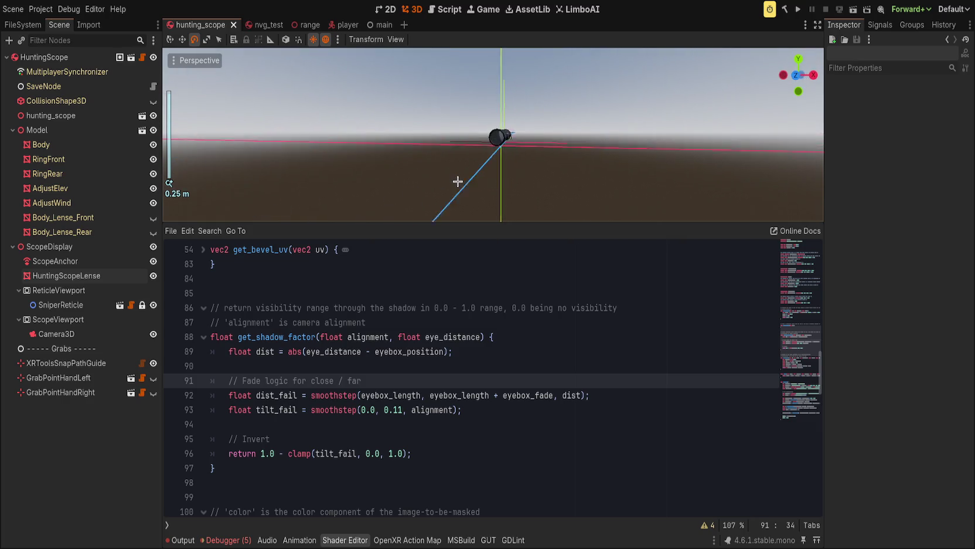
left_click_drag(437, 179, 517, 182)
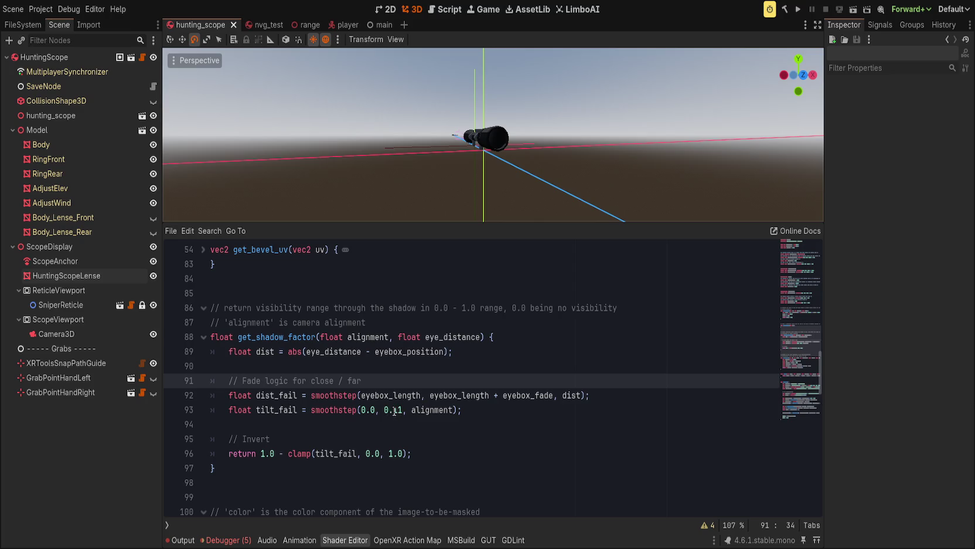
left_click_drag(384, 411, 407, 413)
type("1.0")
key("ctrl+s")
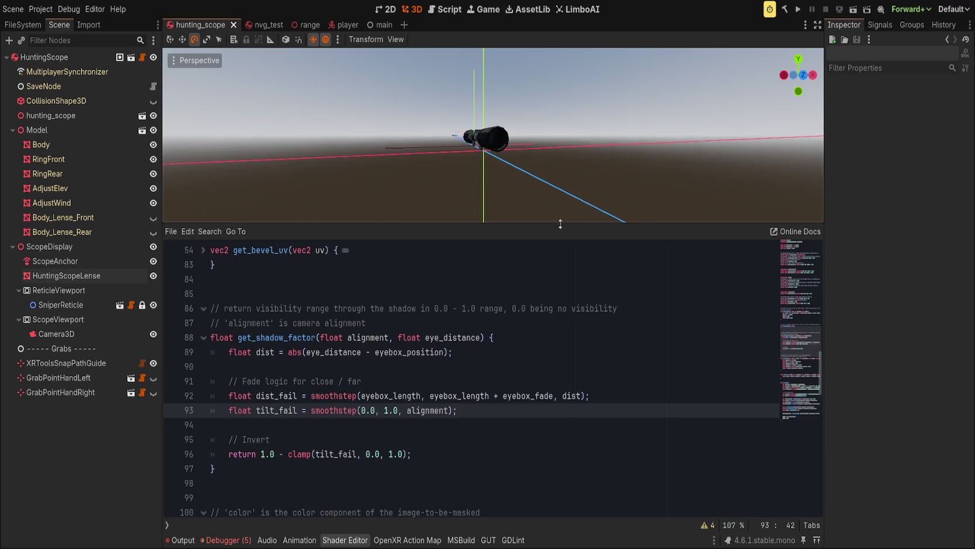
Enlarge the 3D viewport and orbit around the scope to inspect the lens
left_click_drag(562, 225, 586, 370)
mouse_move(596, 301)
left_mouse_down()
mouse_move(424, 279)
mouse_move(510, 284)
mouse_move(471, 280)
mouse_move(487, 281)
left_mouse_up()
scroll(481, 279, "down", 5)
scroll(511, 284, "up", 10)
scroll(509, 281, "up", 5)
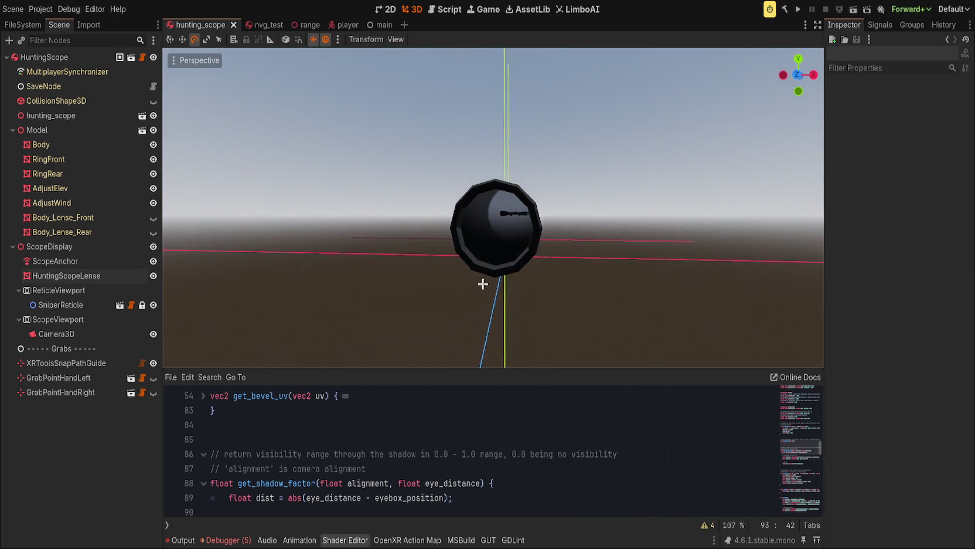
scroll(485, 279, "up", 8)
left_click_drag(486, 279, 489, 256)
scroll(490, 256, "down", 4)
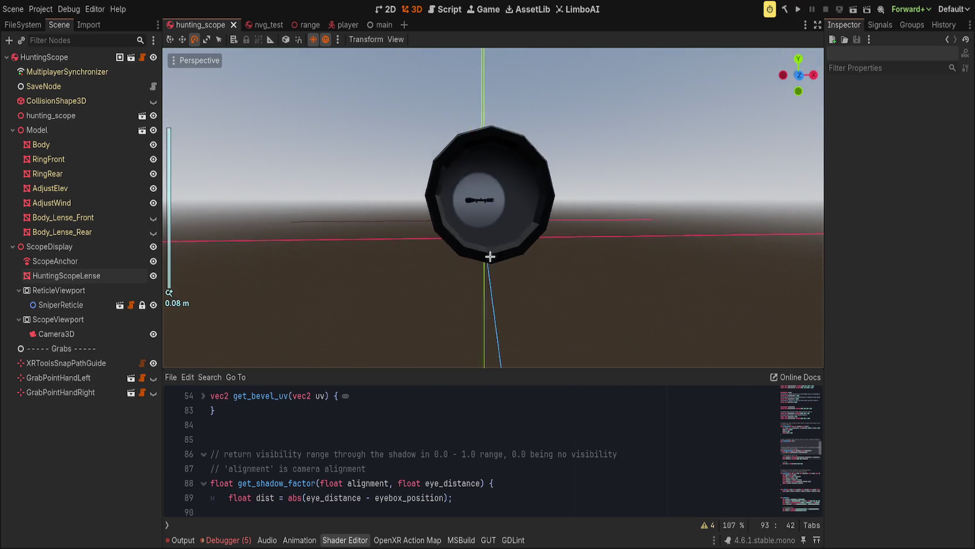
scroll(489, 256, "down", 2)
mouse_move(490, 257)
left_mouse_down()
mouse_move(455, 261)
mouse_move(523, 261)
mouse_move(549, 244)
mouse_move(530, 302)
mouse_move(466, 261)
mouse_move(444, 265)
mouse_move(456, 251)
mouse_move(445, 258)
left_mouse_up()
scroll(496, 388, "down", 3)
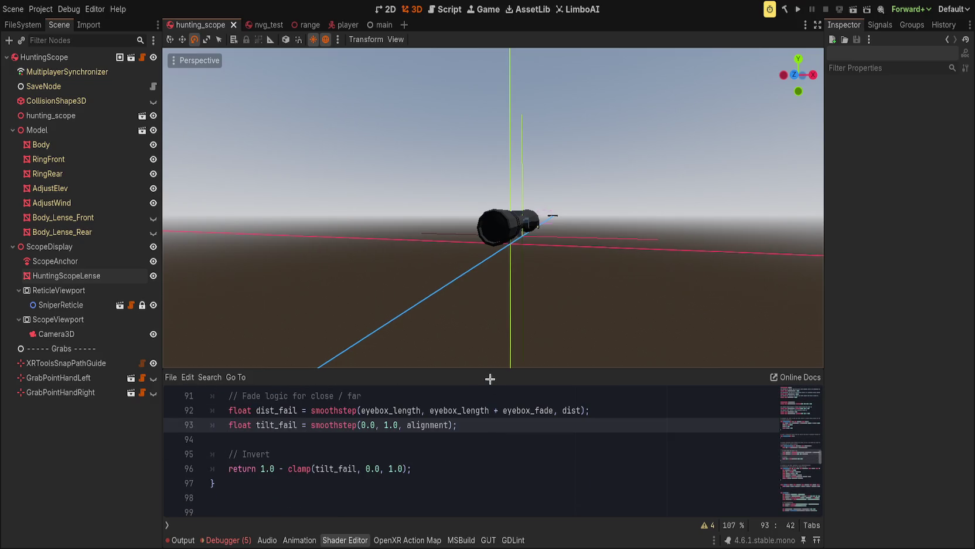
Give the shader code more room and bring the tilt_fail smoothstep line into view
left_click_drag(494, 369, 495, 283)
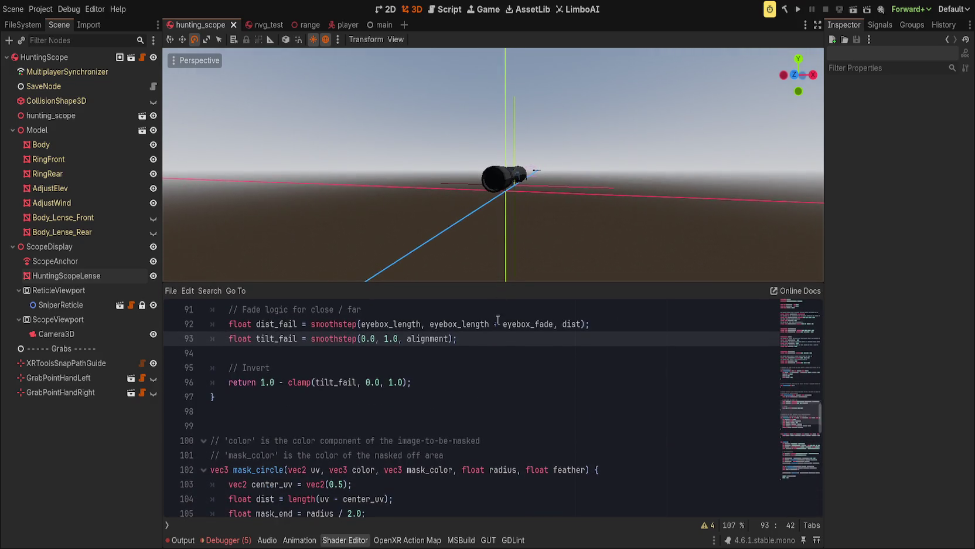
left_click(494, 402)
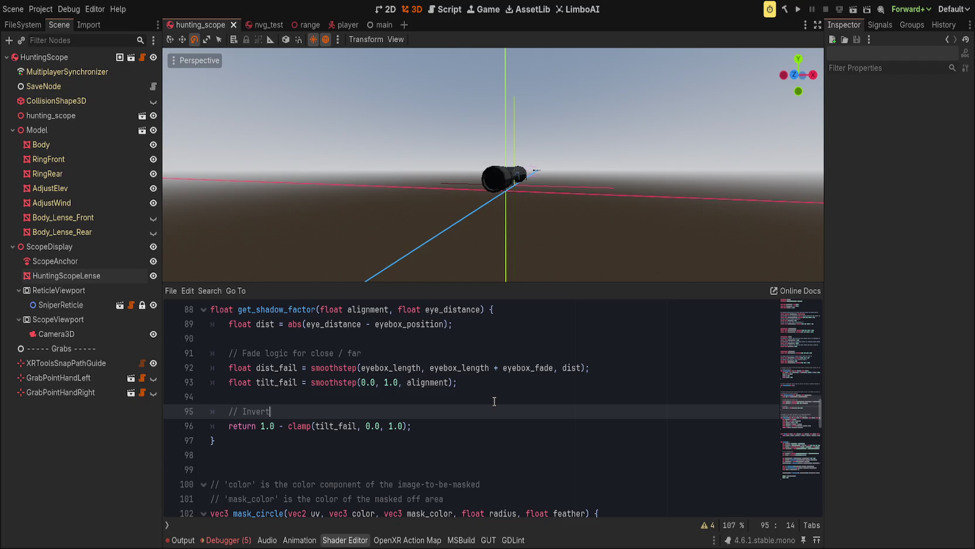
scroll(494, 402, "up", 3)
left_click(431, 426)
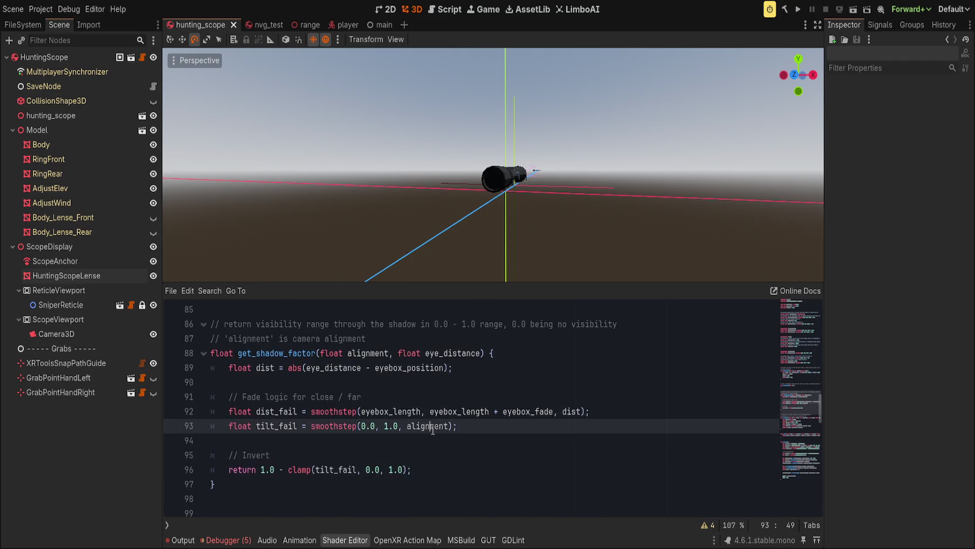
scroll(432, 429, "down", 3)
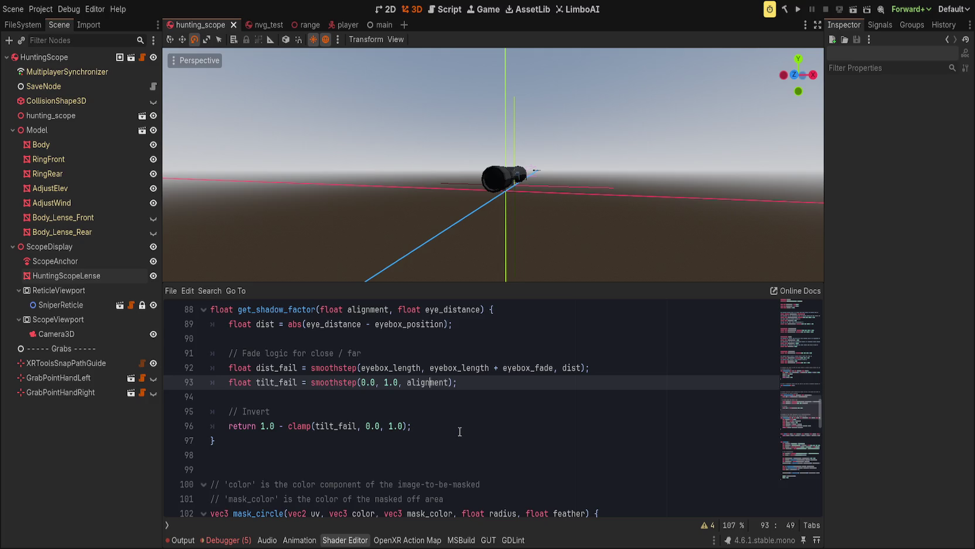
scroll(459, 432, "up", 2)
Try swapped smoothstep edges 1.0, 0.0, then new edge values, saving to preview the lens
left_click_drag(362, 472, 395, 474)
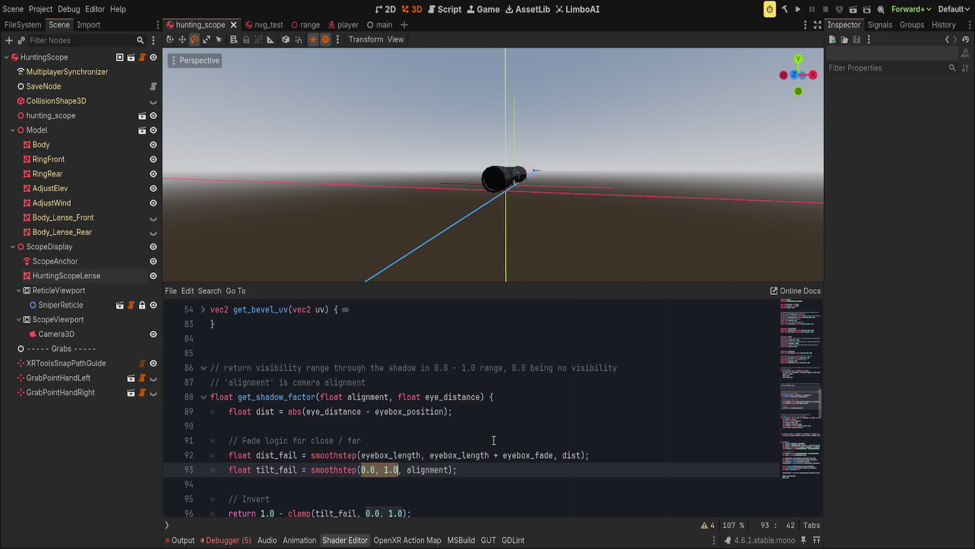
type("1.0, 0.0")
scroll(576, 232, "up", 2)
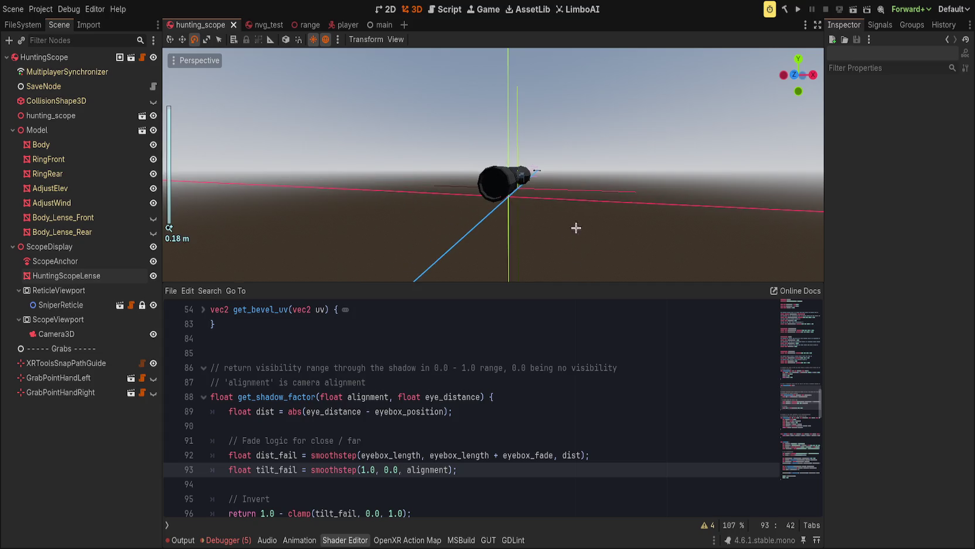
mouse_move(618, 217)
left_mouse_down()
mouse_move(564, 250)
mouse_move(570, 220)
mouse_move(599, 190)
mouse_move(567, 255)
mouse_move(579, 211)
mouse_move(349, 224)
mouse_move(615, 217)
mouse_move(551, 211)
mouse_move(540, 252)
left_mouse_up()
left_click_drag(363, 469, 399, 469)
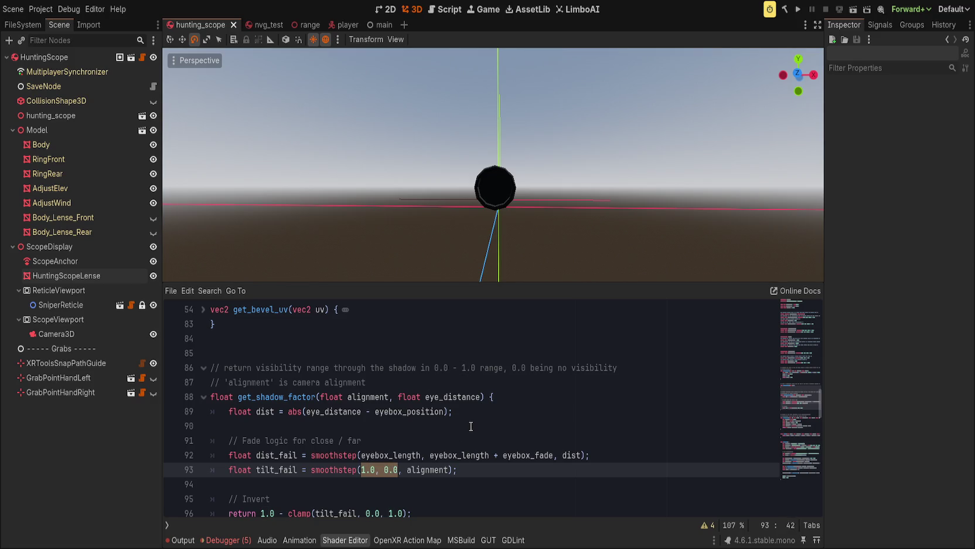
type("0.0")
key("Right")
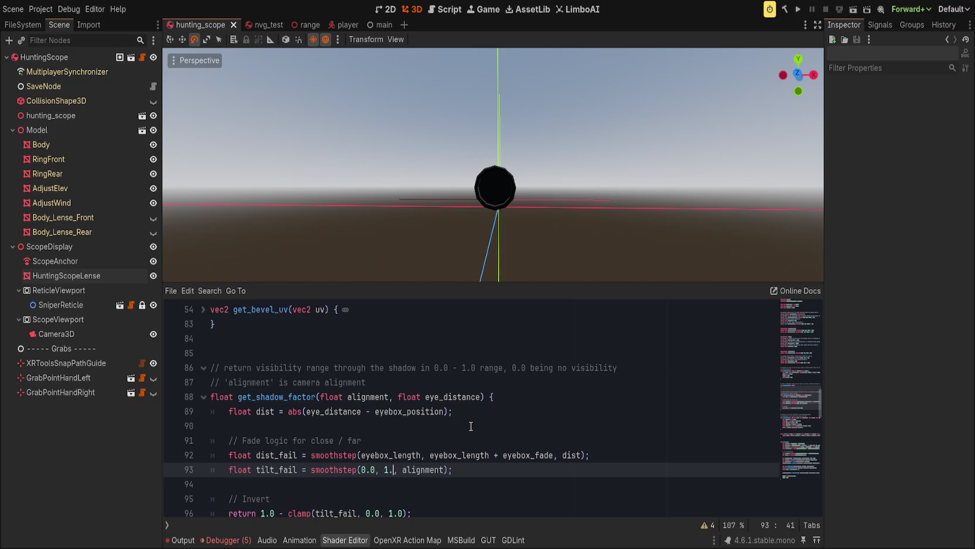
type("5")
key("ctrl+s")
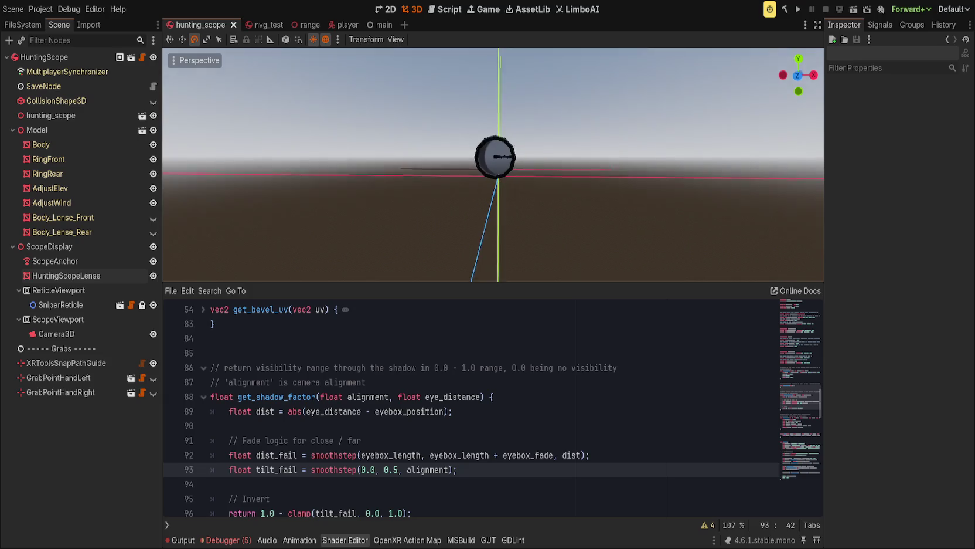
Check the lens shading and settle the tilt_fail edges on 0.0, 0.001, then save
mouse_move(573, 209)
left_mouse_down()
mouse_move(513, 224)
mouse_move(524, 234)
mouse_move(534, 222)
mouse_move(487, 275)
mouse_move(520, 254)
mouse_move(512, 245)
mouse_move(491, 251)
mouse_move(505, 211)
mouse_move(480, 191)
mouse_move(485, 239)
left_mouse_up()
type("2")
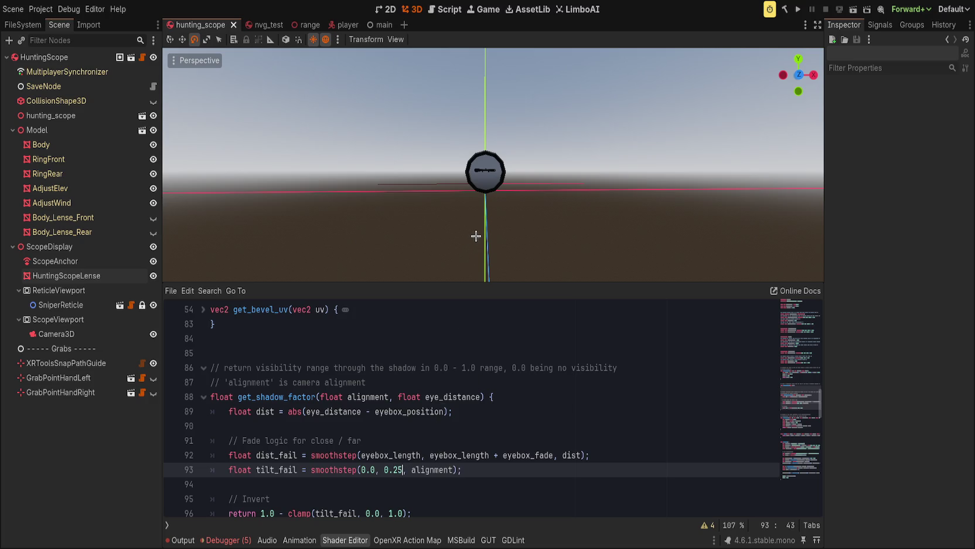
mouse_move(504, 203)
left_mouse_down()
mouse_move(433, 184)
mouse_move(579, 192)
mouse_move(451, 193)
mouse_move(489, 188)
left_mouse_up()
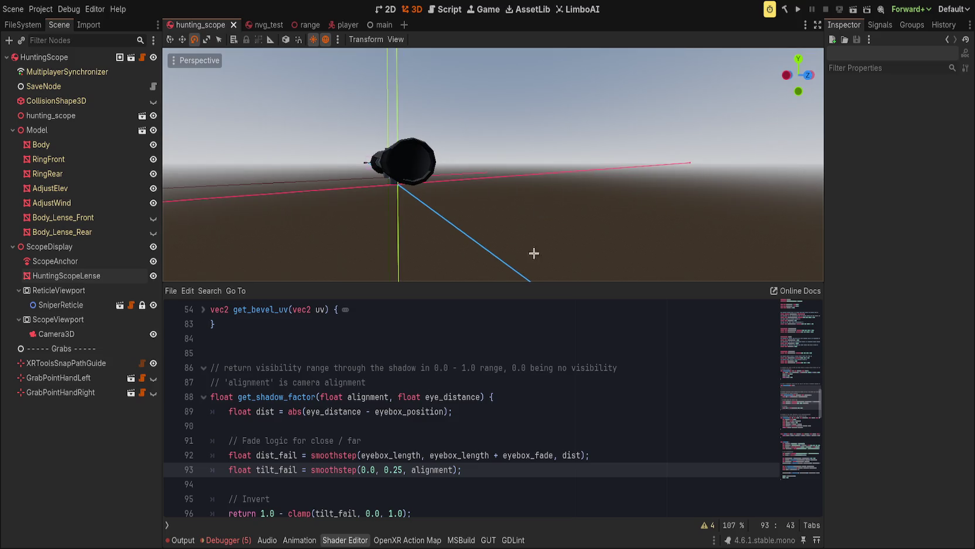
left_click(400, 471)
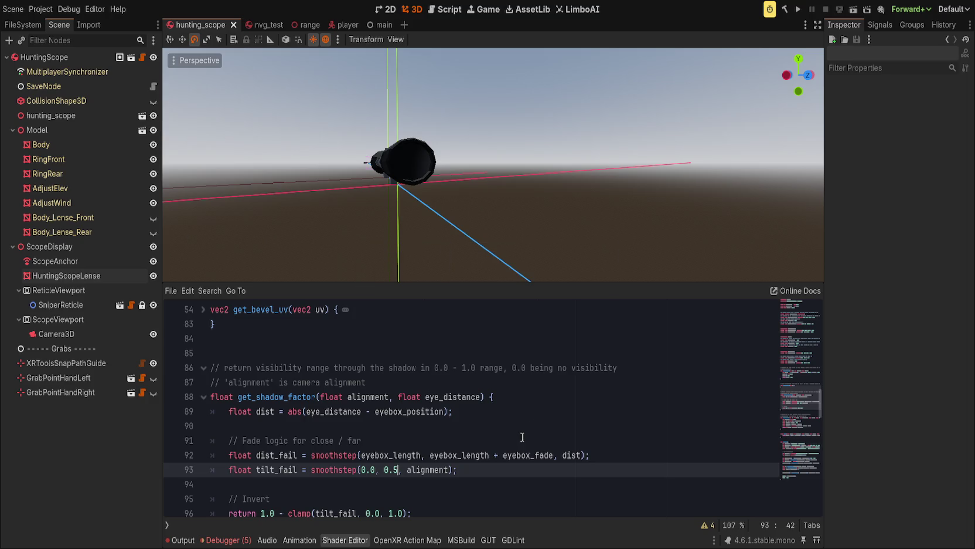
double_click(420, 469)
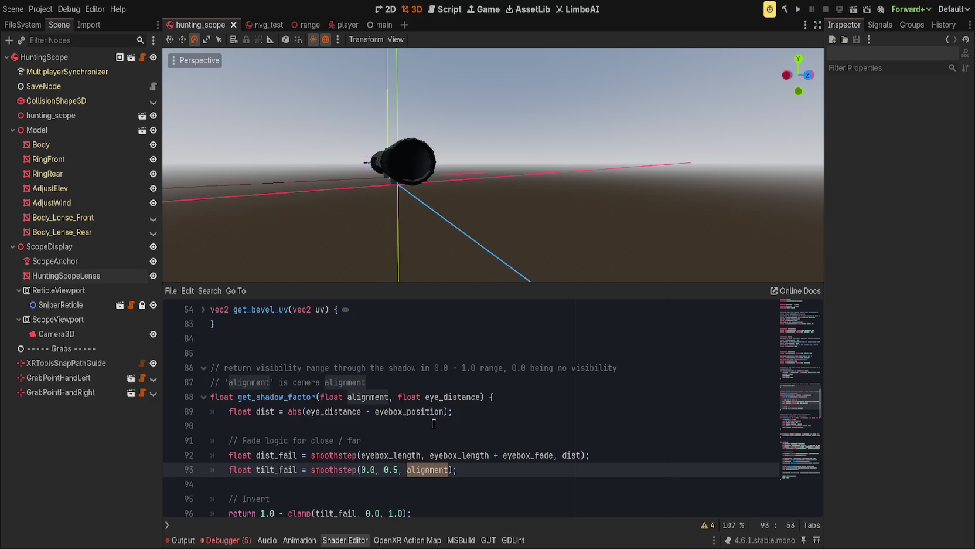
left_click(394, 470)
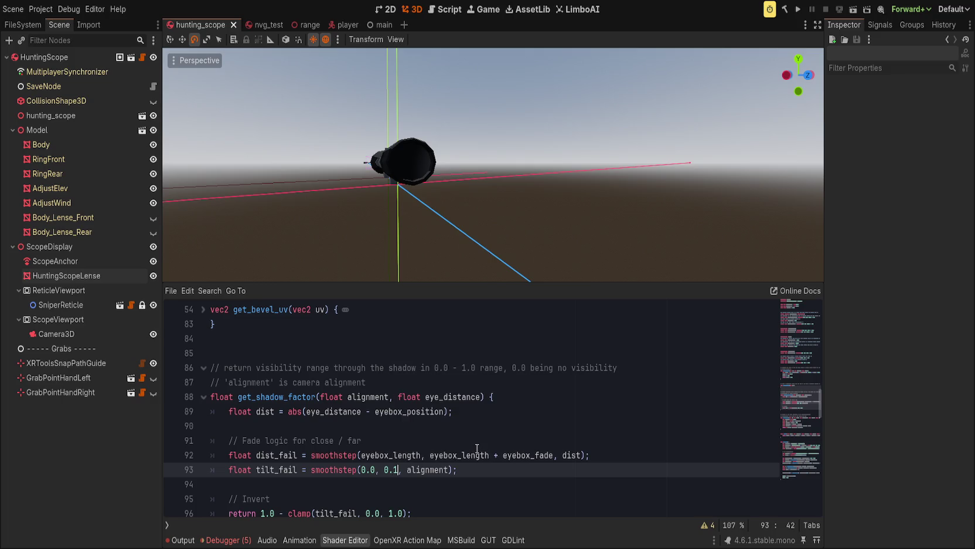
key("ctrl+s")
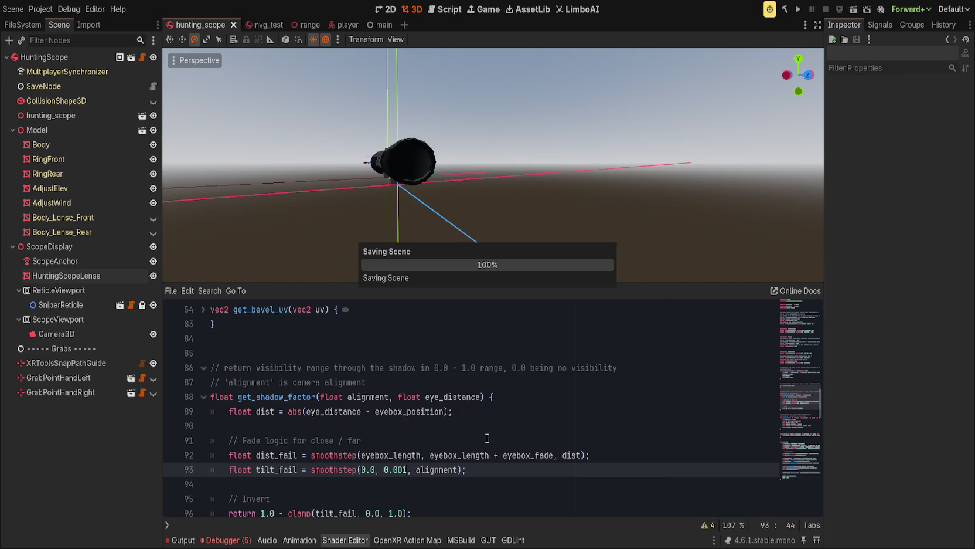
Orbit around the scope to inspect the lens shading, then scroll to fragment() at line 115
mouse_move(478, 275)
left_mouse_down()
mouse_move(476, 258)
mouse_move(489, 243)
mouse_move(418, 226)
mouse_move(505, 223)
mouse_move(463, 218)
mouse_move(510, 245)
left_mouse_up()
mouse_move(560, 278)
left_mouse_down()
mouse_move(523, 242)
mouse_move(529, 263)
mouse_move(537, 270)
mouse_move(483, 203)
mouse_move(498, 230)
mouse_move(523, 235)
mouse_move(489, 220)
mouse_move(498, 240)
mouse_move(457, 253)
mouse_move(401, 249)
mouse_move(470, 224)
mouse_move(377, 235)
mouse_move(403, 242)
left_mouse_up()
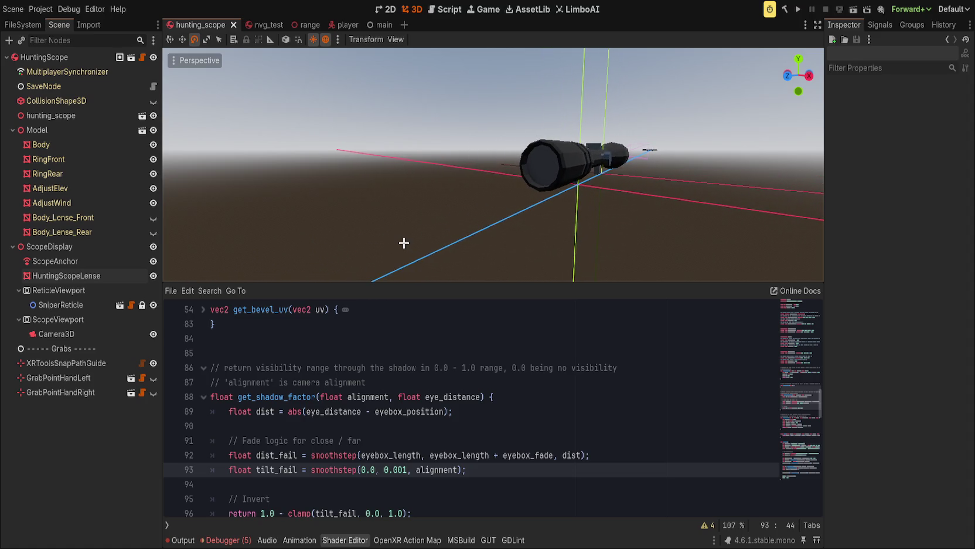
mouse_move(559, 230)
left_mouse_down()
mouse_move(536, 210)
mouse_move(522, 231)
mouse_move(561, 227)
mouse_move(566, 215)
left_mouse_up()
scroll(550, 230, "down", 2)
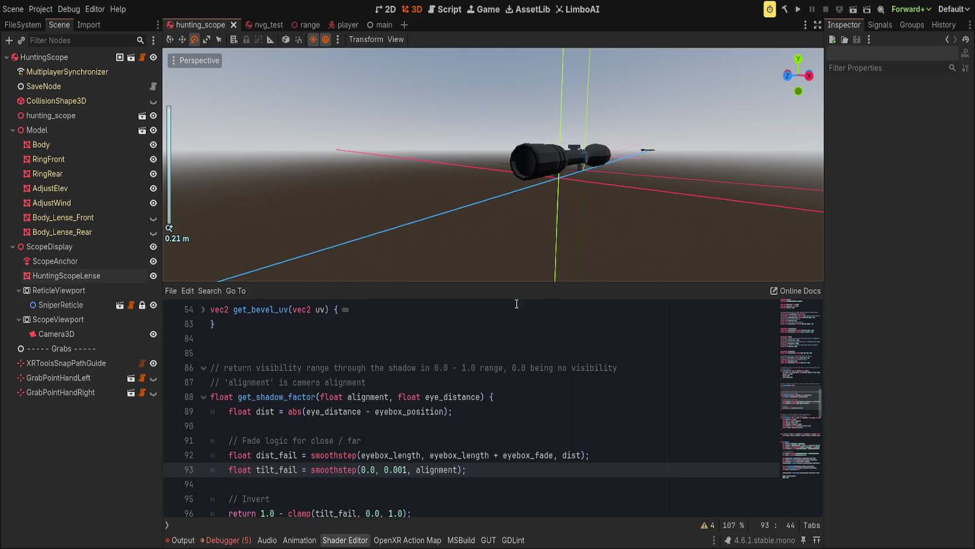
scroll(445, 451, "up", 5)
scroll(445, 466, "down", 20)
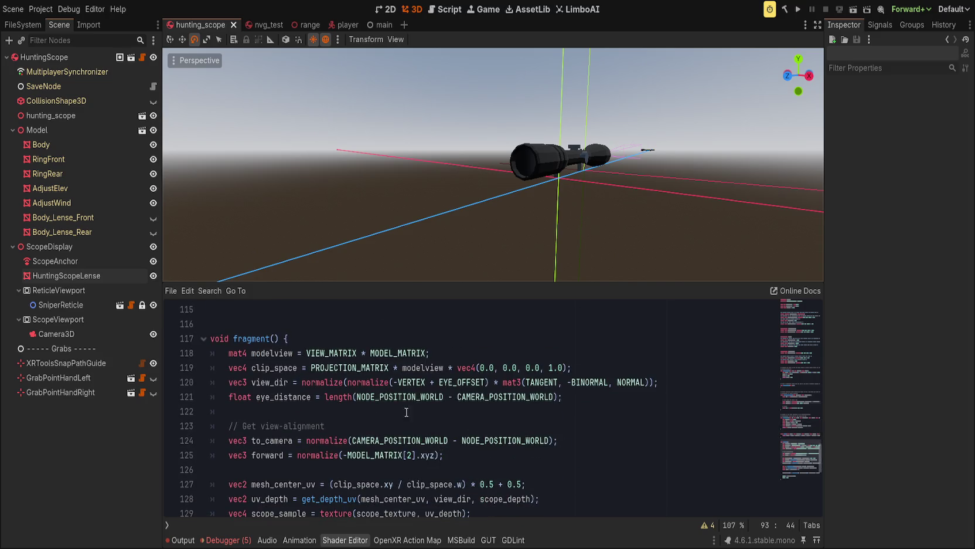
Reverse to_camera to normalize(NODE_POSITION_WORLD - CAMERA_POSITION_WORLD) on line 124 and save the scene
double_click(396, 397)
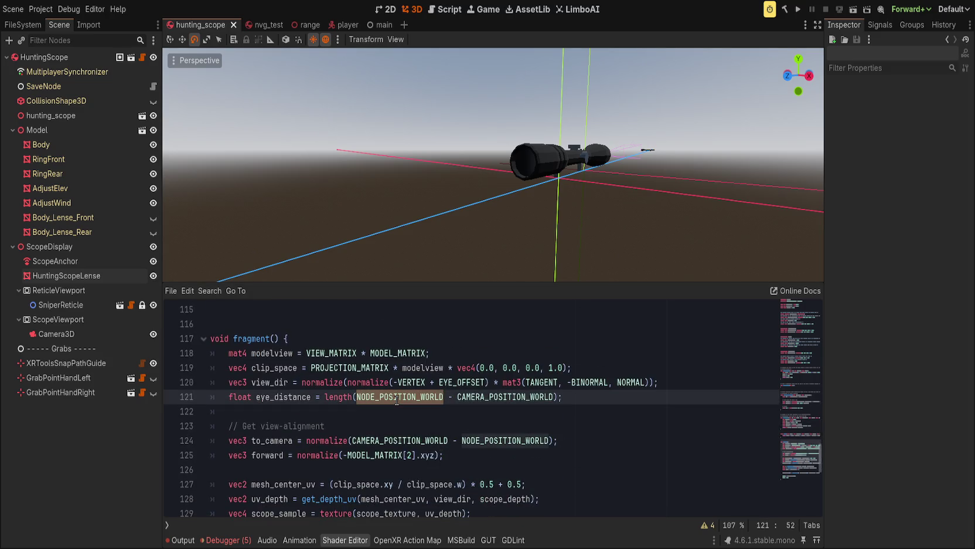
double_click(393, 441)
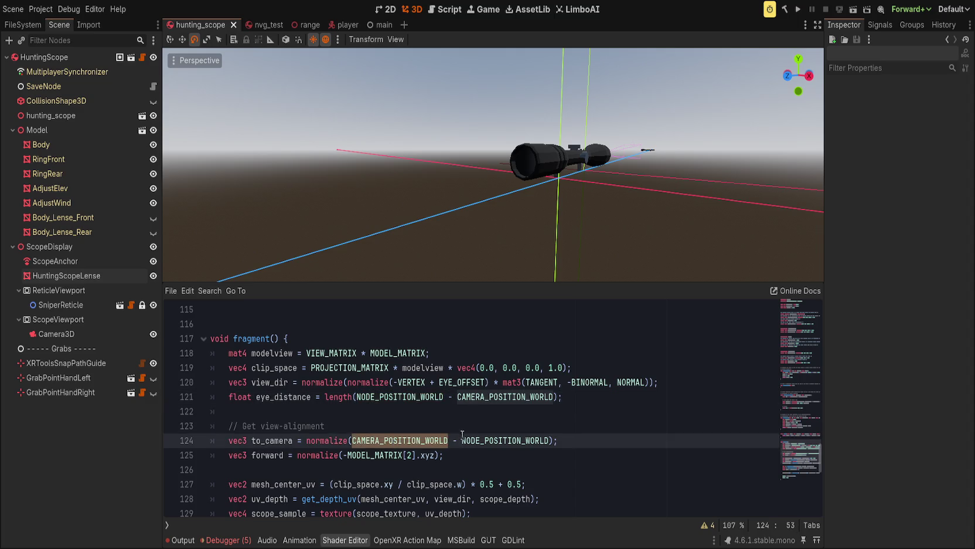
key("Delete")
key("Delete")
key("Delete")
key("ctrl+Right")
type("- CAMERA_POSITION_WORLD")
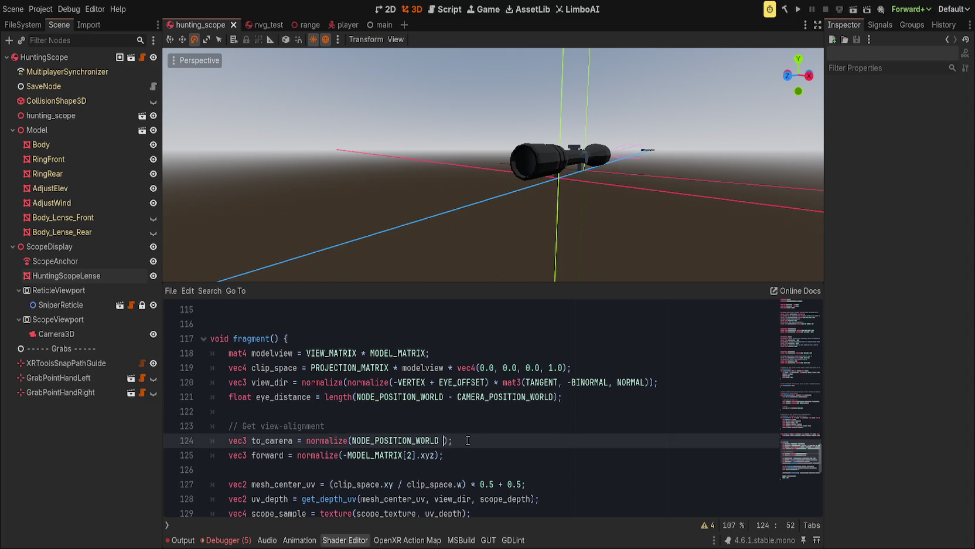
key("End")
key("ctrl+s")
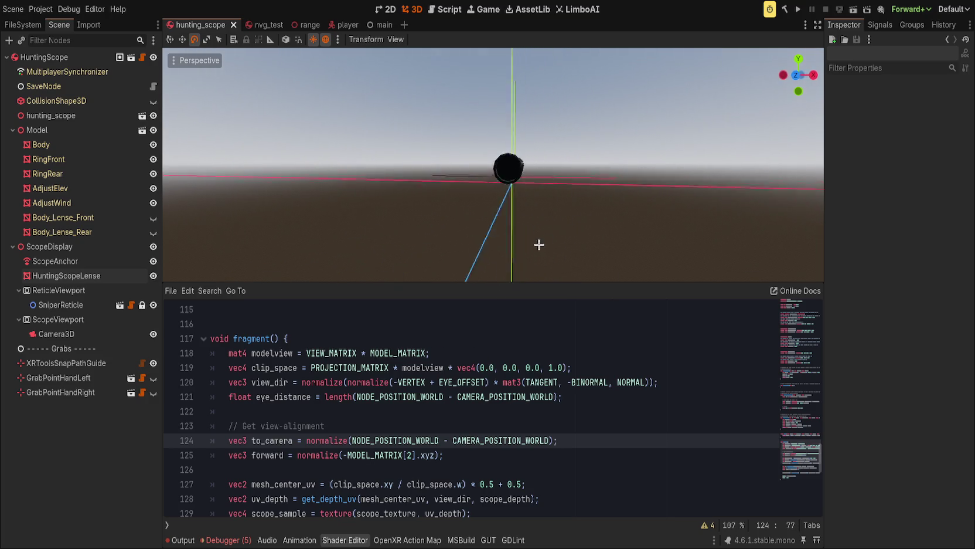
scroll(506, 261, "up", 5)
scroll(454, 224, "down", 10)
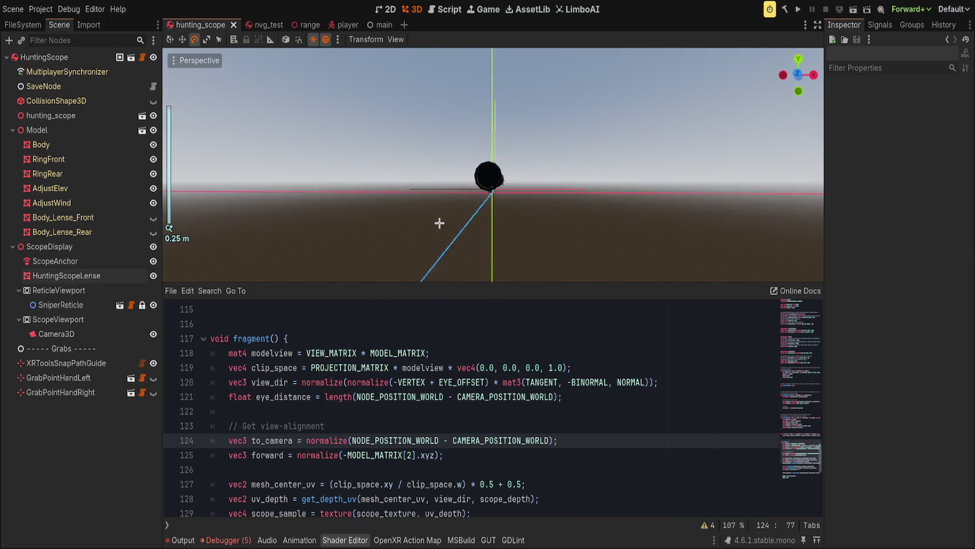
scroll(439, 223, "up", 5)
scroll(472, 226, "down", 2)
scroll(501, 218, "down", 3)
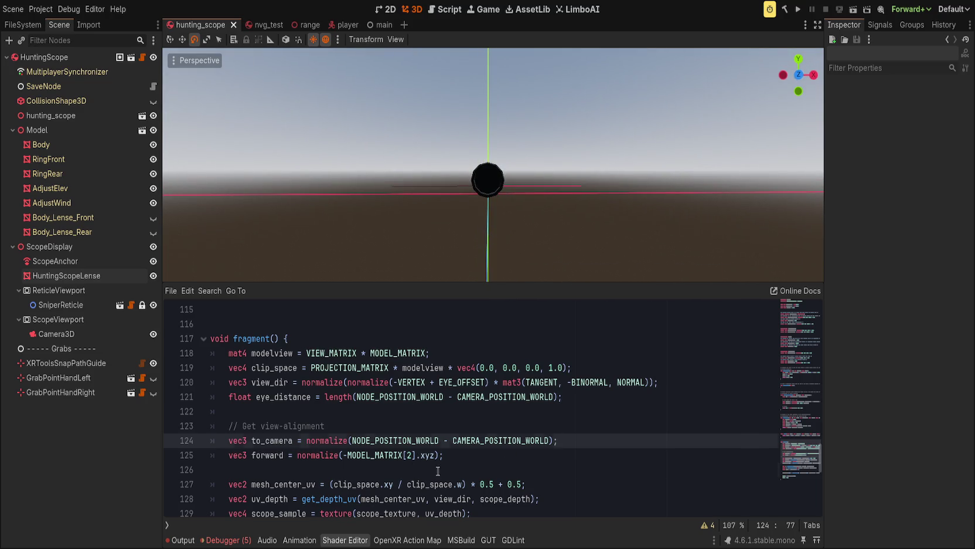
key("Down")
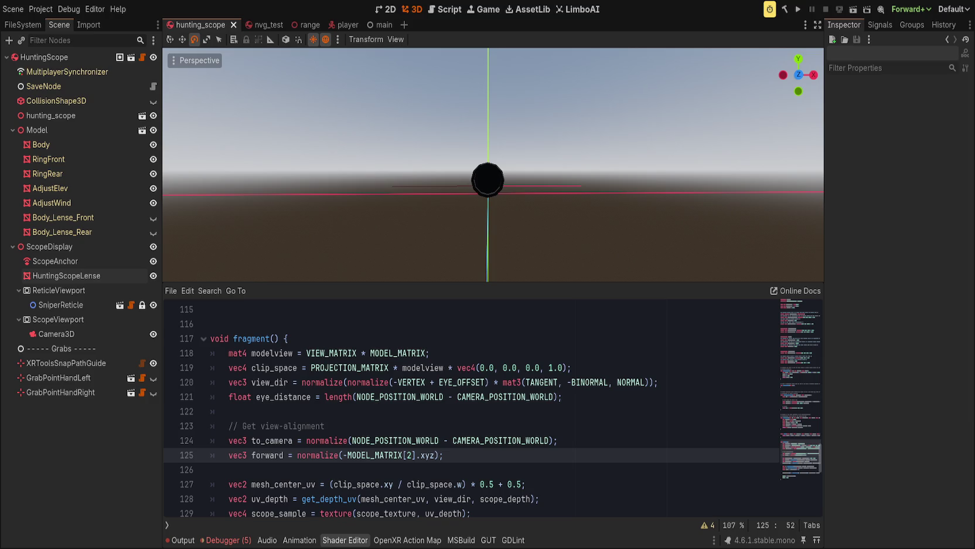
key("Up")
key("Up")
key("Up")
key("Down")
key("Down")
key("Down")
double_click(265, 455)
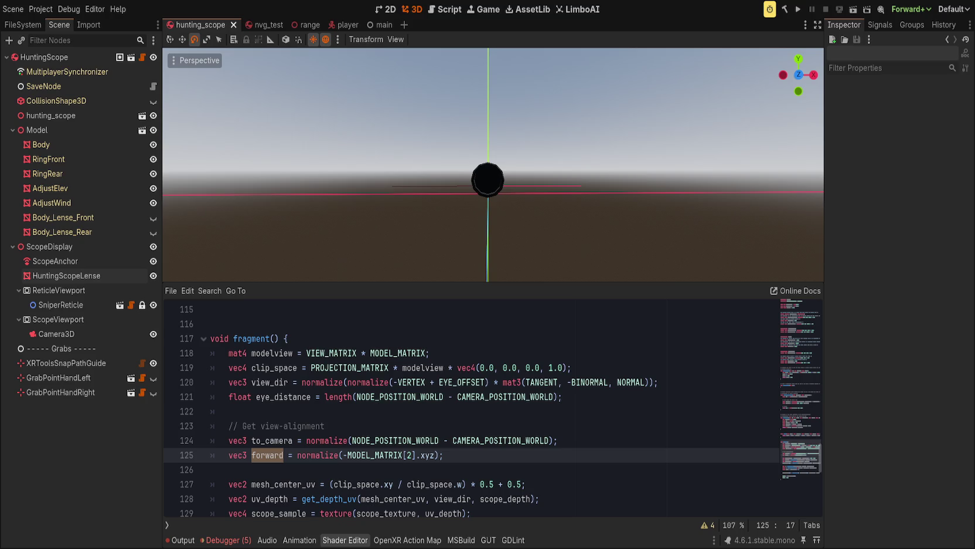
double_click(413, 442)
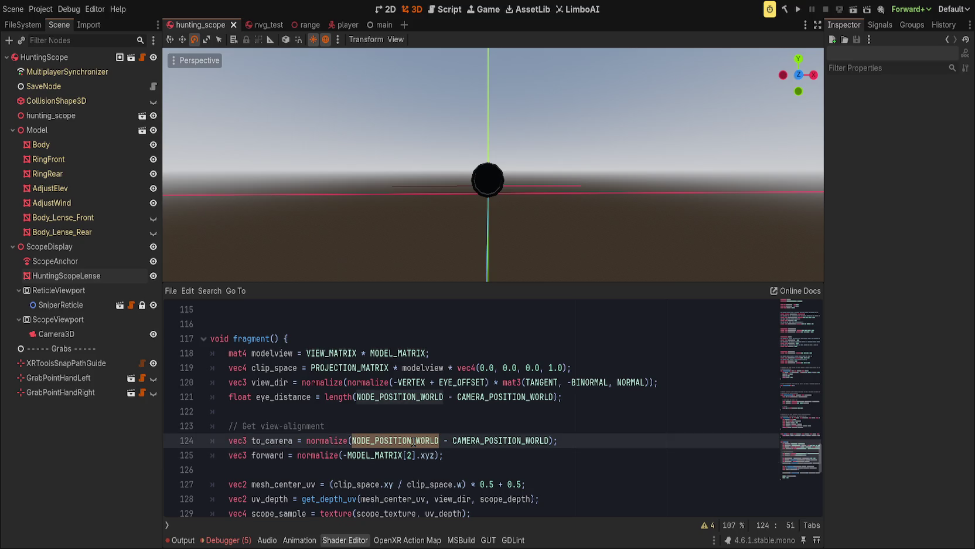
double_click(514, 440)
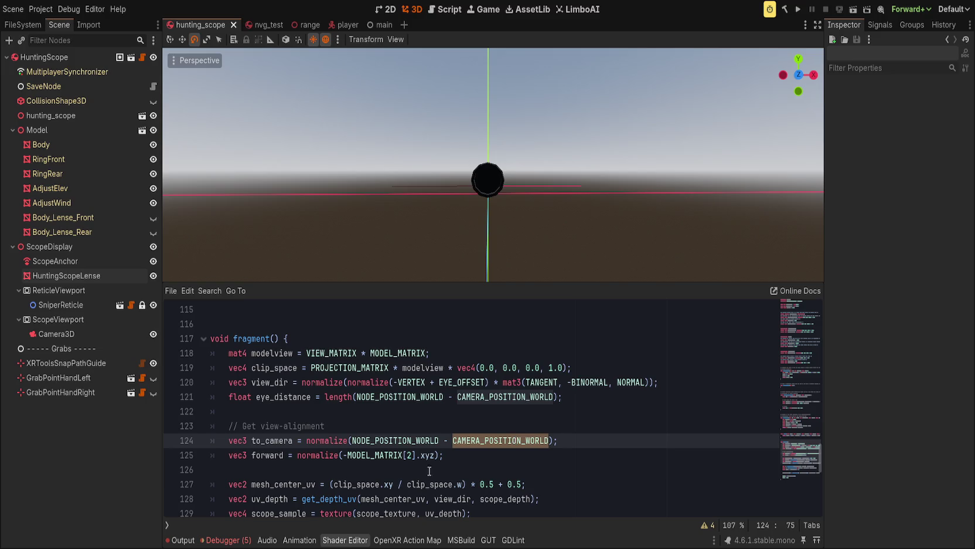
left_click(465, 456)
scroll(433, 452, "down", 1)
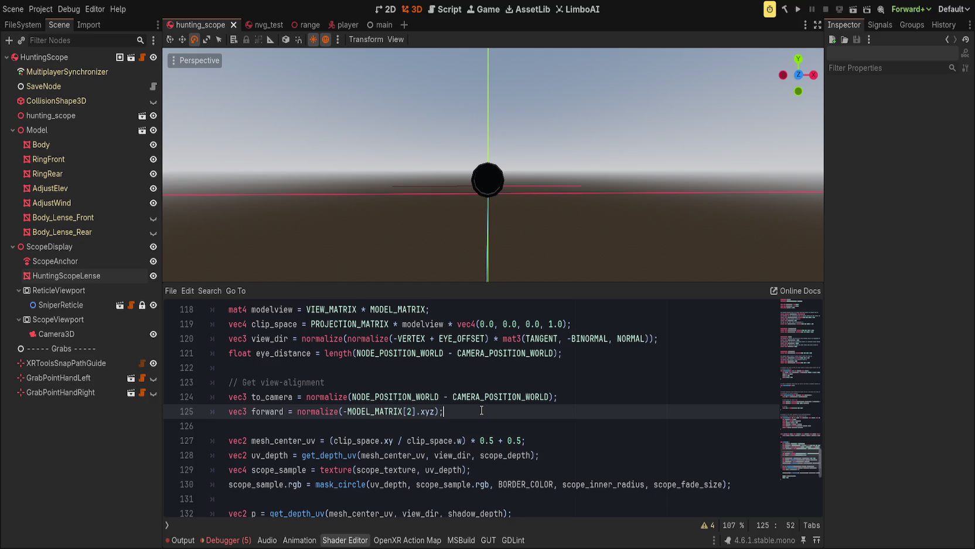
key("Home")
key("ctrl+Right")
key("ctrl+Right")
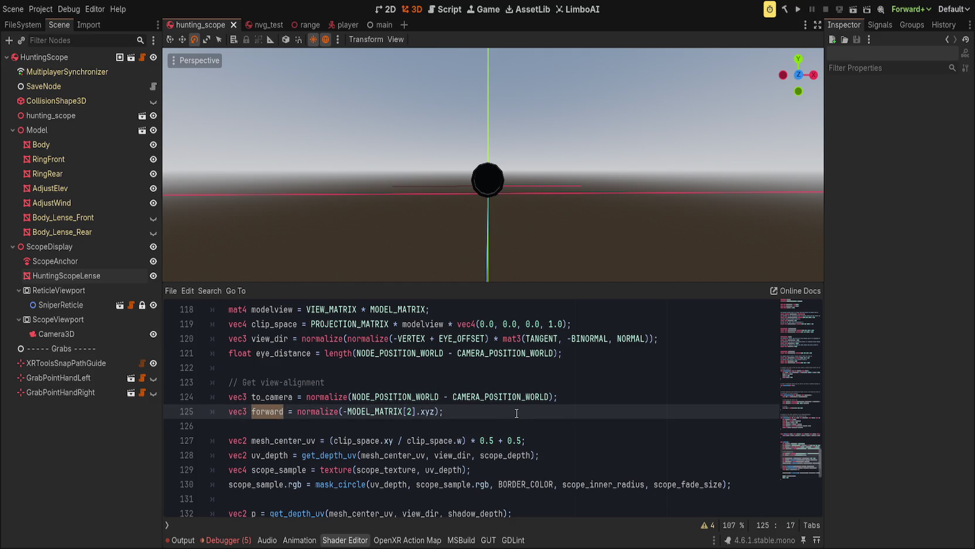
scroll(515, 414, "down", 1)
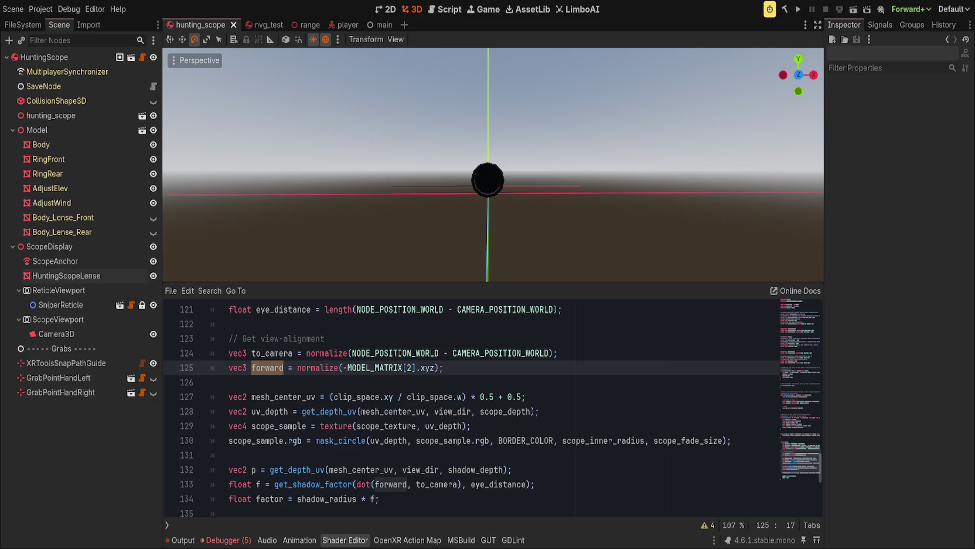
scroll(569, 403, "up", 2)
scroll(569, 403, "down", 4)
left_click(569, 404)
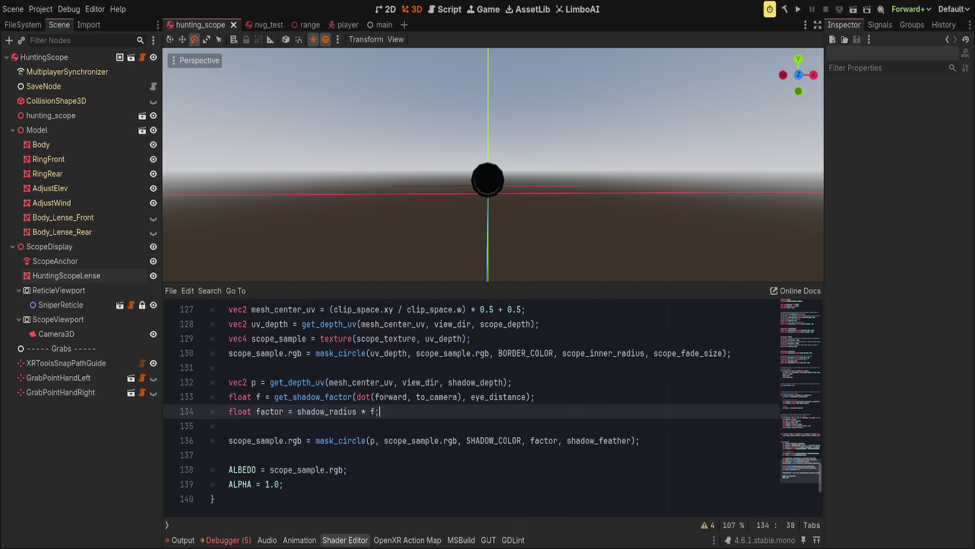
scroll(569, 403, "down", 4)
scroll(569, 403, "up", 8)
scroll(569, 402, "up", 9)
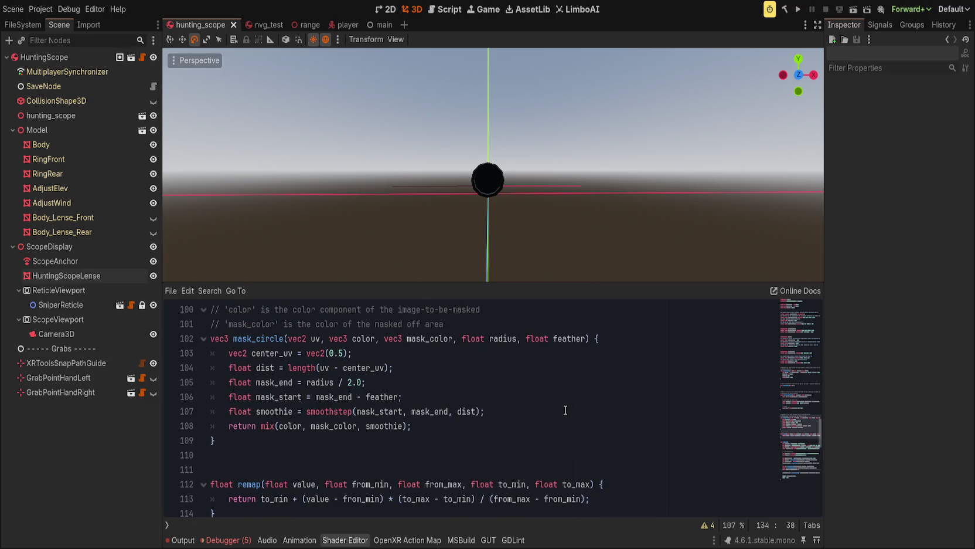
Shorten the tilt_fail smoothstep edge from 0.001 to 0.1, save, and check the lens
double_click(335, 426)
scroll(486, 235, "down", 5)
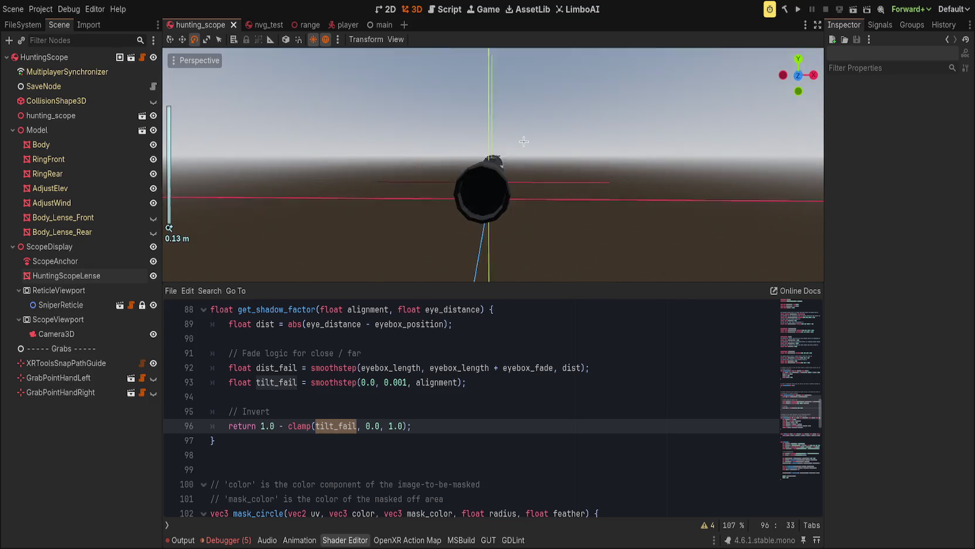
scroll(494, 143, "up", 5)
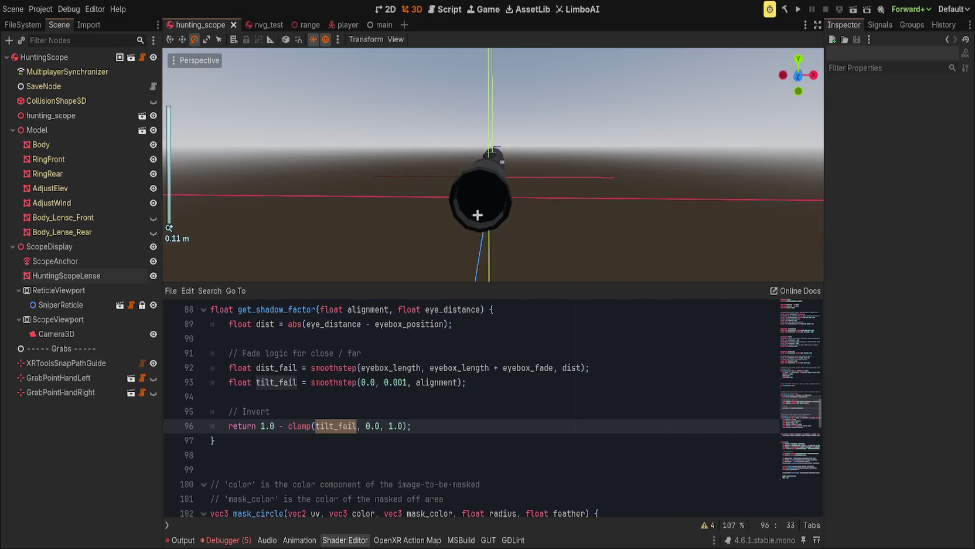
left_click_drag(393, 382, 406, 381)
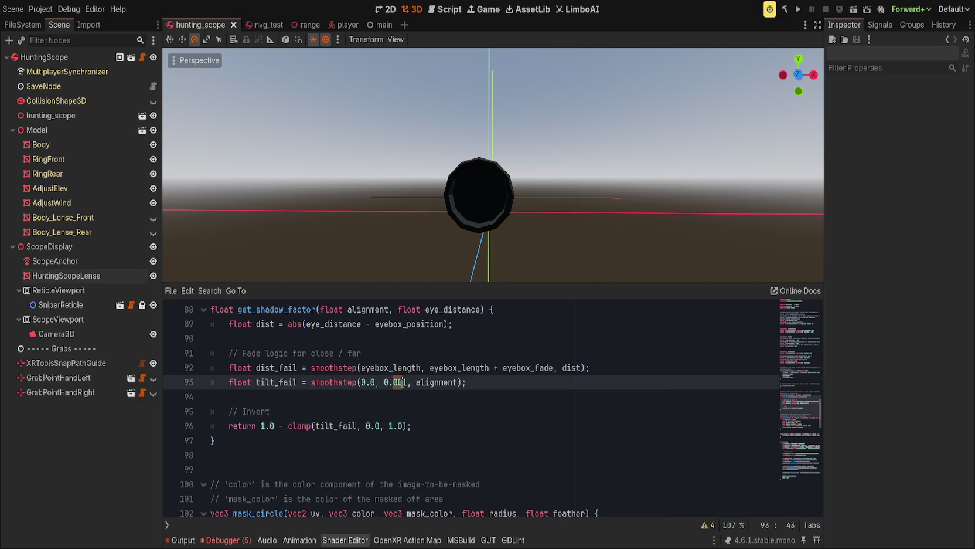
key("BackSpace")
key("ctrl+s")
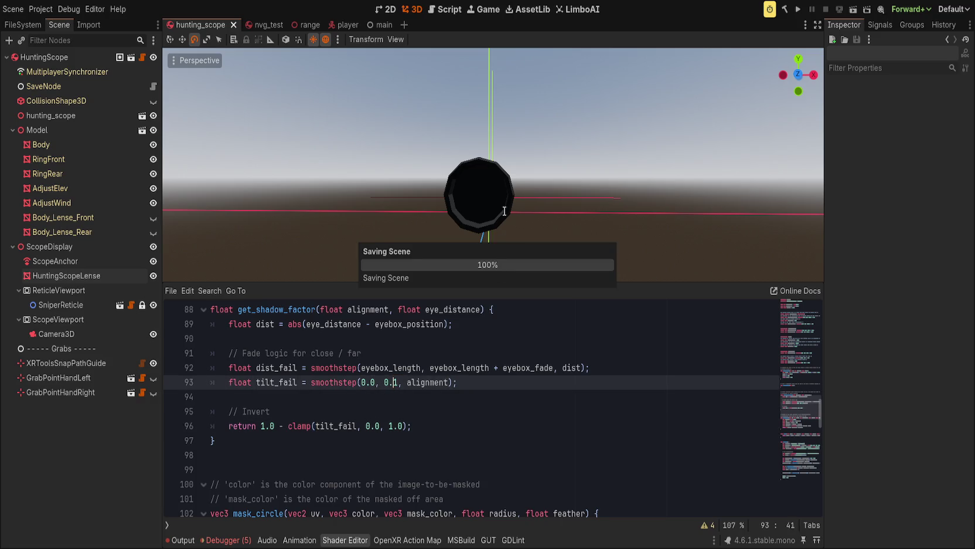
scroll(537, 216, "down", 4)
scroll(538, 216, "up", 2)
mouse_move(538, 215)
left_mouse_down()
mouse_move(544, 267)
mouse_move(570, 263)
mouse_move(557, 202)
mouse_move(392, 266)
mouse_move(457, 216)
left_mouse_up()
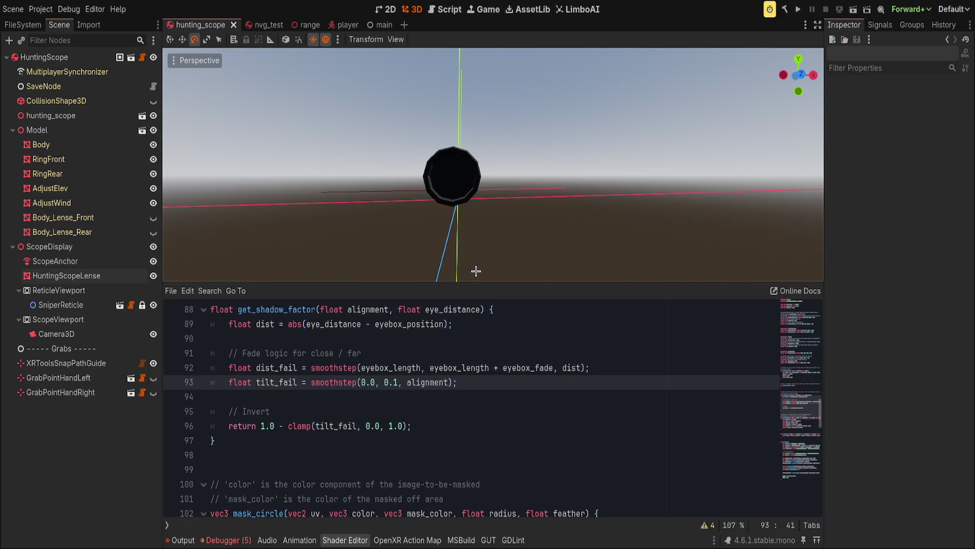
Replace the tilt_fail smoothstep edges with 1.0, 0.0 and save to recompile the shader
left_click_drag(361, 382, 397, 381)
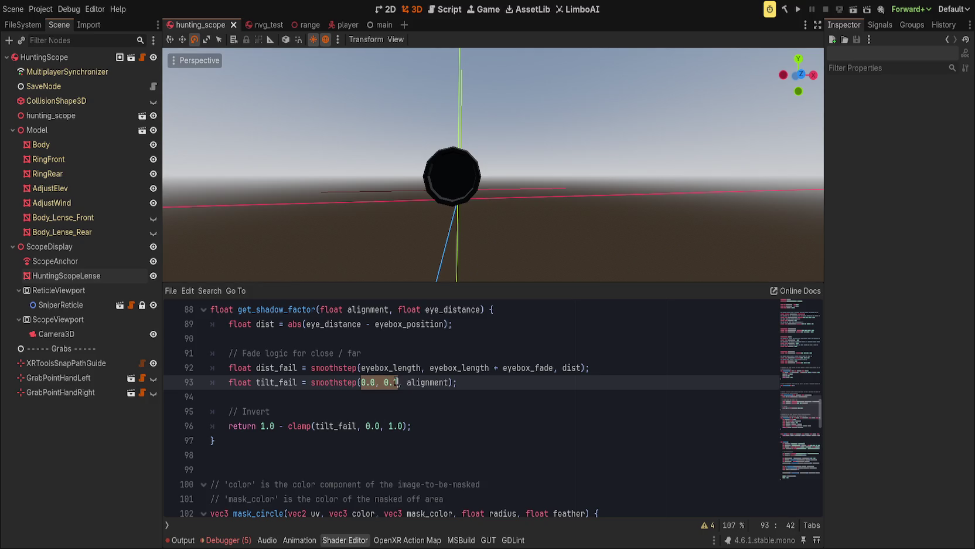
scroll(520, 367, "up", 1)
type("1.0, ")
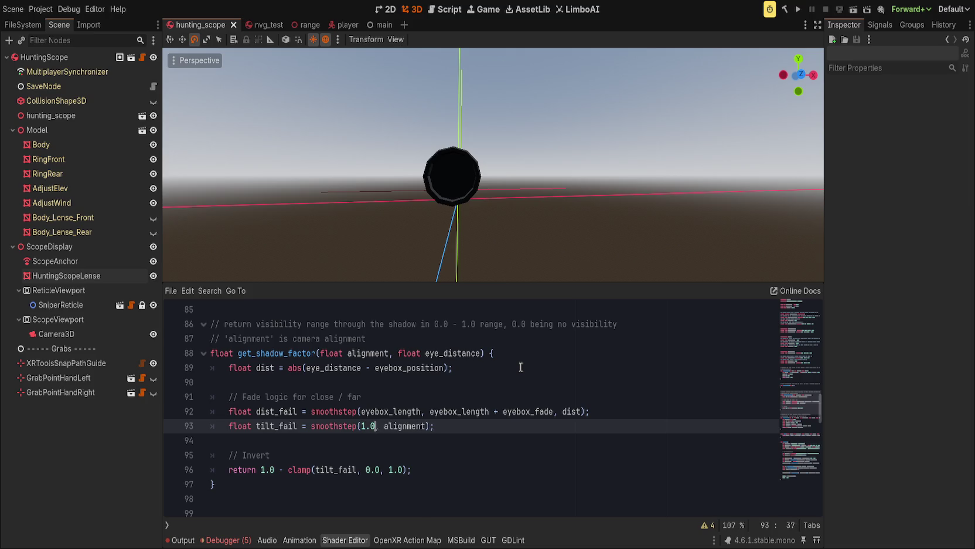
type("0.0")
key("ctrl+s")
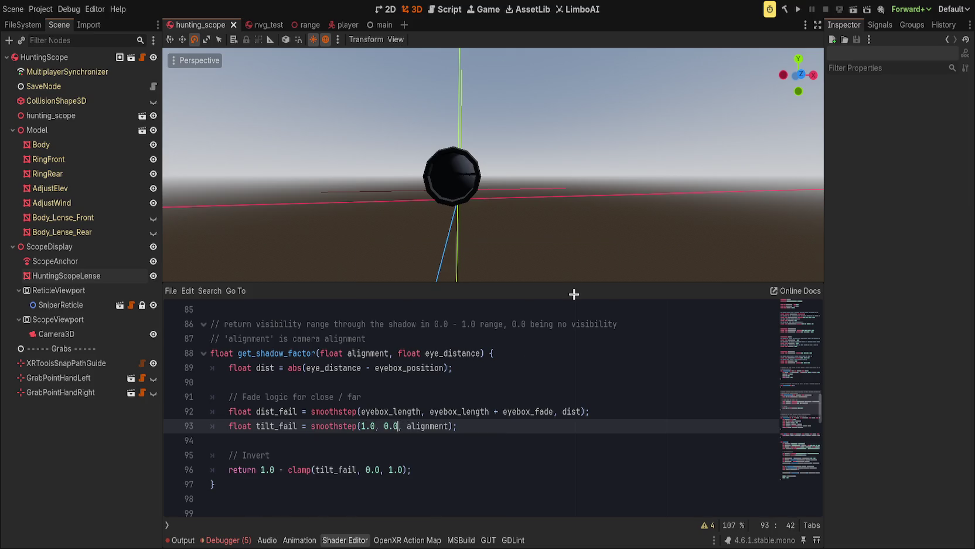
mouse_move(555, 229)
left_mouse_down()
mouse_move(546, 233)
mouse_move(551, 220)
mouse_move(592, 220)
mouse_move(537, 228)
left_mouse_up()
Replace the ALBEDO value with alignment
left_click(468, 426)
scroll(468, 426, "down", 15)
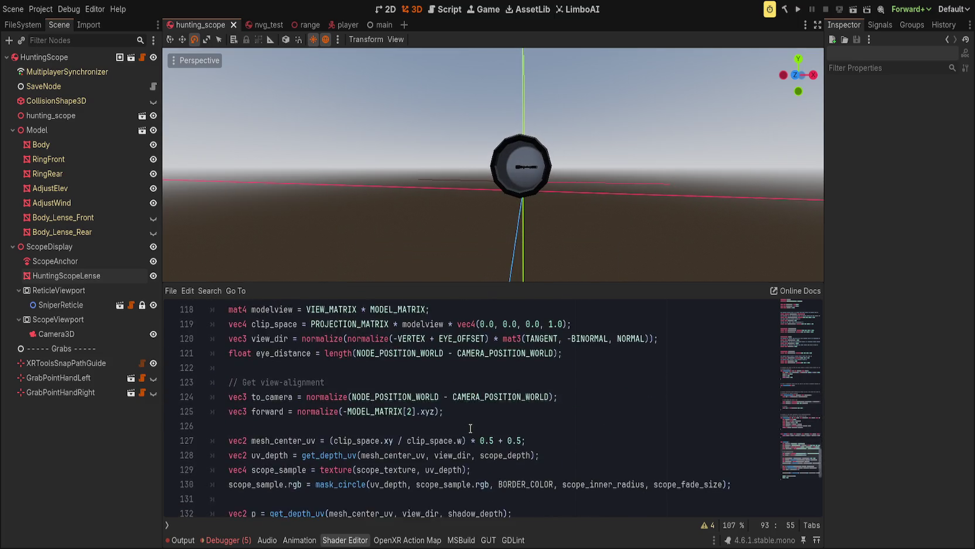
scroll(466, 428, "up", 2)
left_click_drag(270, 469, 344, 469)
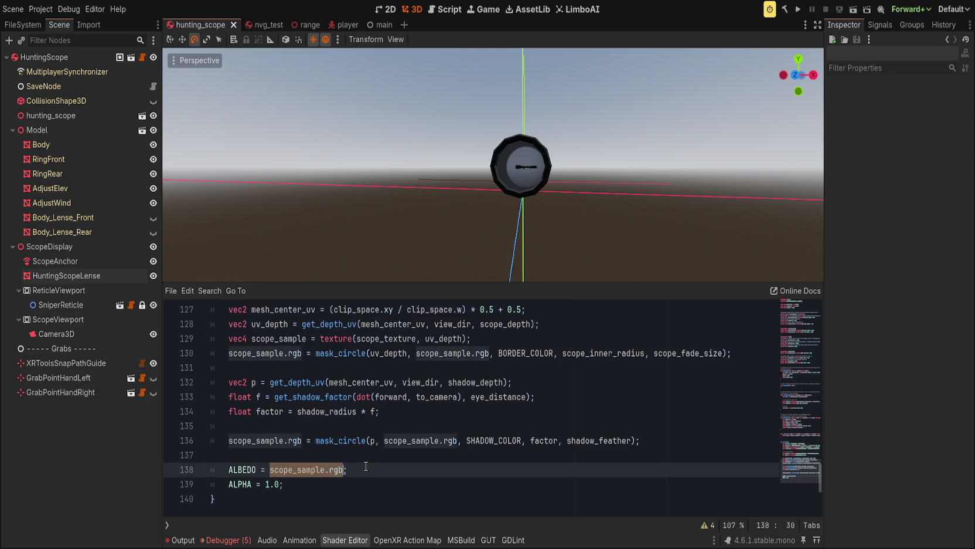
type("align")
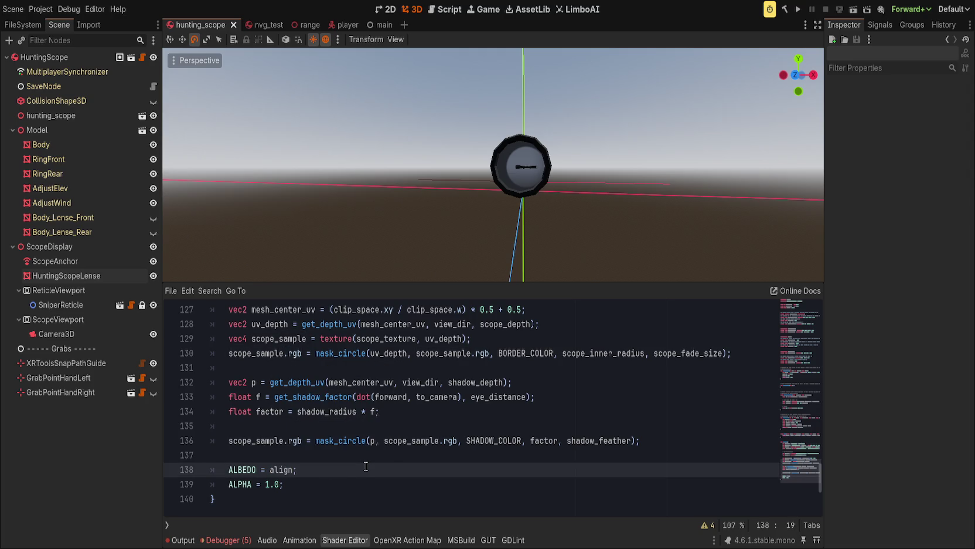
type("ment")
scroll(369, 458, "up", 2)
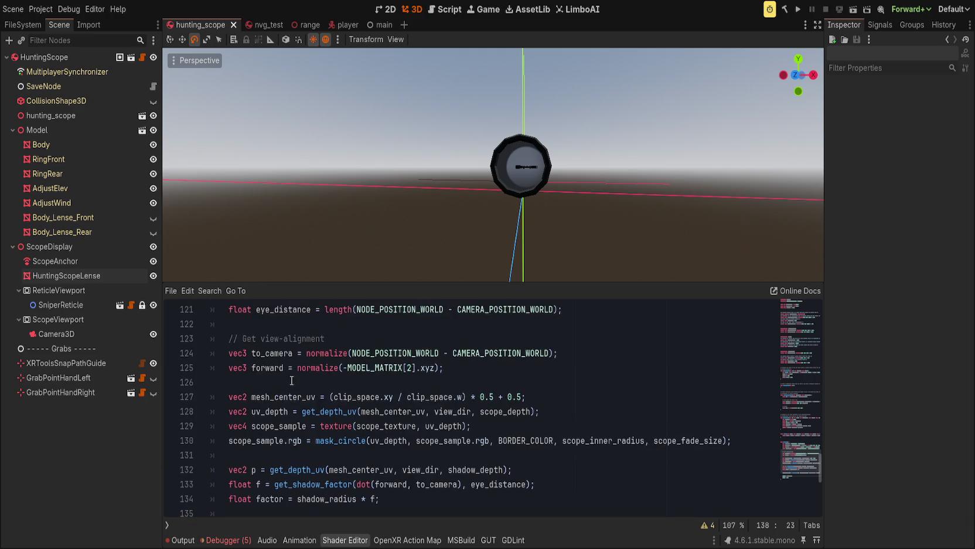
scroll(331, 413, "down", 1)
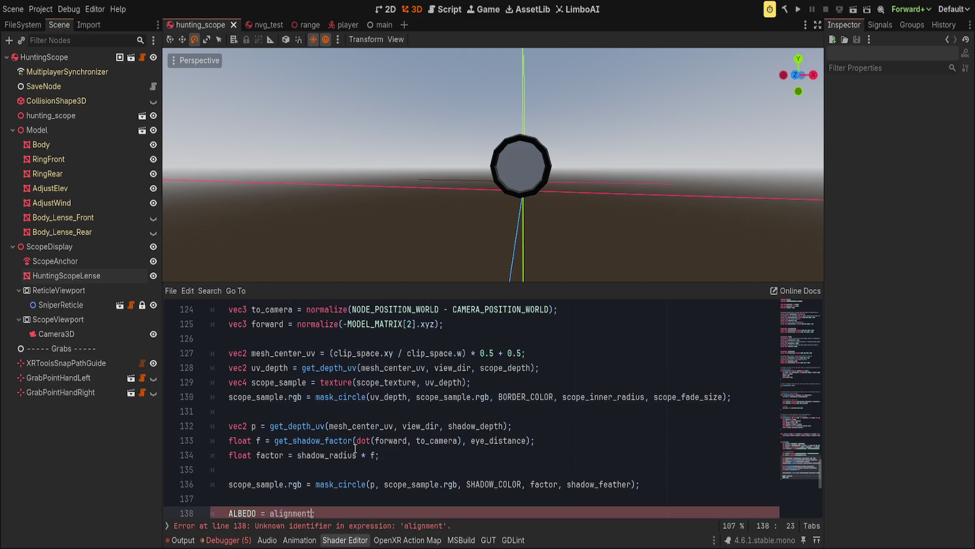
Add float alignment = dot(forward, to_camera); on a new line below forward
left_click(359, 444)
double_click(363, 441)
left_click_drag(363, 441, 460, 441)
key("ctrl+c")
scroll(457, 440, "up", 2)
left_click(466, 416)
key("Return")
type("float ")
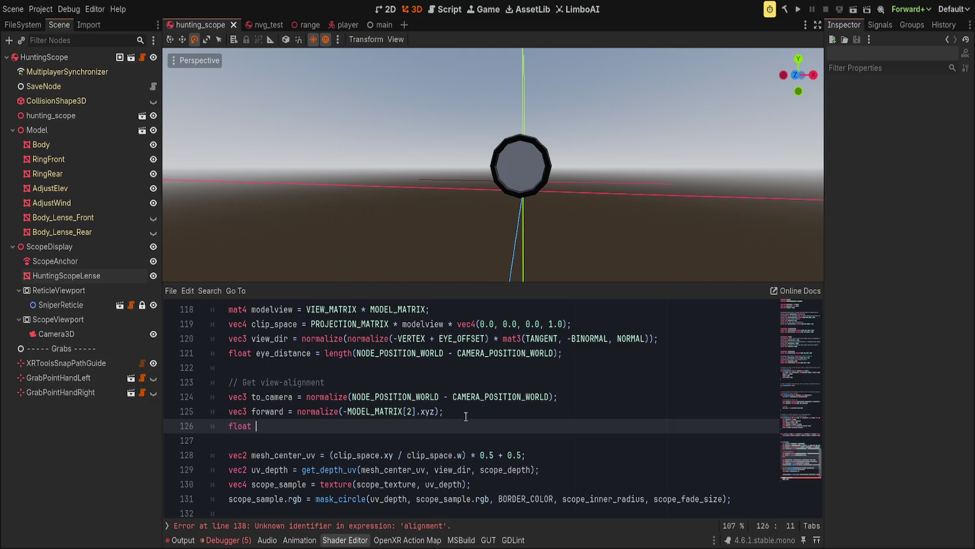
type("alignment =")
key("ctrl+v")
type(";")
Pass alignment into get_shadow_factor in place of the dot expression
scroll(465, 416, "down", 3)
left_click_drag(462, 411, 357, 411)
key("BackSpace")
type("alignment")
scroll(356, 415, "down", 1)
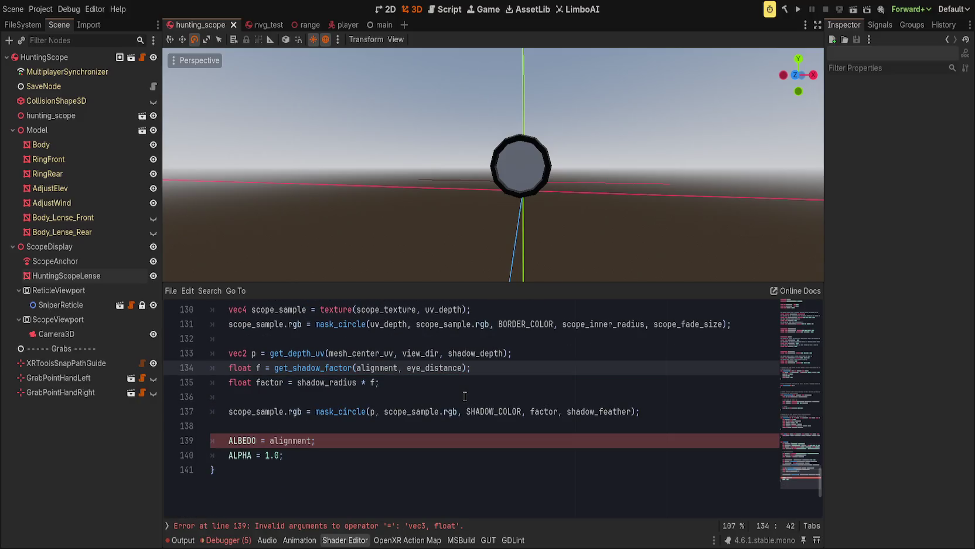
Wrap the ALBEDO value as vec3(alignment) to fix the type error
left_click(283, 441)
double_click(283, 440)
type("(")
key("Left")
type("vec3")
key("End")
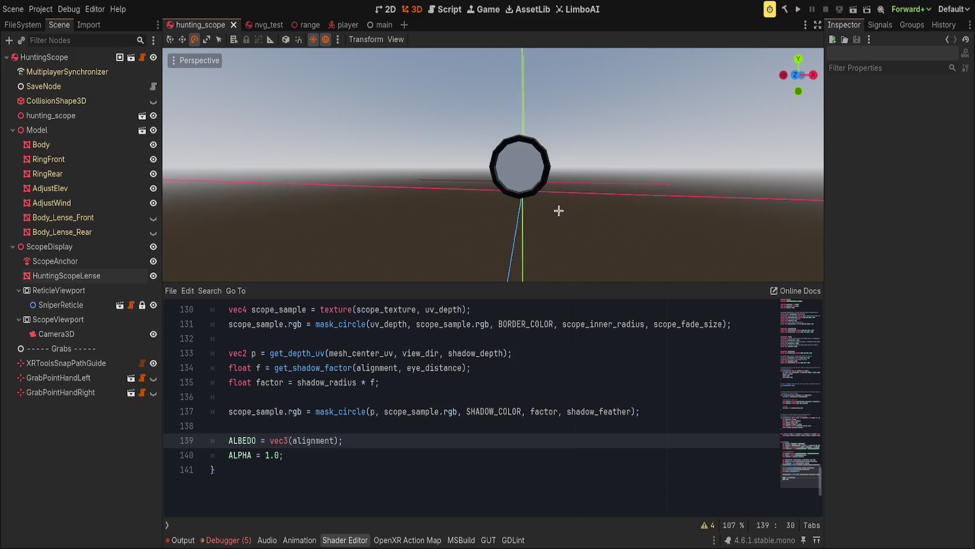
scroll(560, 211, "up", 3)
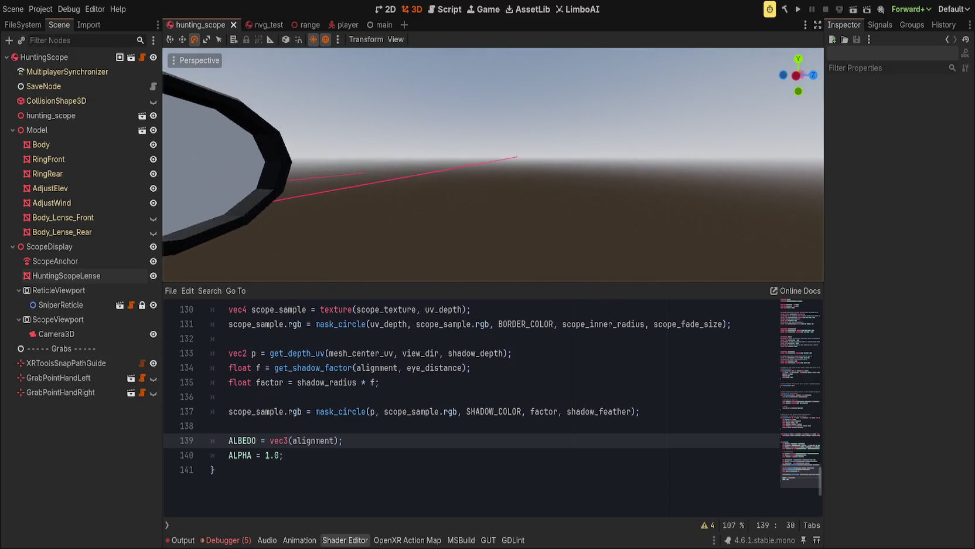
scroll(560, 214, "down", 3)
mouse_move(396, 233)
left_mouse_down()
mouse_move(348, 233)
mouse_move(427, 233)
mouse_move(409, 98)
mouse_move(371, 222)
mouse_move(303, 176)
mouse_move(425, 281)
left_mouse_up()
scroll(447, 245, "up", 2)
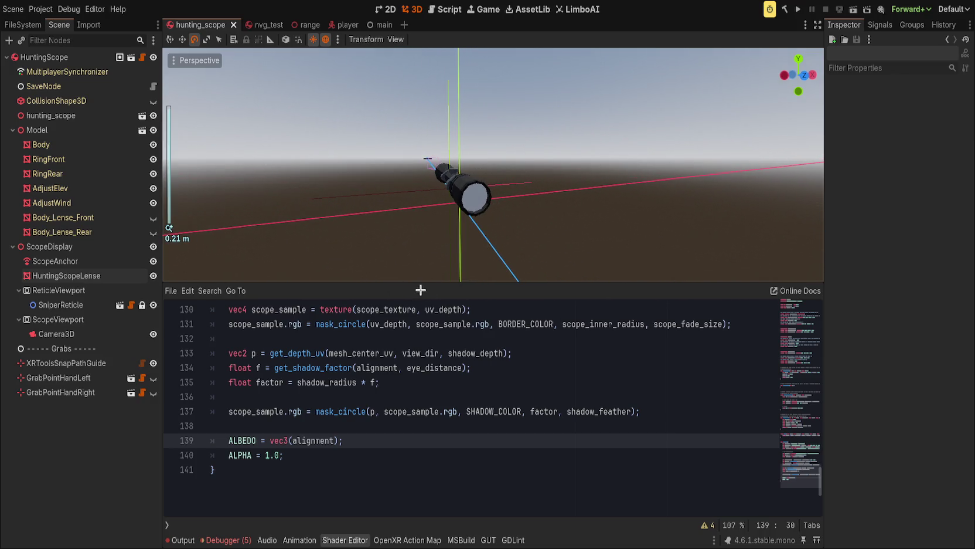
scroll(356, 368, "up", 3)
Wrap the alignment dot(forward, to_camera) expression in normalize() and save
left_click(311, 384)
type("normalizdot(forward, to_camera);")
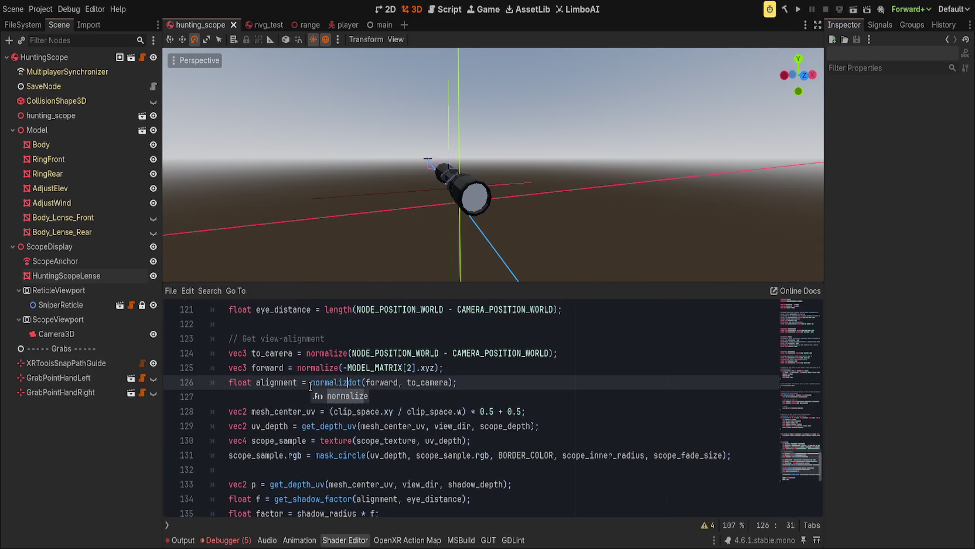
key("Return")
key("End")
key("Left")
type("_)")
key("BackSpace")
key("BackSpace")
type(")")
key("ctrl+s")
mouse_move(488, 222)
left_mouse_down()
mouse_move(444, 213)
mouse_move(457, 244)
mouse_move(432, 241)
mouse_move(628, 132)
mouse_move(815, 131)
left_mouse_up()
scroll(432, 241, "up", 2)
mouse_move(493, 164)
left_mouse_down()
mouse_move(633, 164)
mouse_move(488, 298)
left_mouse_up()
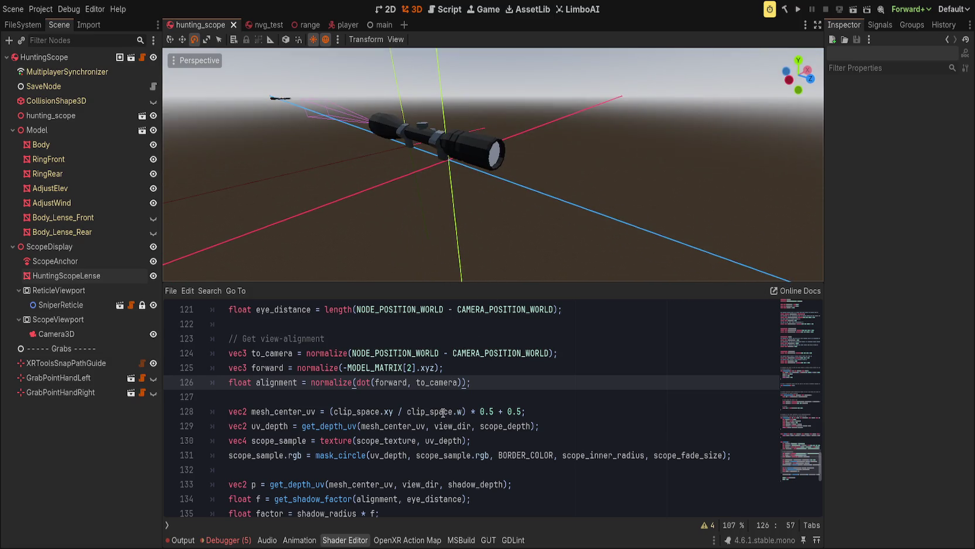
scroll(443, 412, "up", 1)
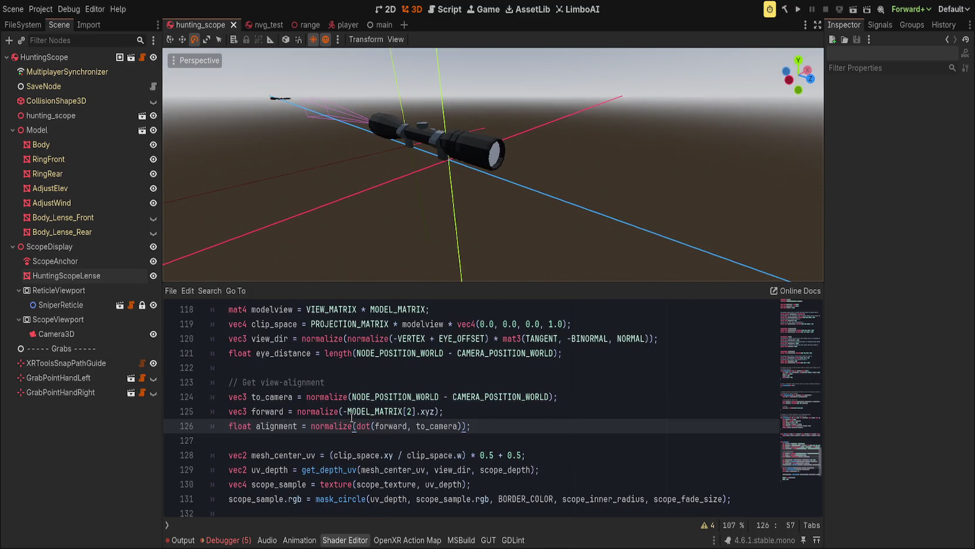
Set alignment to length(to_camera), commenting out the normalize expression, and save
left_click(315, 425)
type("to-camera")
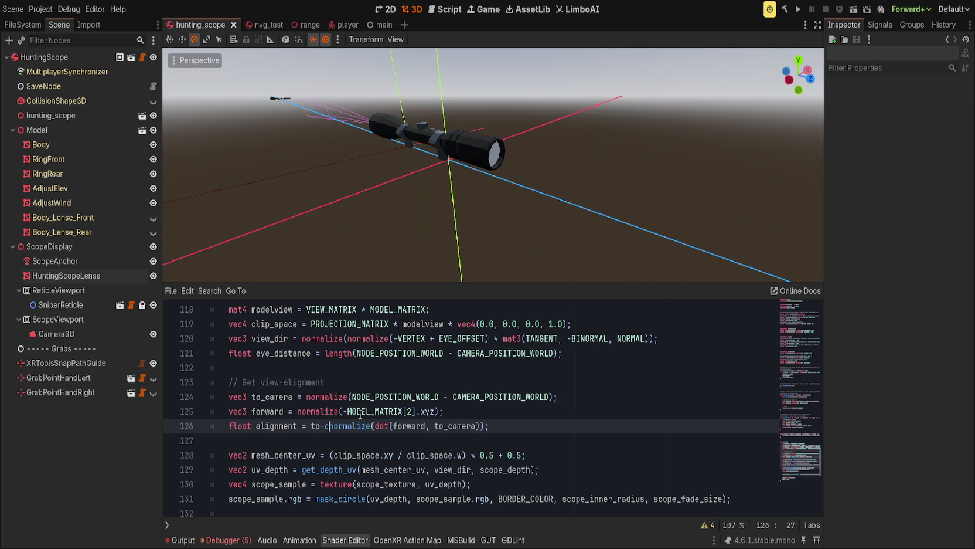
key("BackSpace")
key("BackSpace")
key("BackSpace")
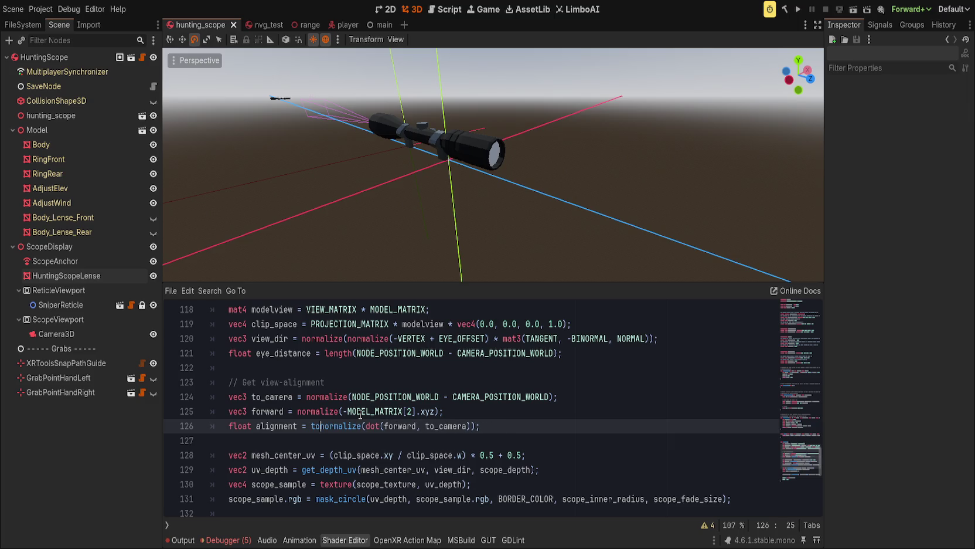
type("leng")
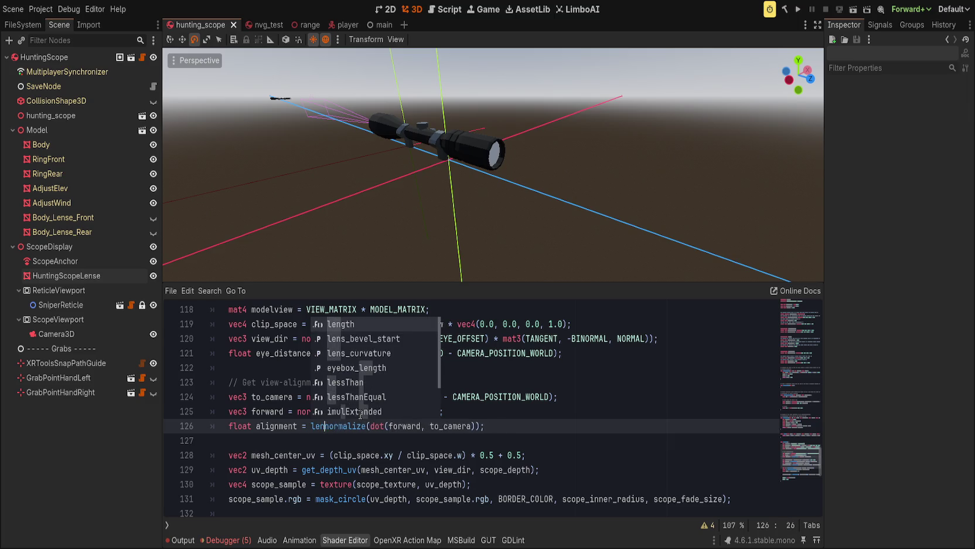
type("th(to_cam")
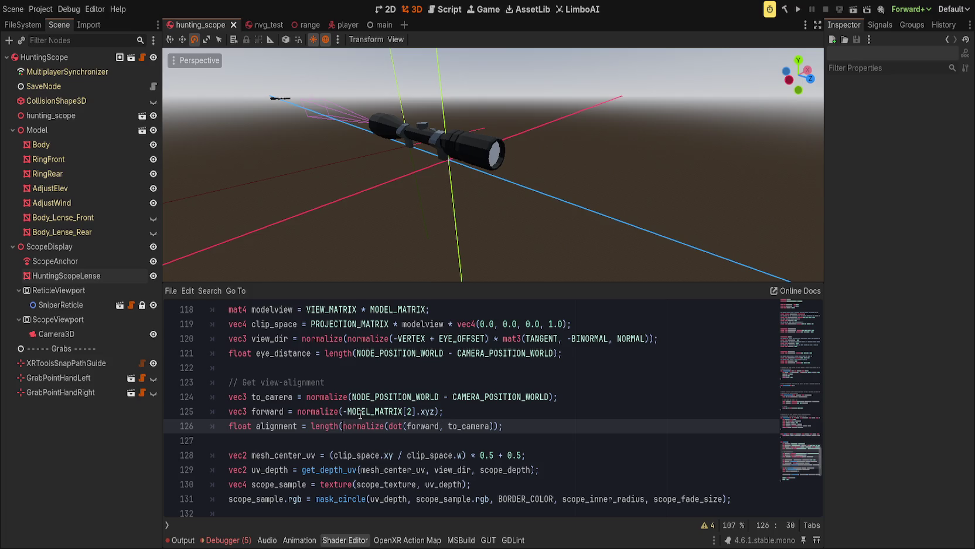
type("era);//")
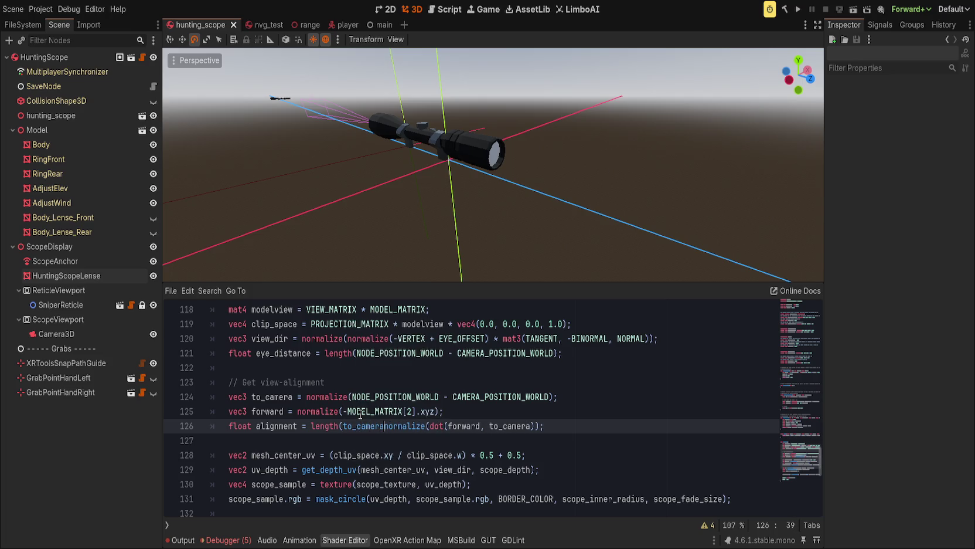
key("ctrl+s")
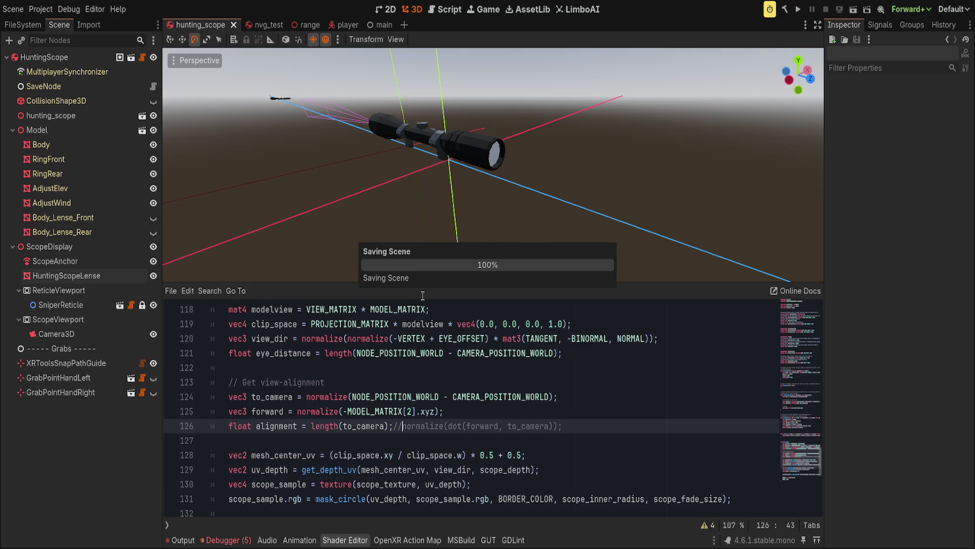
Orbit the viewport to face the scope lens head-on and inspect the result
left_click_drag(463, 198, 359, 152)
scroll(359, 153, "up", 2)
scroll(433, 205, "down", 10)
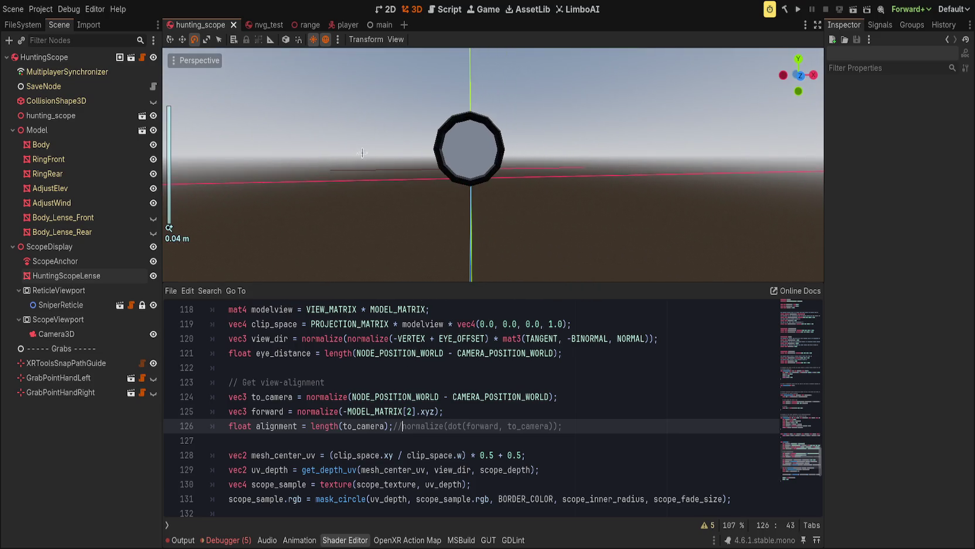
type("ff")
scroll(469, 176, "up", 5)
left_click(505, 166)
left_click(580, 141)
left_click_drag(579, 142, 579, 168)
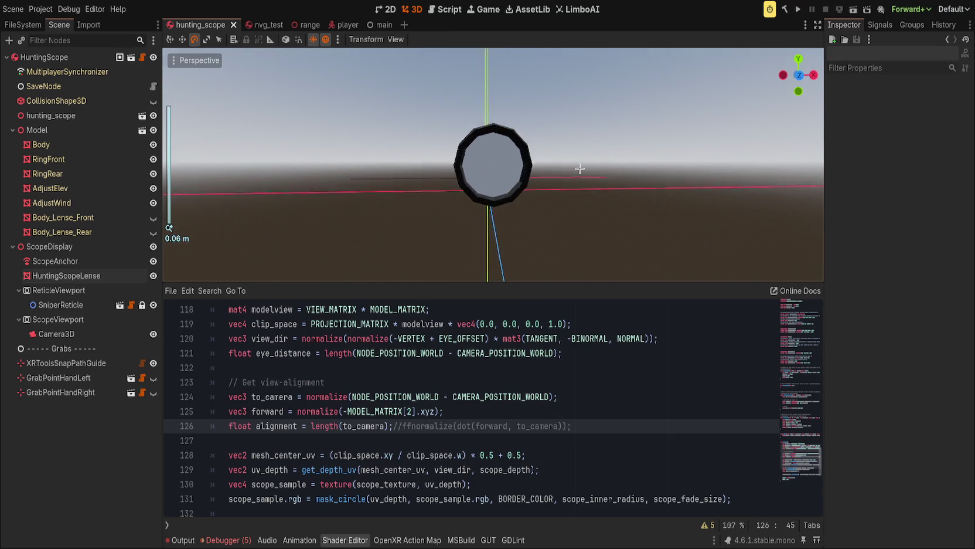
scroll(579, 168, "up", 4)
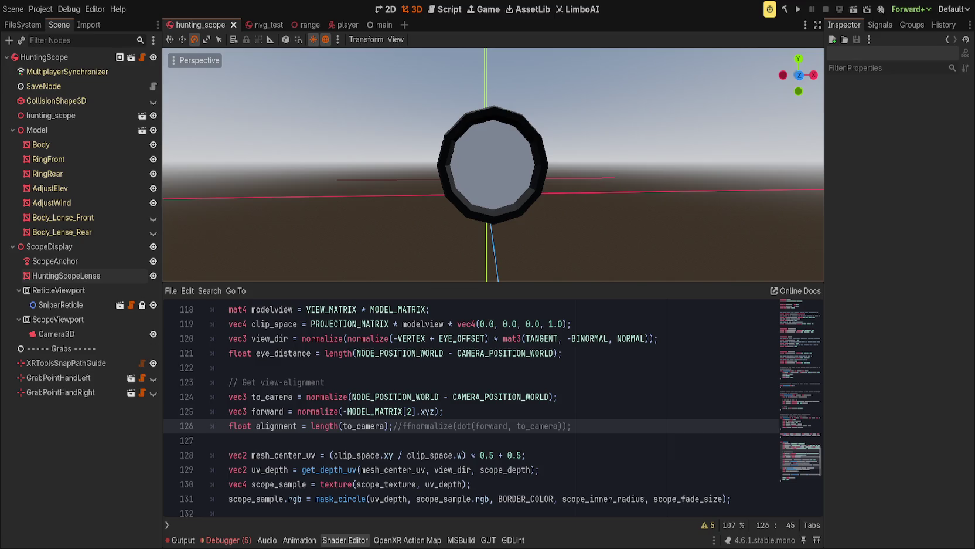
scroll(376, 401, "down", 5)
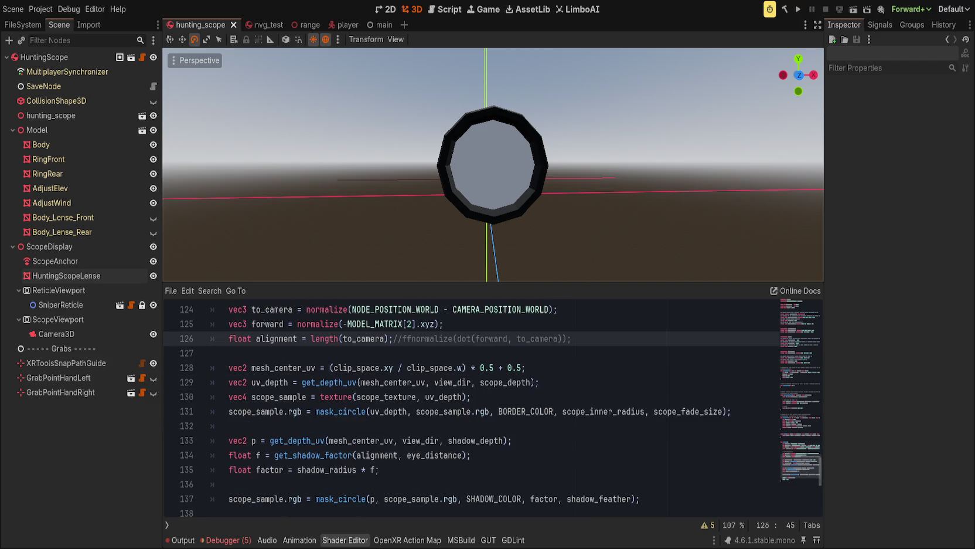
left_click(376, 400)
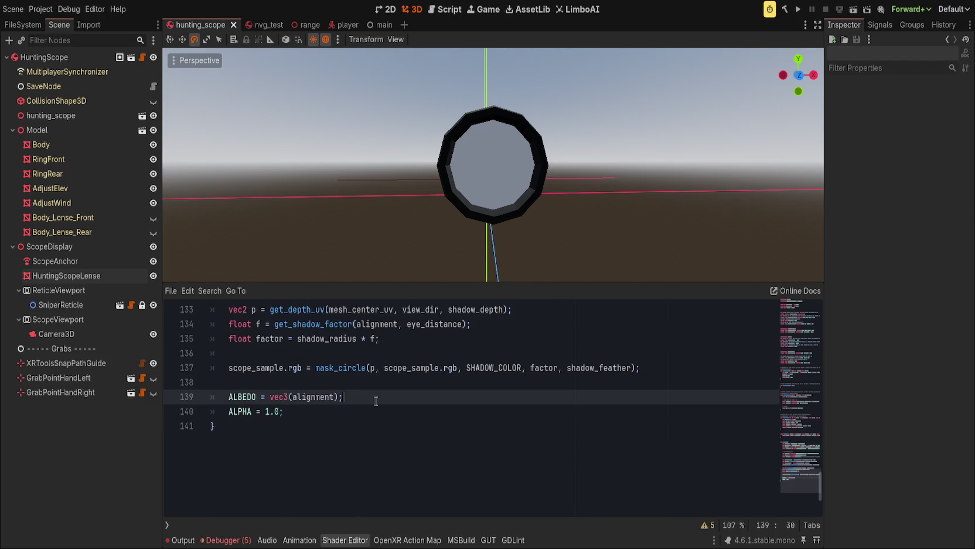
Change the ALBEDO line to vec3(0.0, alignment, 0.0)
double_click(315, 396)
scroll(371, 422, "up", 3)
key("End")
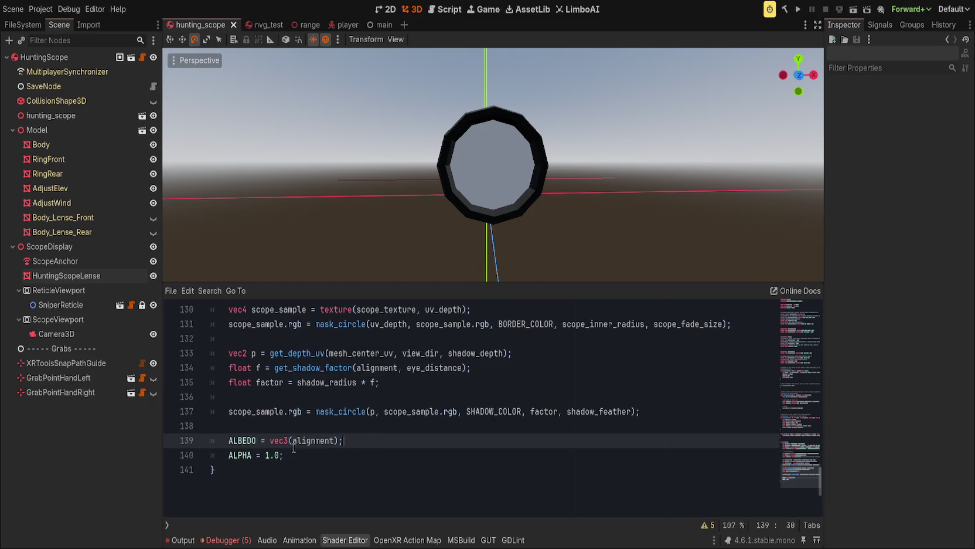
type("0.0,")
key("ctrl+Right")
type(", 0.0")
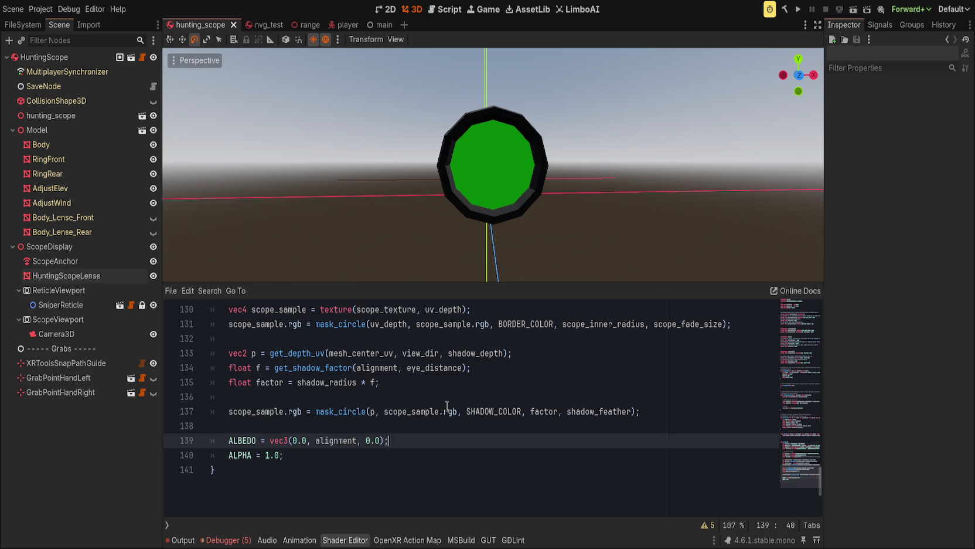
scroll(480, 231, "down", 6)
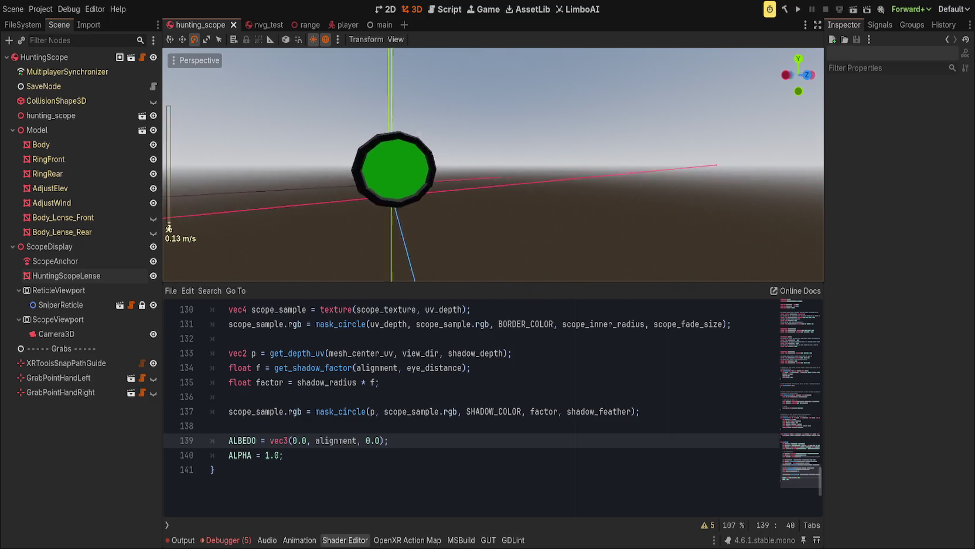
scroll(445, 222, "down", 8)
scroll(468, 235, "up", 15)
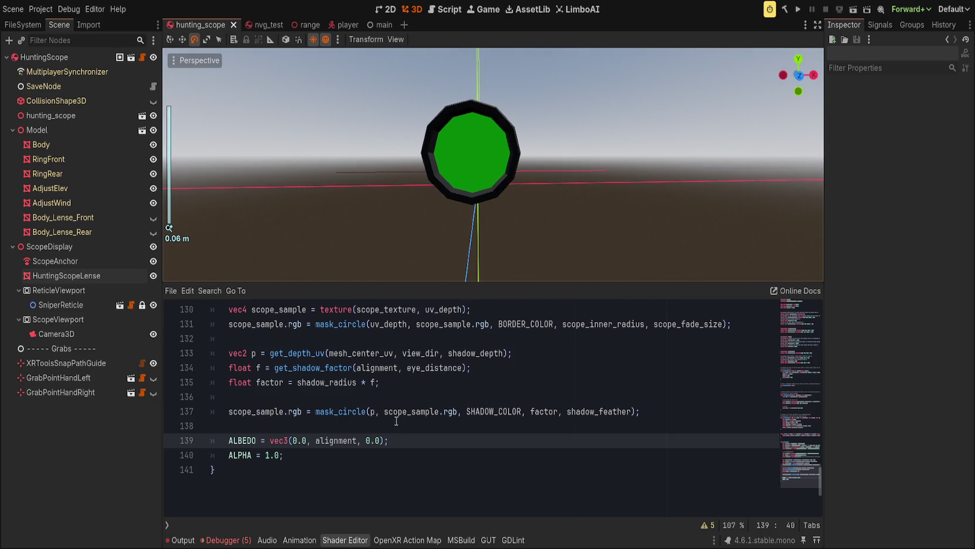
Replace alignment with f so ALBEDO = vec3(0.0, f, 0.0), and save
double_click(346, 440)
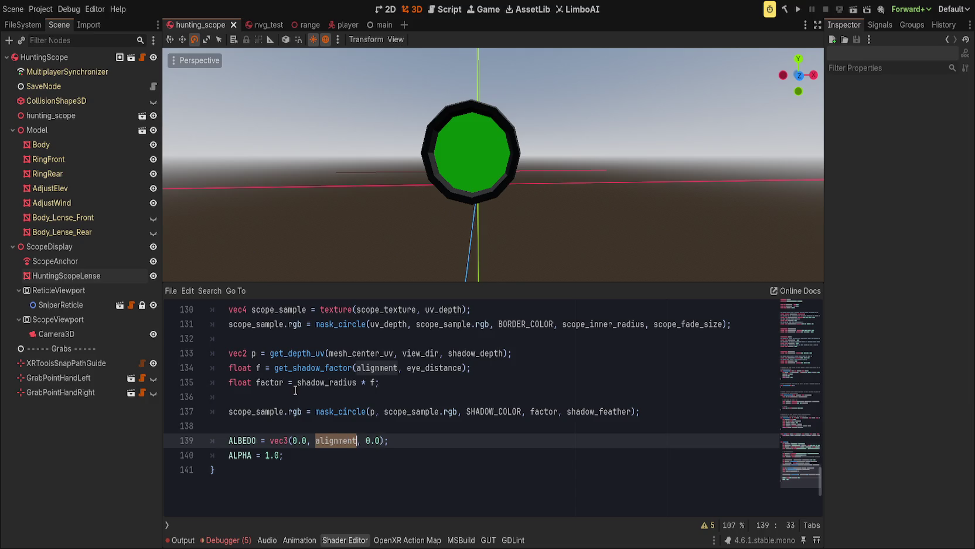
type("f")
left_click(449, 442)
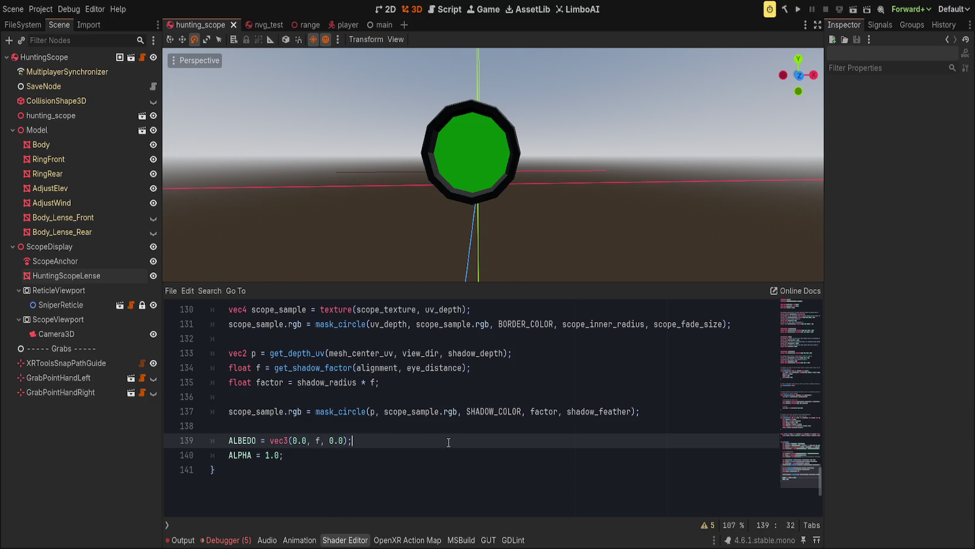
key("ctrl+s")
scroll(456, 255, "down", 15)
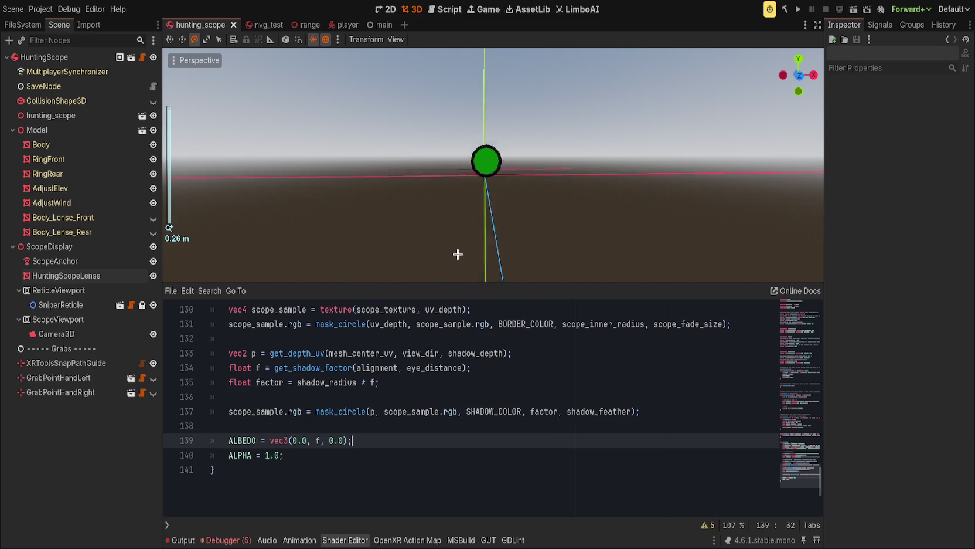
scroll(457, 256, "up", 10)
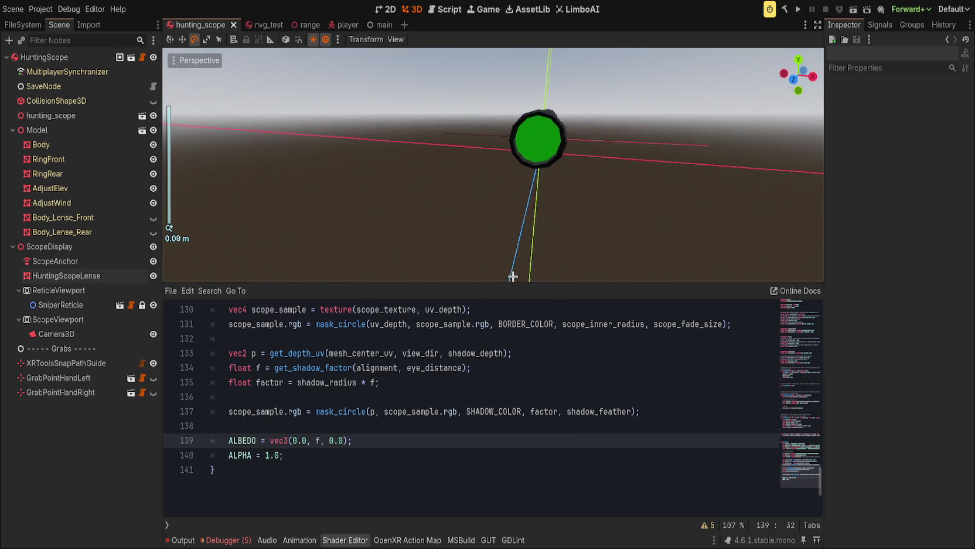
scroll(498, 252, "up", 3)
mouse_move(498, 252)
left_mouse_down()
mouse_move(405, 227)
mouse_move(457, 232)
mouse_move(670, 201)
mouse_move(230, 87)
mouse_move(679, 216)
mouse_move(500, 233)
mouse_move(422, 276)
left_mouse_up()
scroll(397, 443, "up", 7)
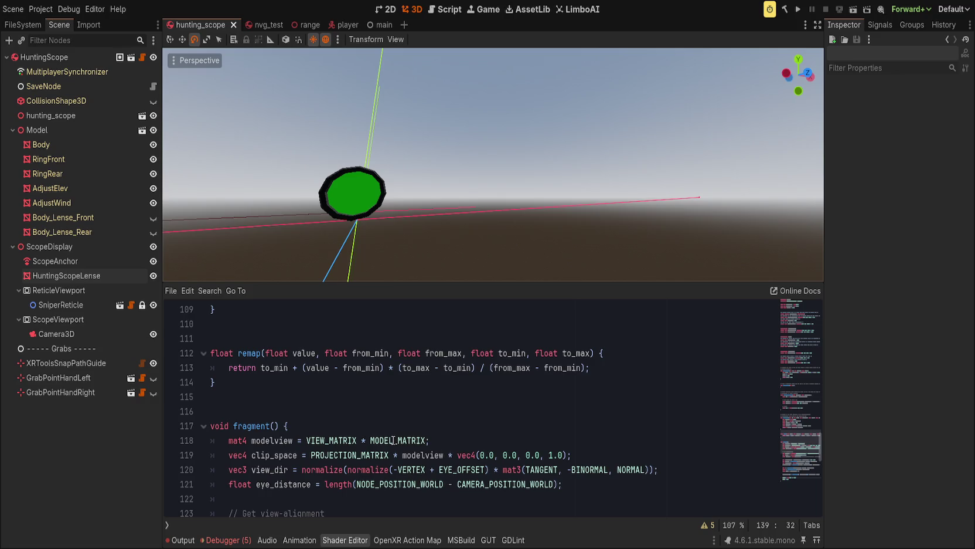
scroll(393, 439, "down", 8)
left_click(318, 396)
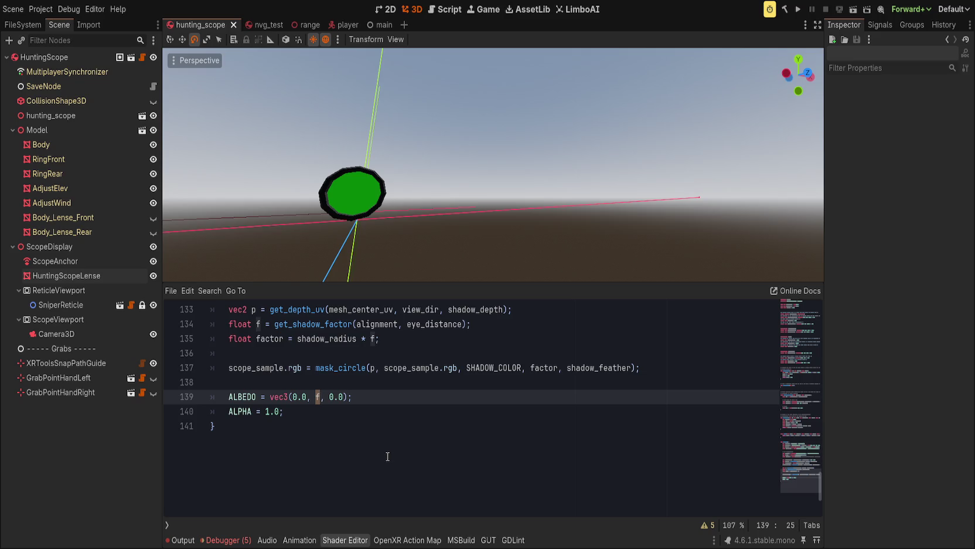
scroll(387, 456, "up", 1)
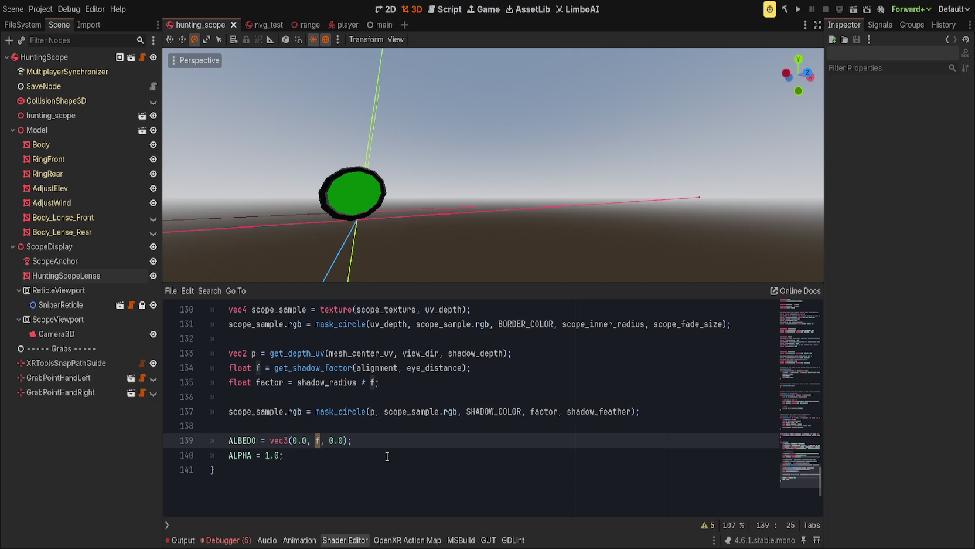
scroll(388, 456, "up", 10)
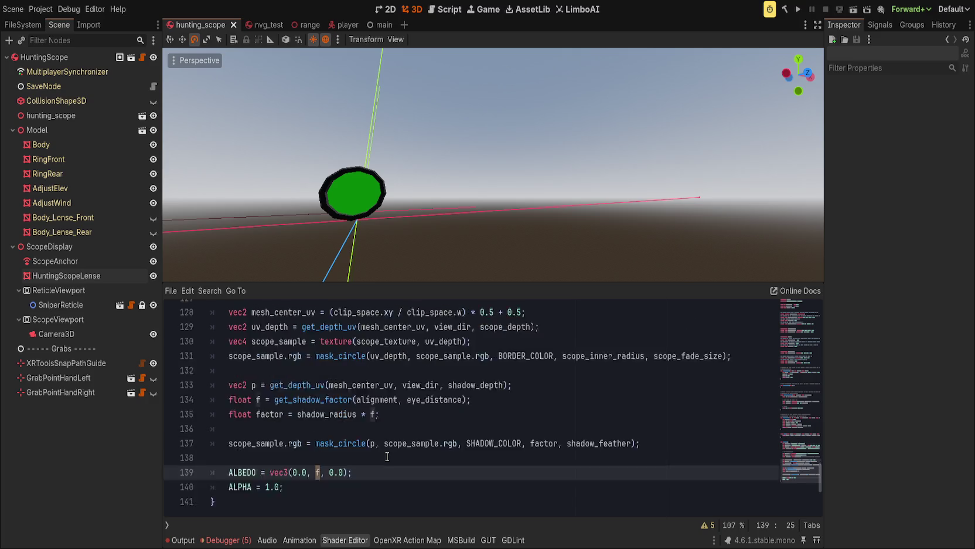
scroll(415, 458, "up", 6)
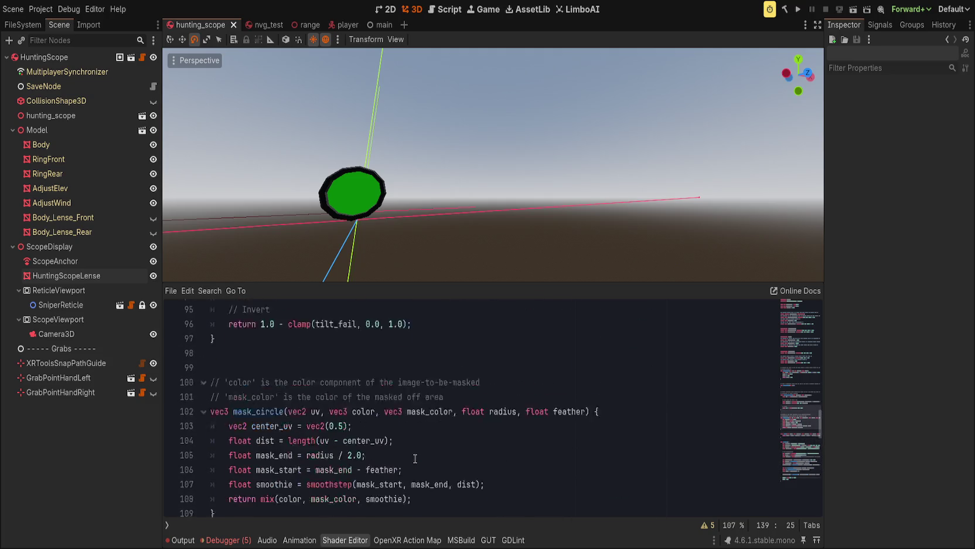
scroll(414, 459, "up", 1)
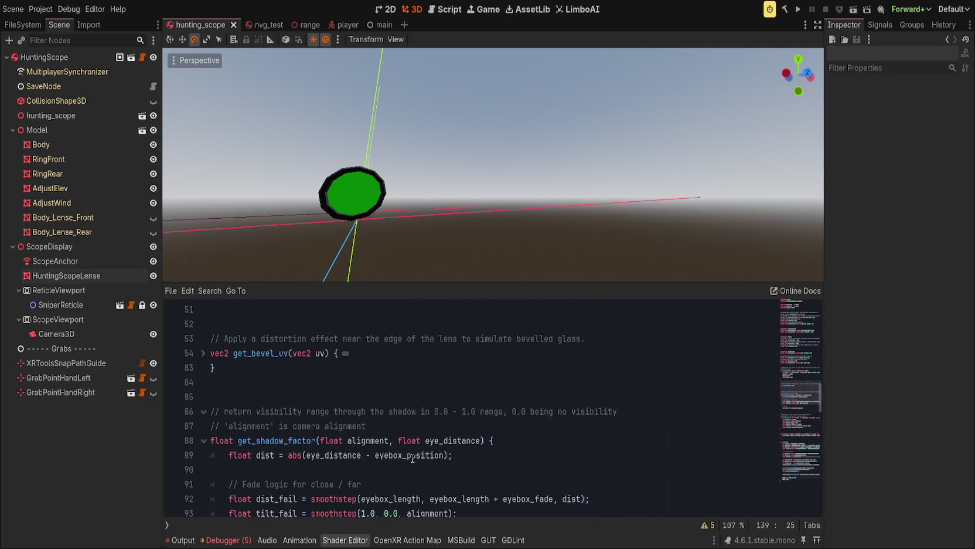
scroll(412, 457, "up", 2)
scroll(412, 457, "up", 2)
scroll(410, 458, "down", 4)
scroll(408, 459, "down", 3)
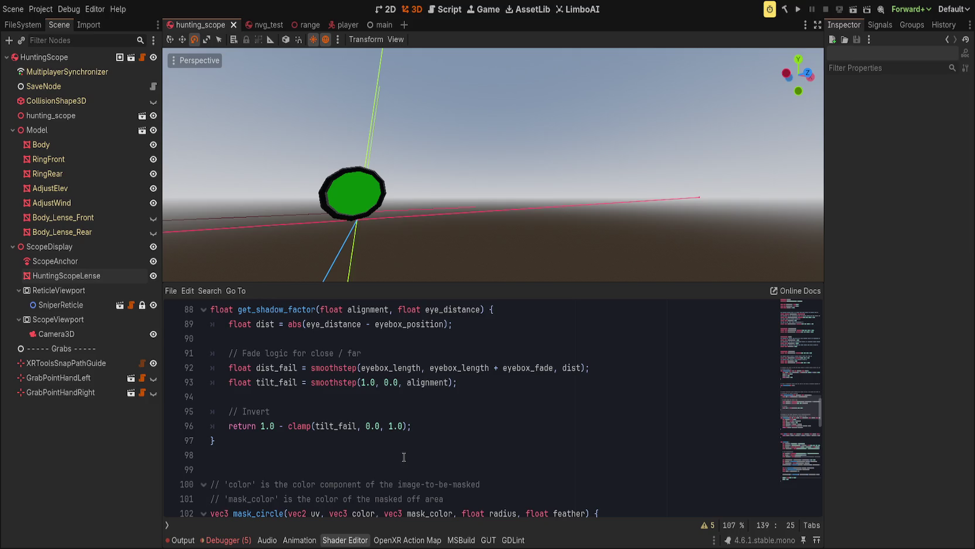
scroll(404, 456, "up", 1)
mouse_move(422, 194)
left_mouse_down()
mouse_move(457, 152)
mouse_move(447, 135)
left_mouse_up()
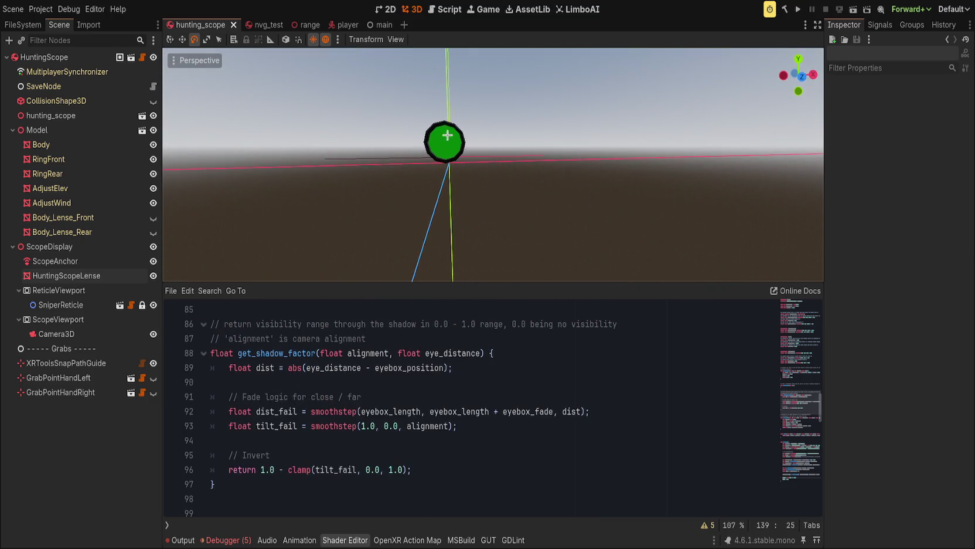
Set the tilt_fail smoothstep edges to 0.0, 0.1, save, then change 0.1 to 0.5
key("ctrl+j")
scroll(468, 140, "up", 3)
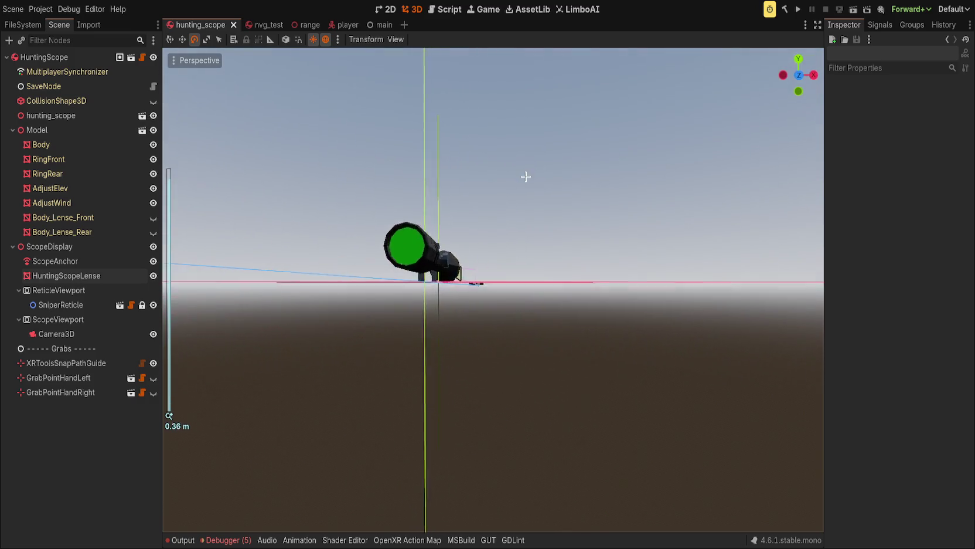
key("ctrl+j")
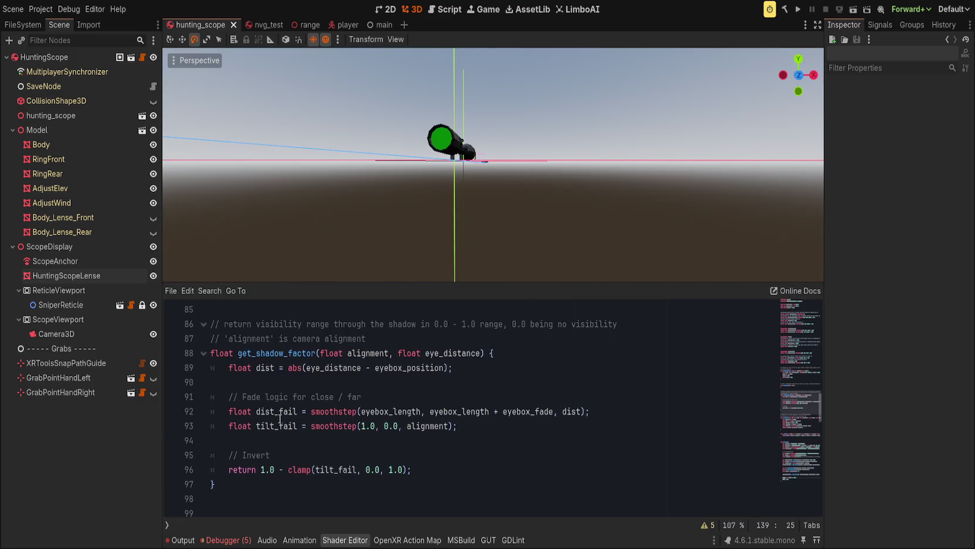
double_click(281, 425)
left_click_drag(360, 426, 399, 426)
type("0.0, 0.1")
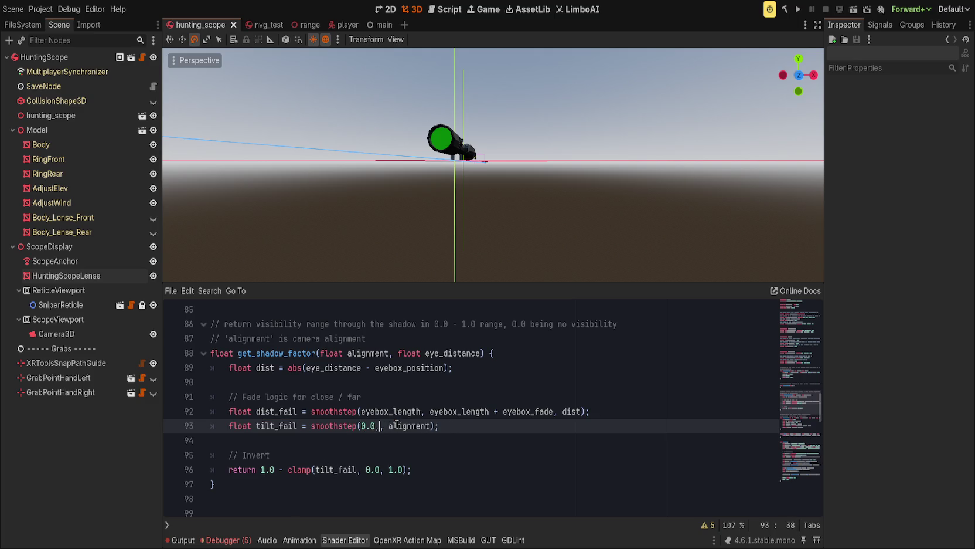
key("ctrl+s")
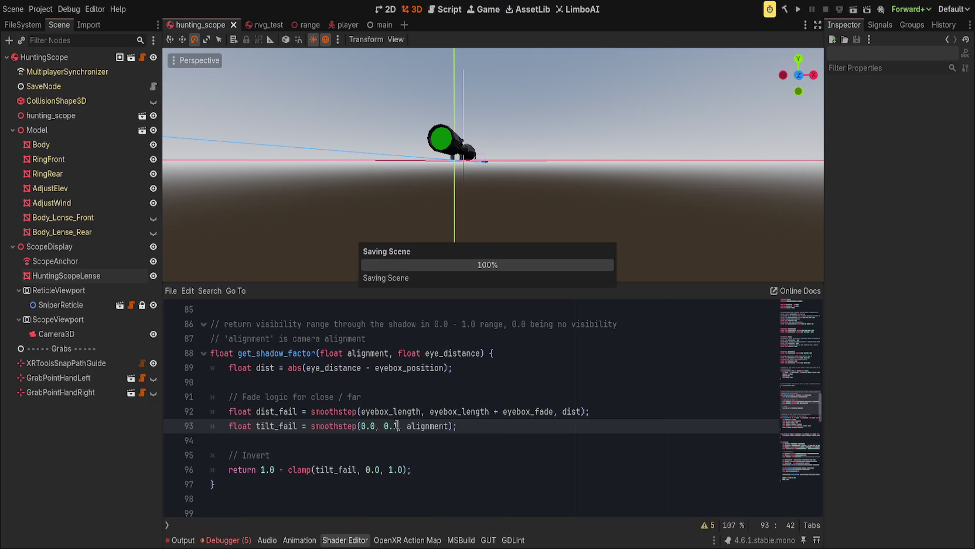
key("BackSpace")
type("5")
Change the tilt_fail upper edge from 0.5 to 1.0, giving smoothstep(0.0, 1.0, alignment), and save
key("ctrl+j")
scroll(479, 300, "down", 2)
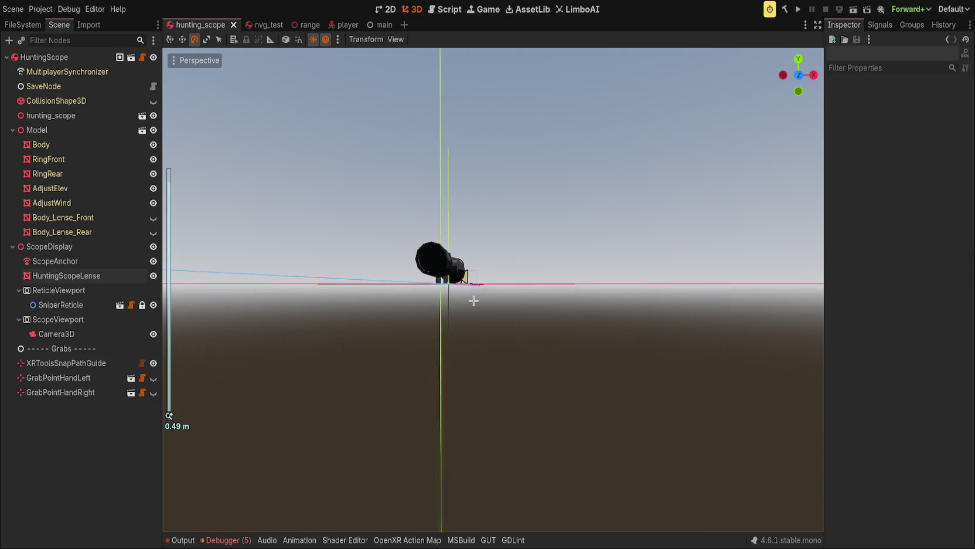
scroll(477, 311, "up", 3)
mouse_move(476, 311)
left_mouse_down()
mouse_move(498, 298)
mouse_move(494, 326)
mouse_move(493, 269)
mouse_move(490, 332)
mouse_move(442, 348)
mouse_move(471, 332)
mouse_move(476, 286)
mouse_move(496, 308)
left_mouse_up()
scroll(489, 332, "down", 3)
scroll(451, 344, "up", 3)
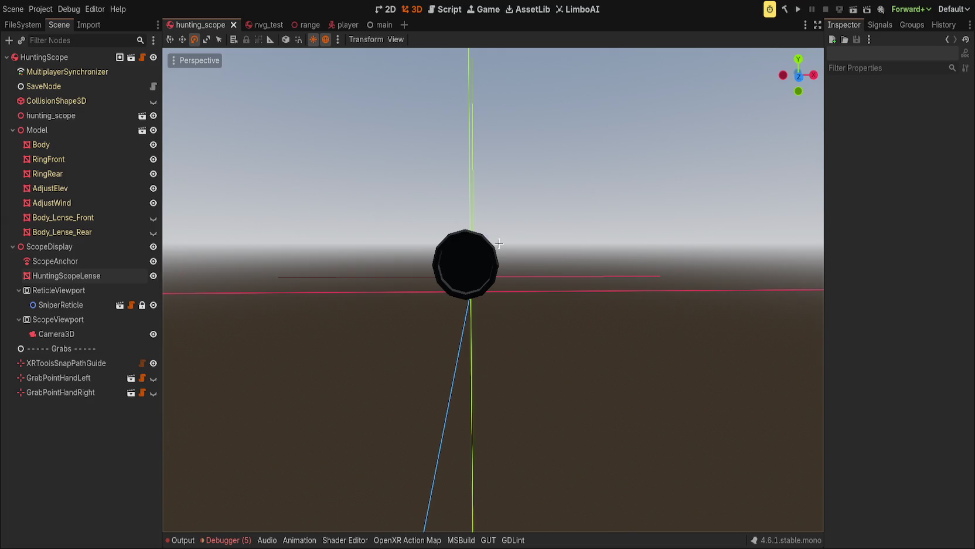
key("alt+s")
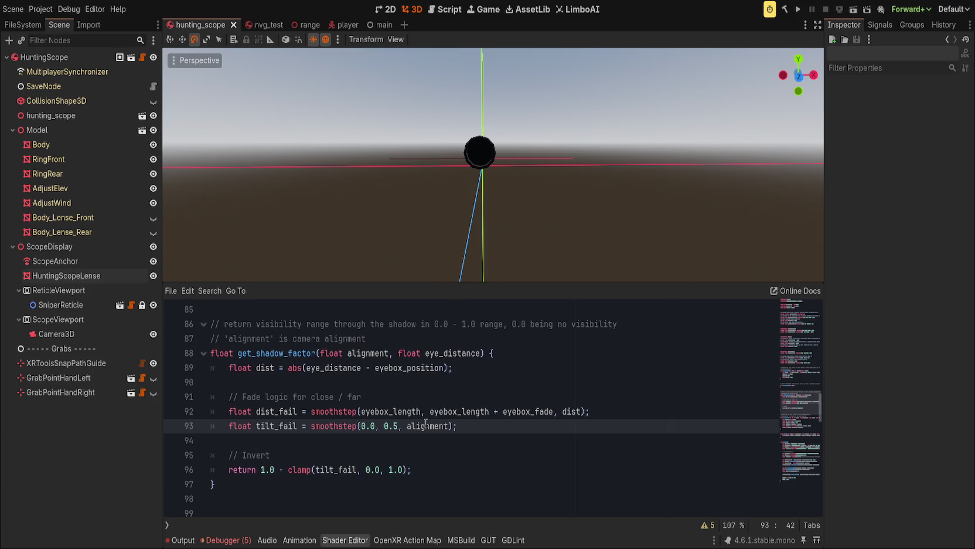
left_click_drag(385, 426, 399, 428)
type("1.0")
key("ctrl+s")
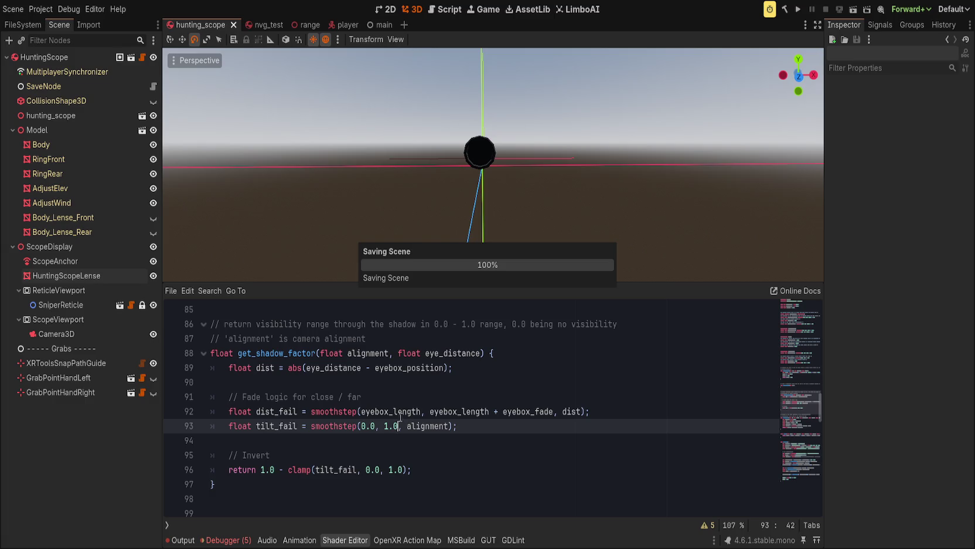
scroll(436, 235, "up", 3)
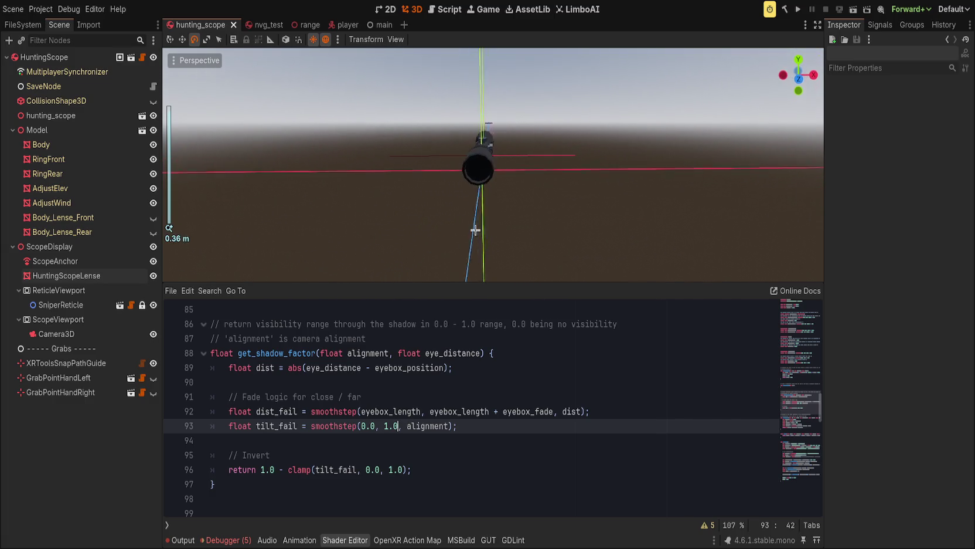
left_click(317, 367)
Replace tilt_fail with dist_fail in get_shadow_factor's return clamp and save the scene
double_click(409, 367)
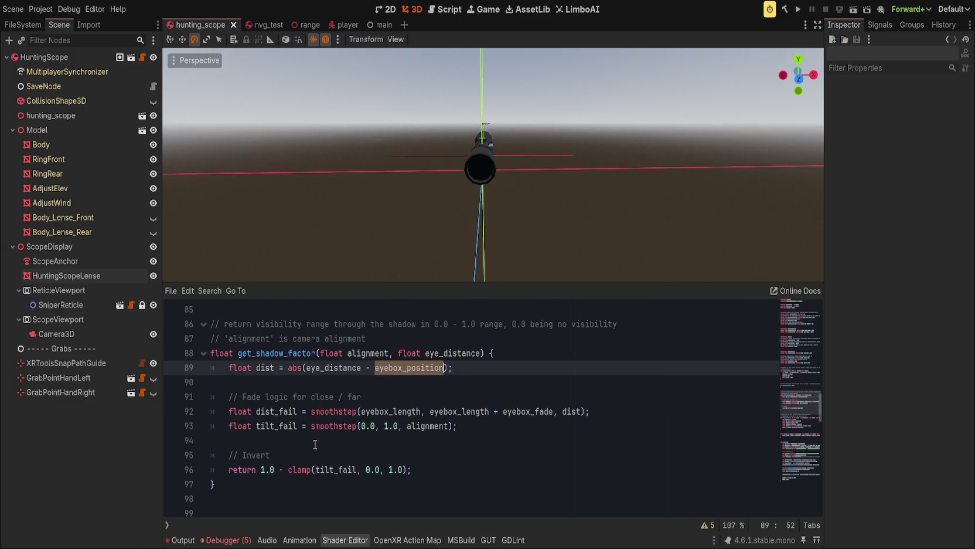
double_click(329, 469)
type("dist_fail")
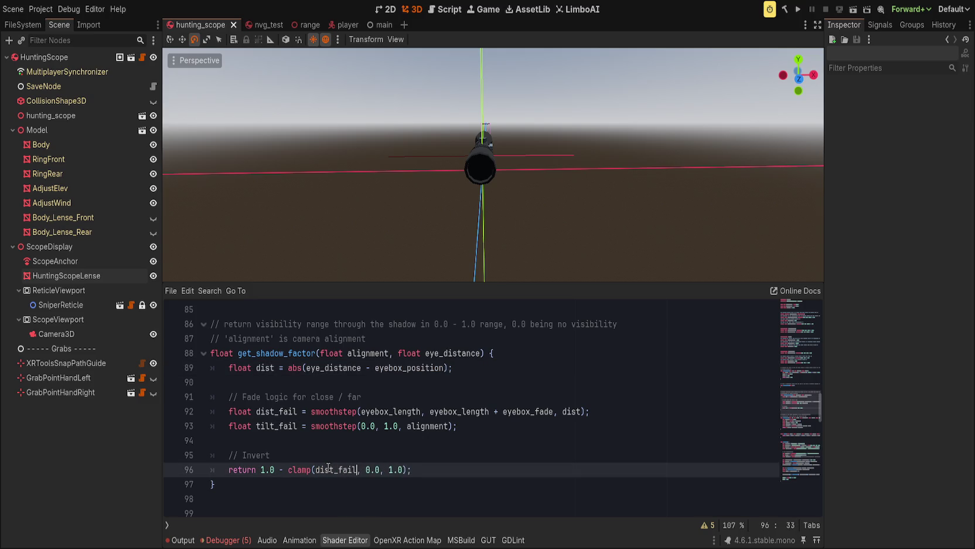
key("ctrl+s")
Orbit and zoom around the scope, review the return line, and frame the green lens
scroll(464, 186, "up", 5)
scroll(466, 185, "down", 4)
scroll(464, 168, "up", 1)
scroll(447, 162, "up", 1)
scroll(464, 165, "down", 2)
mouse_move(463, 166)
left_mouse_down()
mouse_move(482, 162)
mouse_move(516, 184)
mouse_move(459, 159)
left_mouse_up()
scroll(461, 157, "down", 3)
scroll(459, 158, "up", 4)
scroll(459, 158, "down", 5)
scroll(459, 159, "up", 4)
scroll(457, 160, "down", 3)
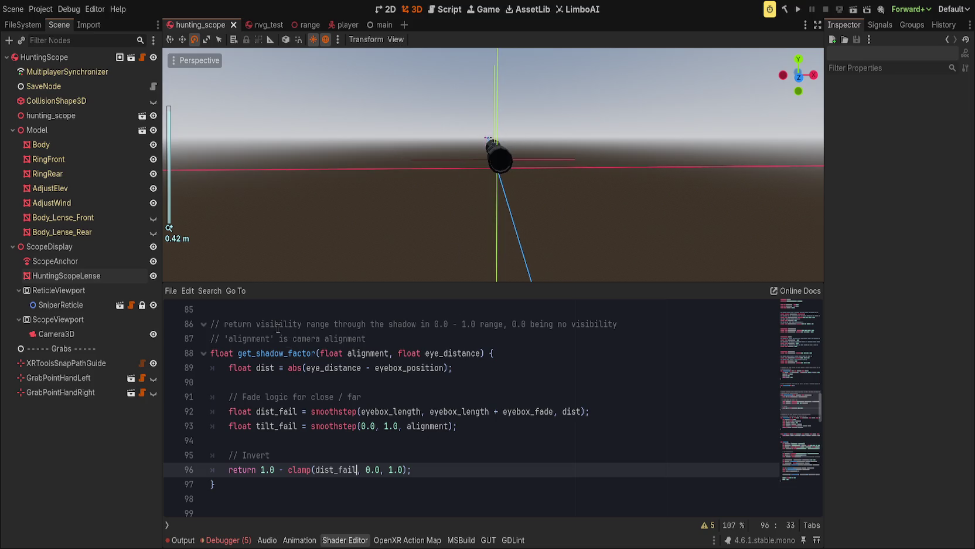
left_click(215, 352)
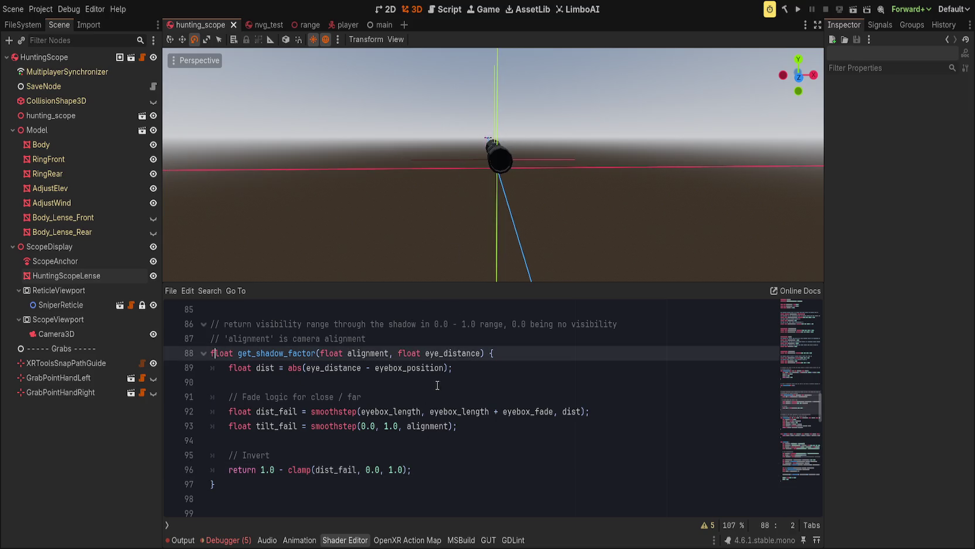
left_click(483, 467)
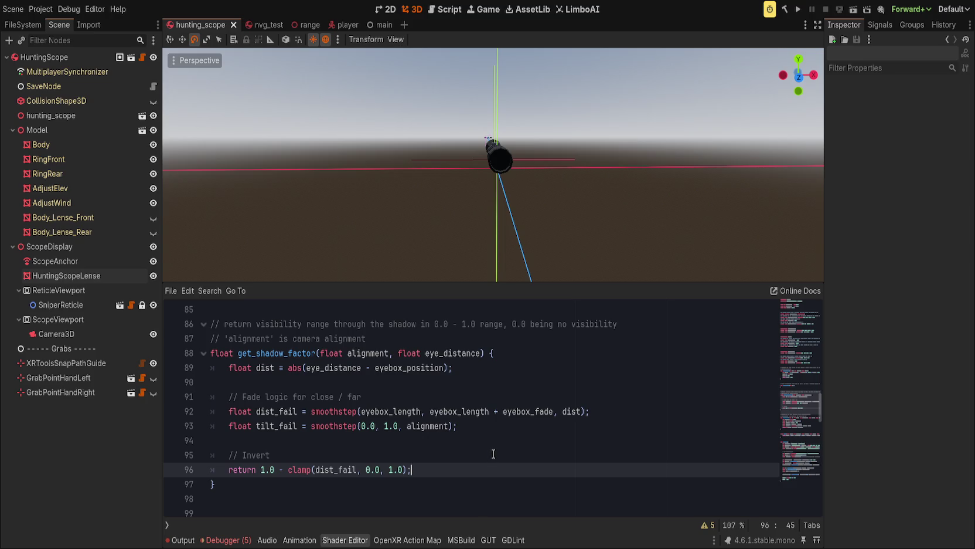
scroll(499, 450, "down", 5)
scroll(502, 448, "up", 5)
scroll(472, 354, "up", 1)
scroll(497, 183, "up", 5)
key("f")
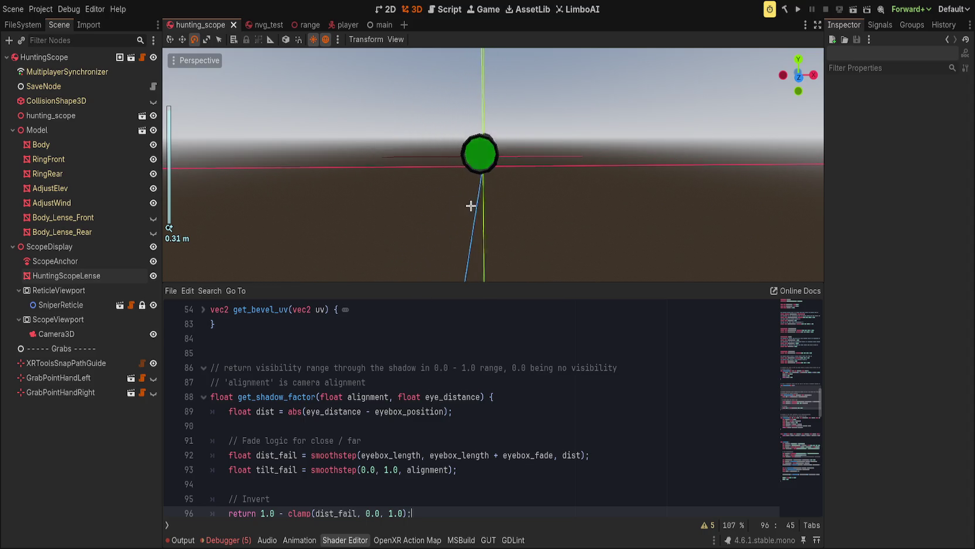
Delete the old 'length(to_camera);//ff' expression on line 126
left_click(503, 416)
double_click(366, 399)
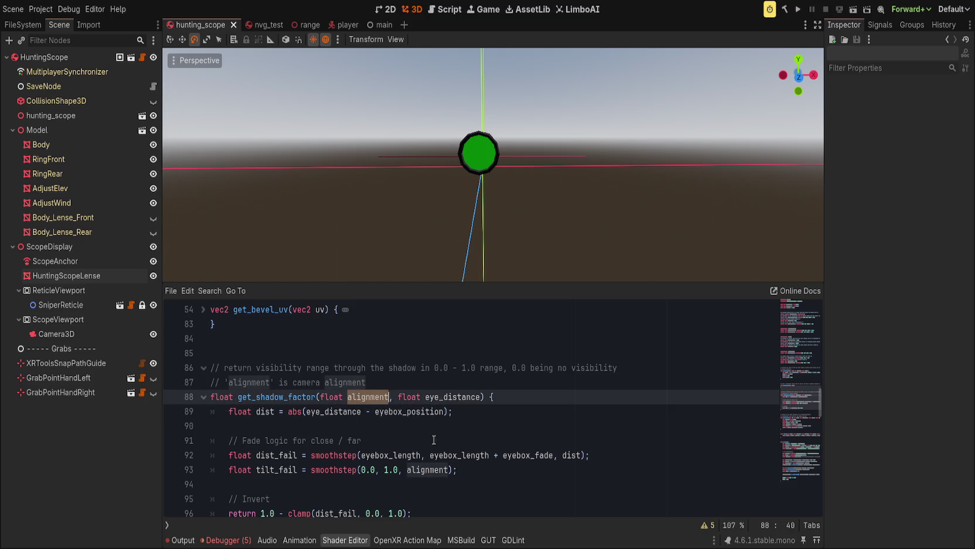
scroll(433, 439, "down", 1)
left_click(463, 426)
scroll(463, 431, "down", 10)
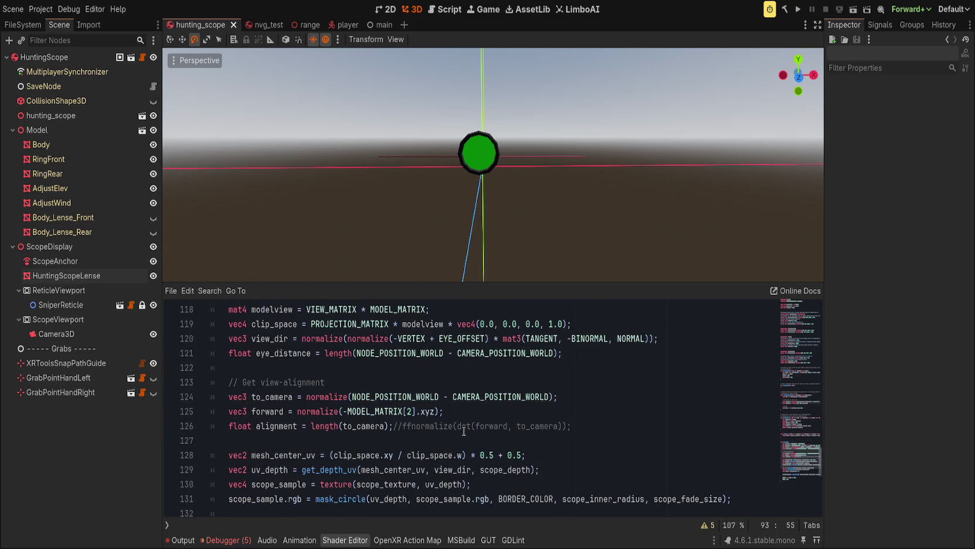
double_click(365, 426)
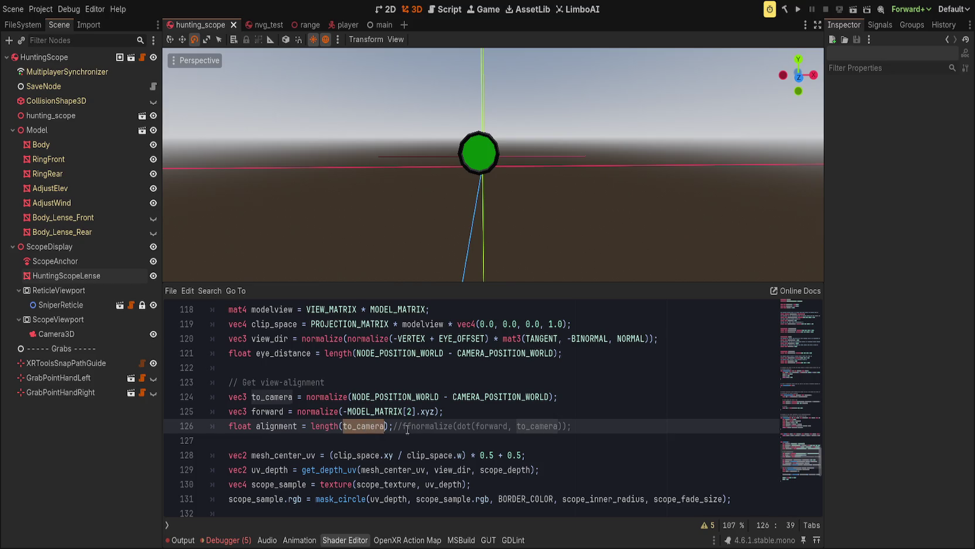
mouse_move(410, 426)
left_mouse_down()
mouse_move(311, 426)
mouse_move(357, 426)
left_mouse_up()
key("BackSpace")
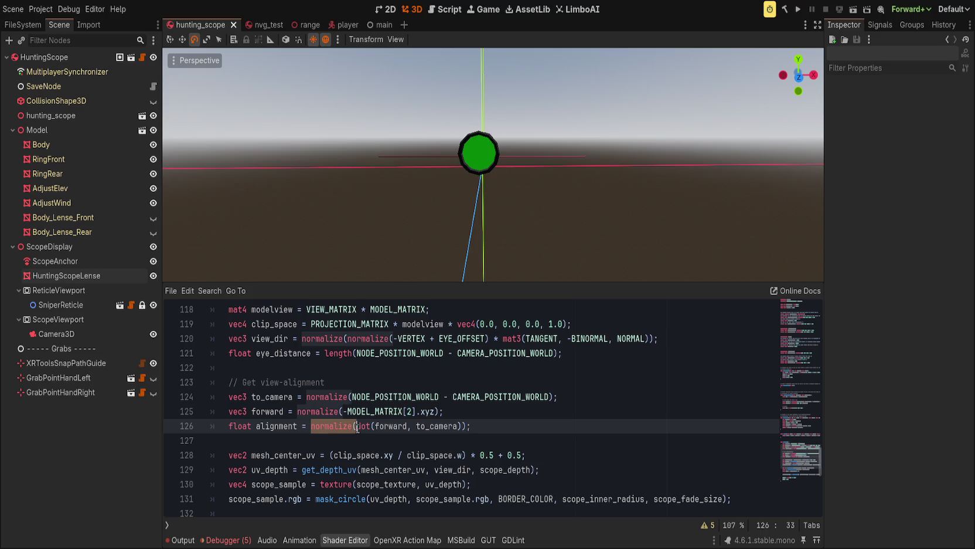
Inspect the forward and to_camera uses on line 126, undoing an accidental edit
left_click(469, 426)
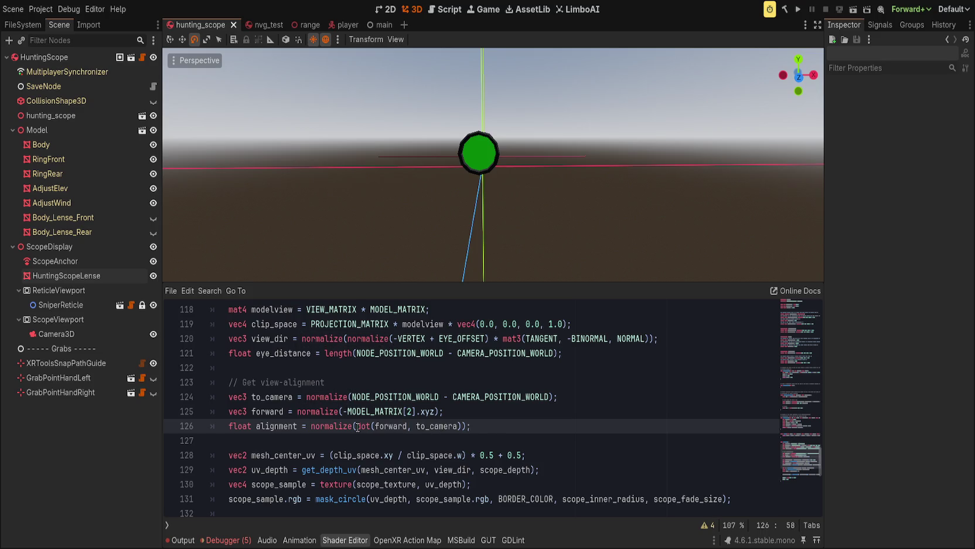
double_click(390, 426)
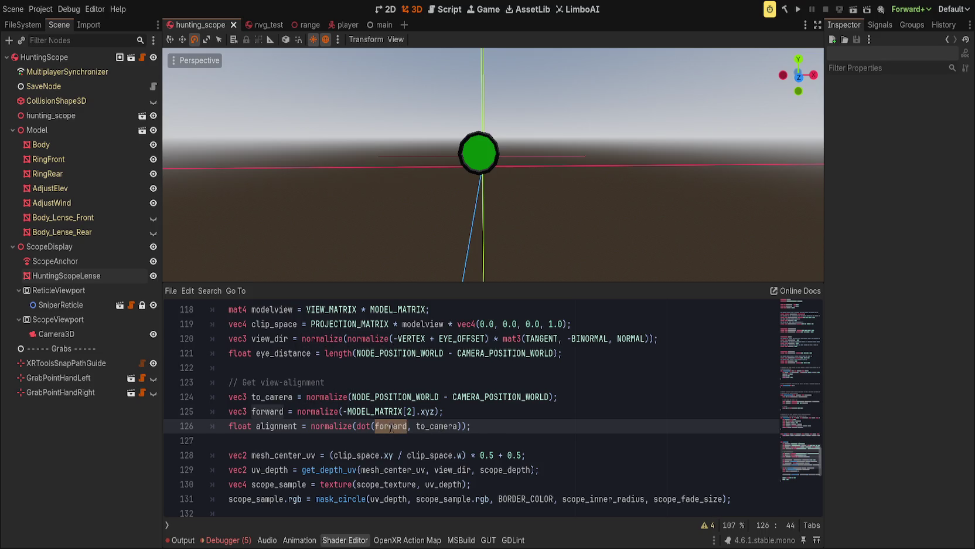
double_click(425, 426)
type("t")
key("ctrl+z")
Put alignment into the green channel of the ALBEDO colour on line 139
scroll(504, 434, "down", 4)
left_click(504, 435)
scroll(504, 434, "up", 3)
left_click(281, 374)
double_click(282, 382)
key("ctrl+c")
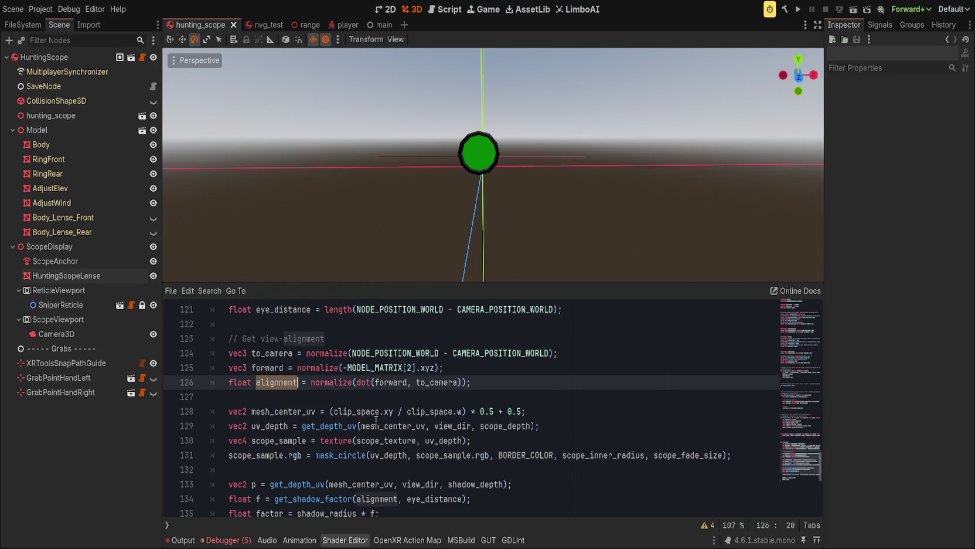
scroll(377, 419, "down", 3)
left_click(414, 438)
double_click(318, 441)
key("ctrl+v")
Wrap line 126's normalized dot product in length() and save the scene
scroll(436, 437, "up", 1)
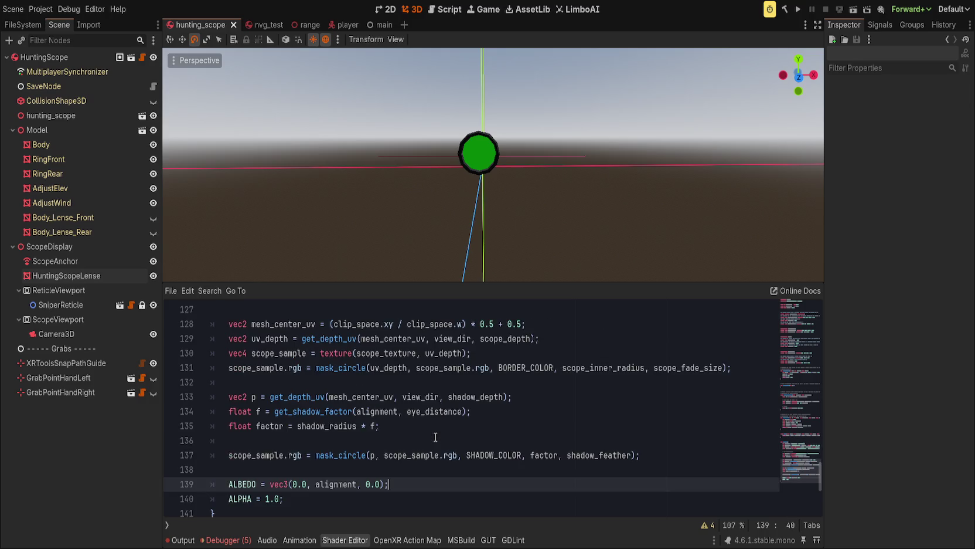
scroll(468, 211, "down", 5)
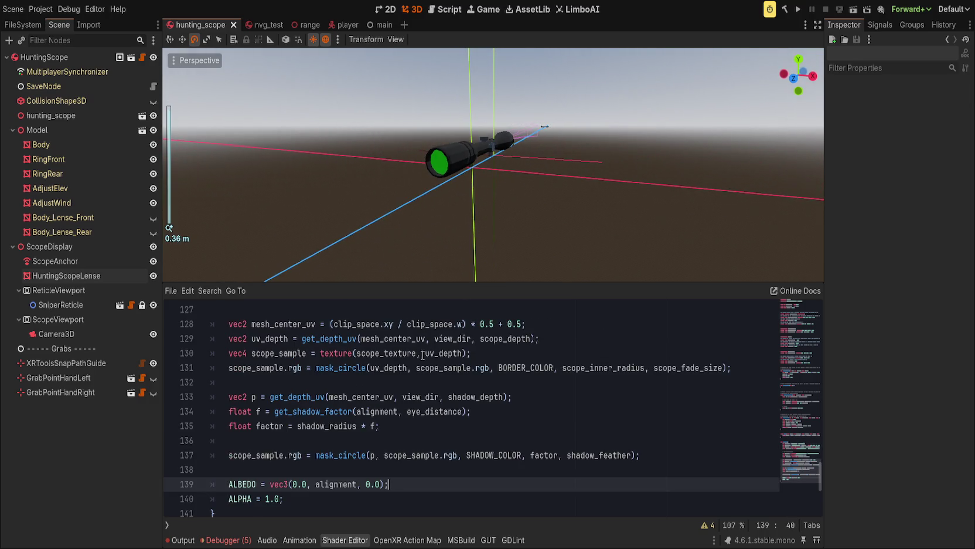
scroll(404, 403, "up", 2)
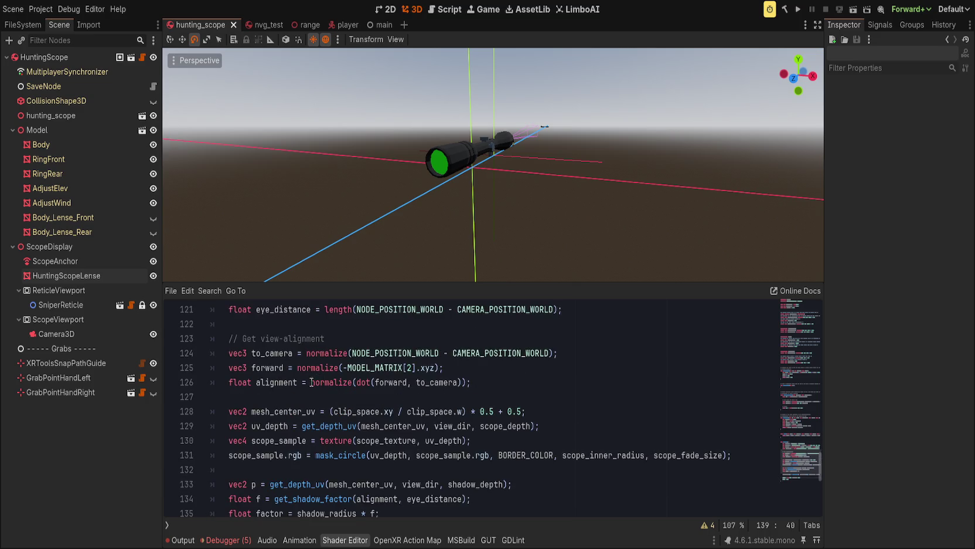
left_click(311, 382)
type("length(")
key("End")
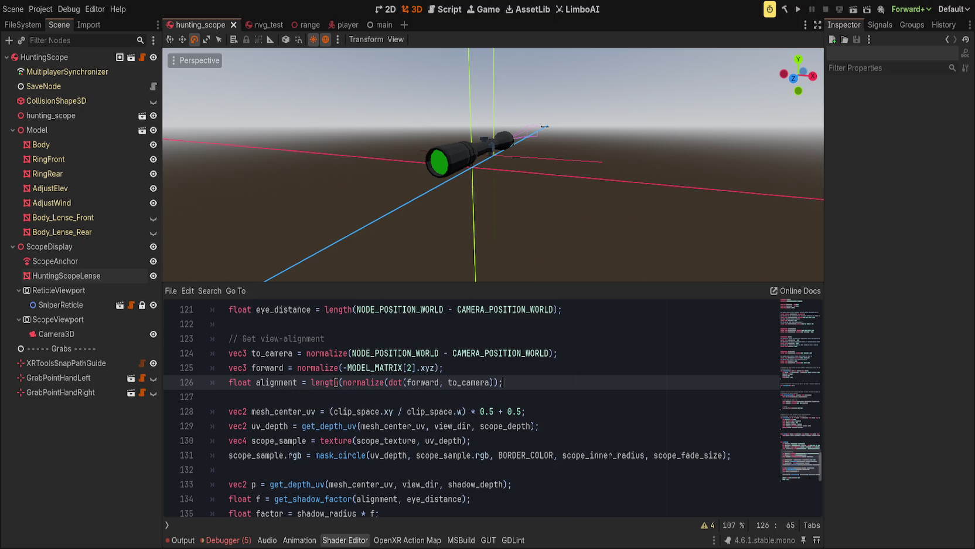
key("ctrl+s")
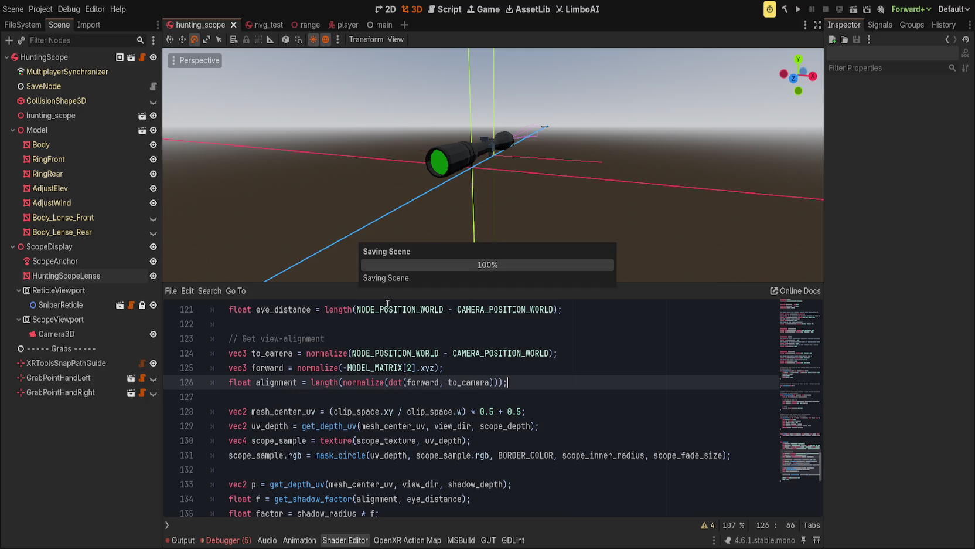
Review the forward line and select the normalized dot product inside length
scroll(408, 233, "down", 5)
scroll(403, 242, "up", 4)
scroll(404, 242, "up", 5)
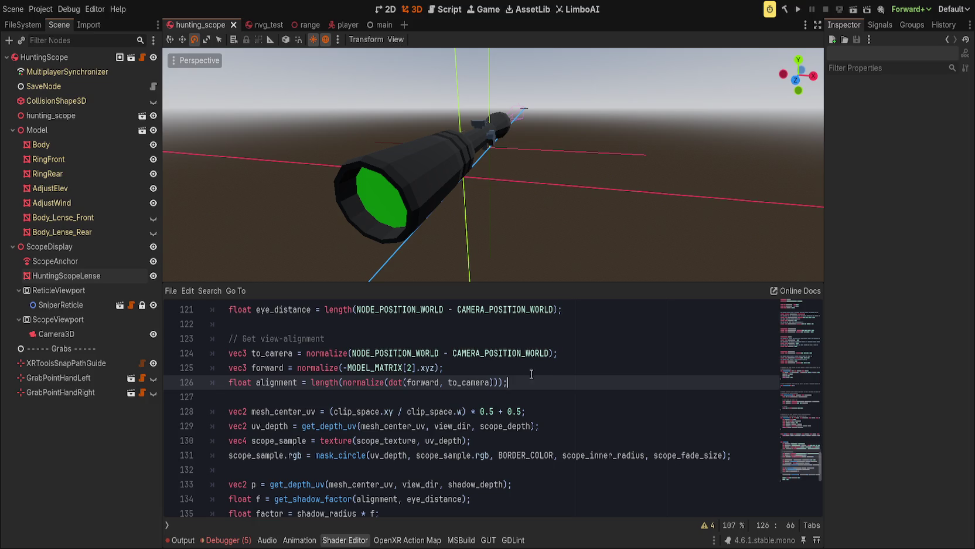
left_click(528, 364)
left_click_drag(343, 382, 498, 381)
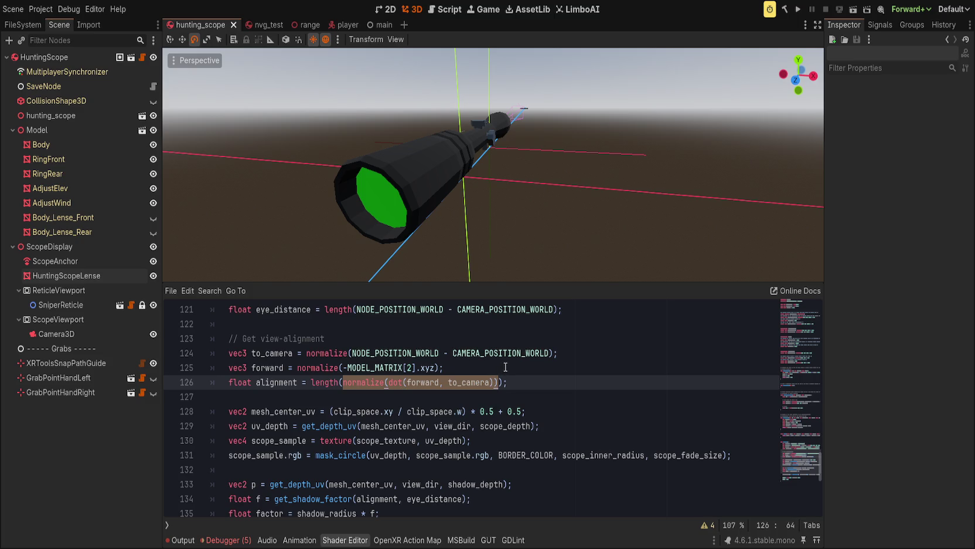
left_click(427, 353)
Change to_camera to NODE_POSITION_VIEW minus CAMERA_POSITION_WORLD, fixing an invalid CAMERA_POSITION_VIEW
key("BackSpace")
key("BackSpace")
key("BackSpace")
type("VI")
key("Return")
scroll(441, 352, "down", 1)
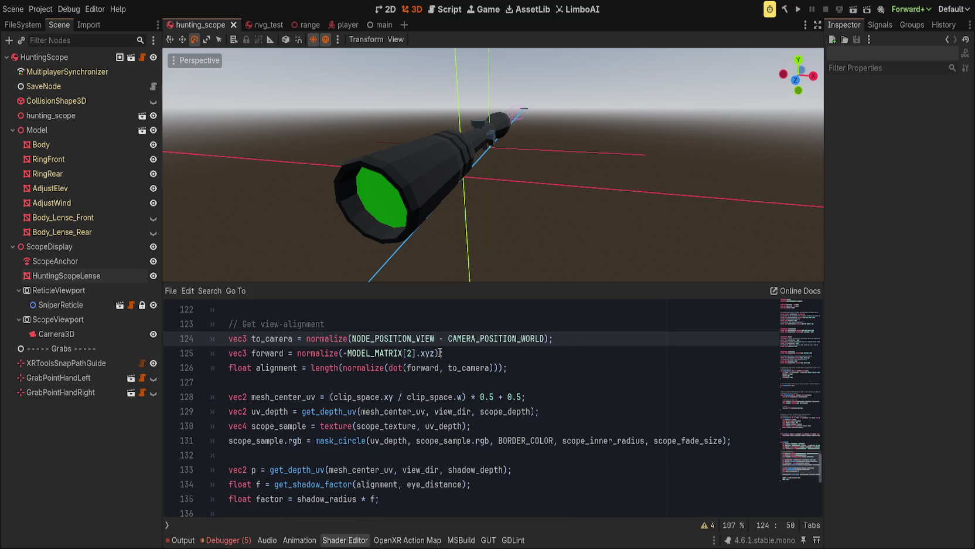
double_click(534, 338)
type("VIE")
scroll(612, 241, "up", 3)
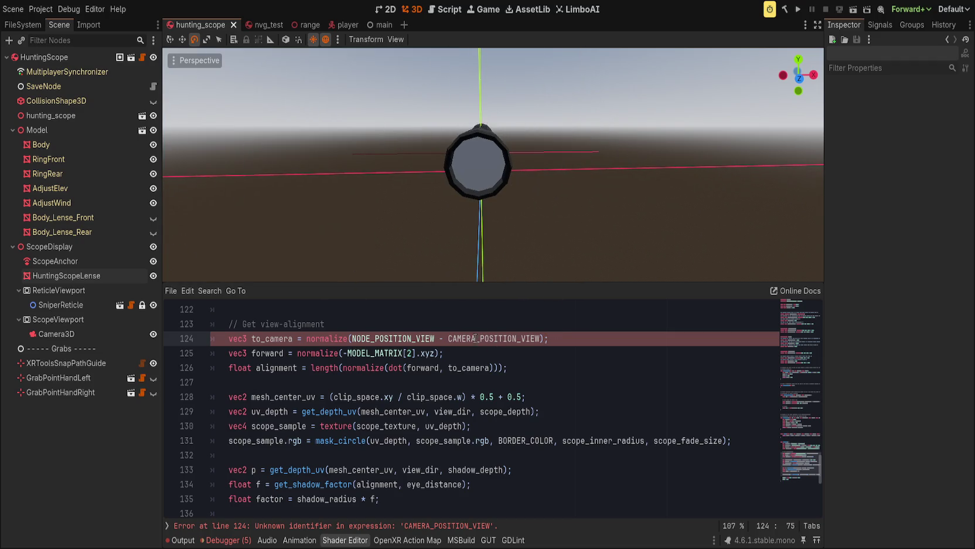
double_click(520, 339)
type("CAM")
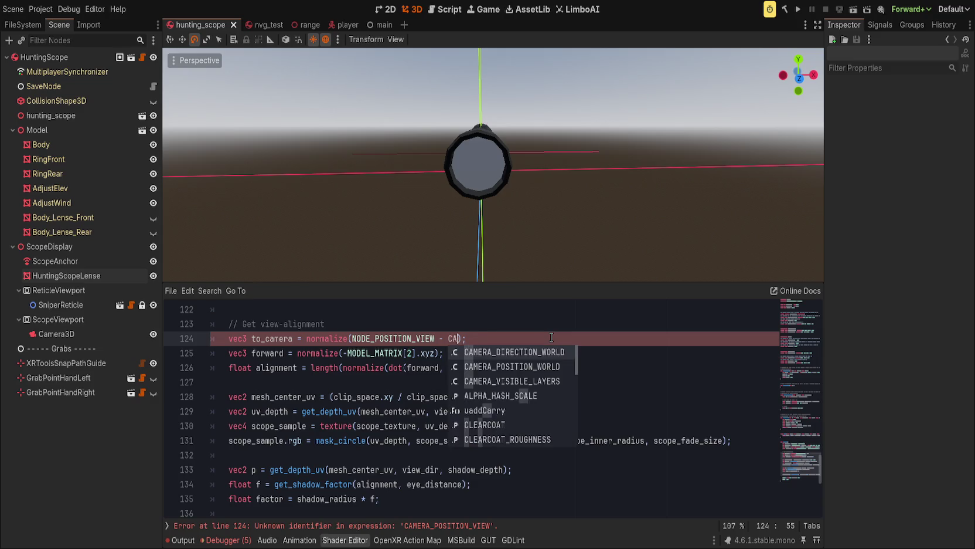
key("Down")
key("Return")
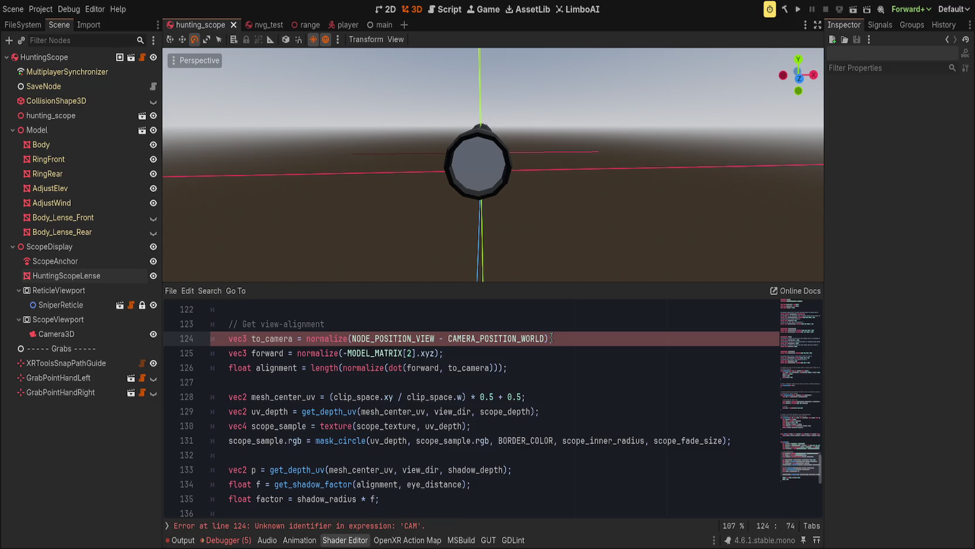
key("ctrl+Left")
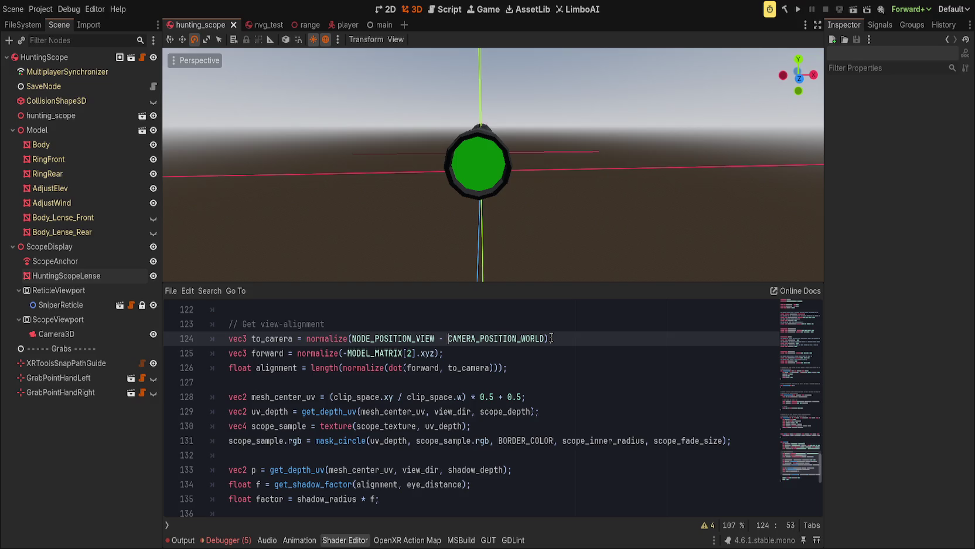
Make to_camera normalize(CAMERA_DIRECTION_WORLD) and save to recompile the shader
scroll(515, 223, "down", 3)
scroll(516, 222, "up", 5)
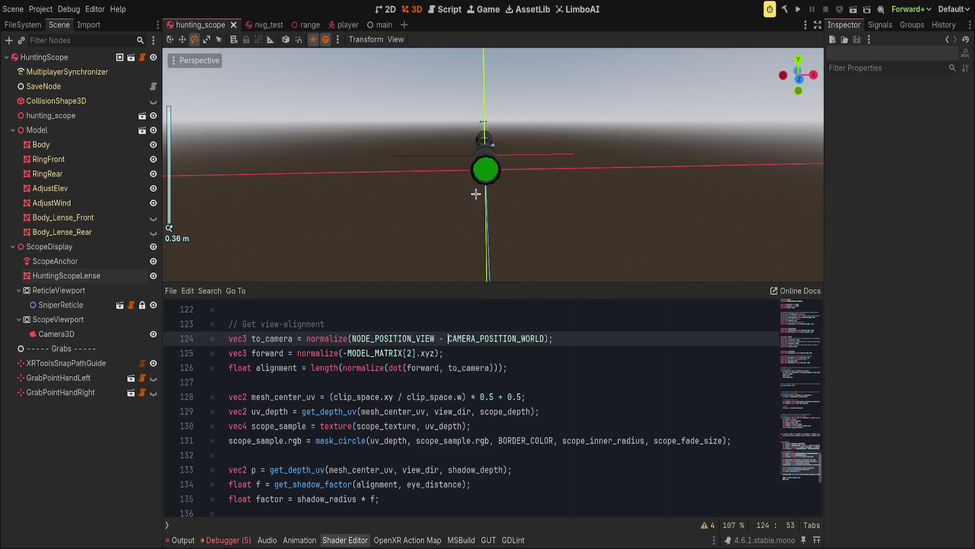
left_click(510, 340)
type("CAMERA")
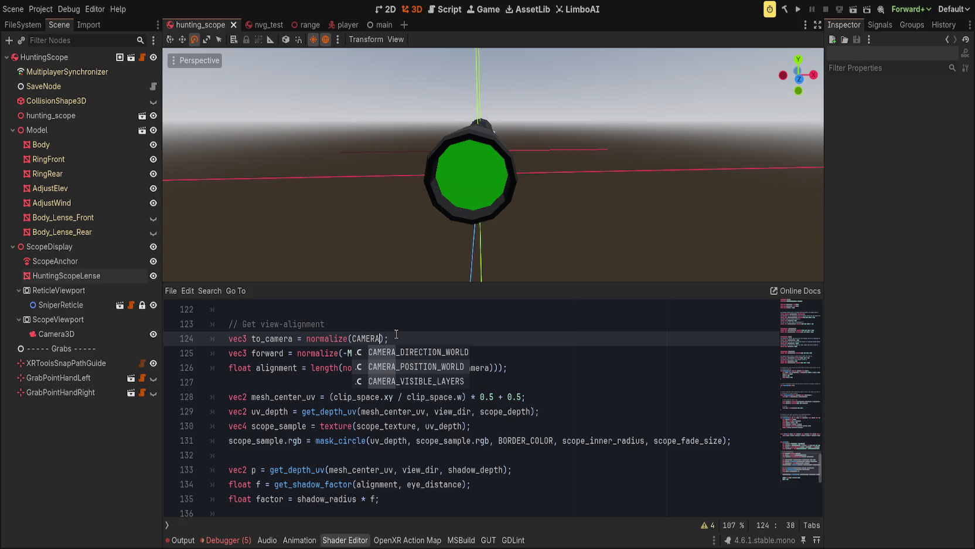
key("Return")
key("ctrl+s")
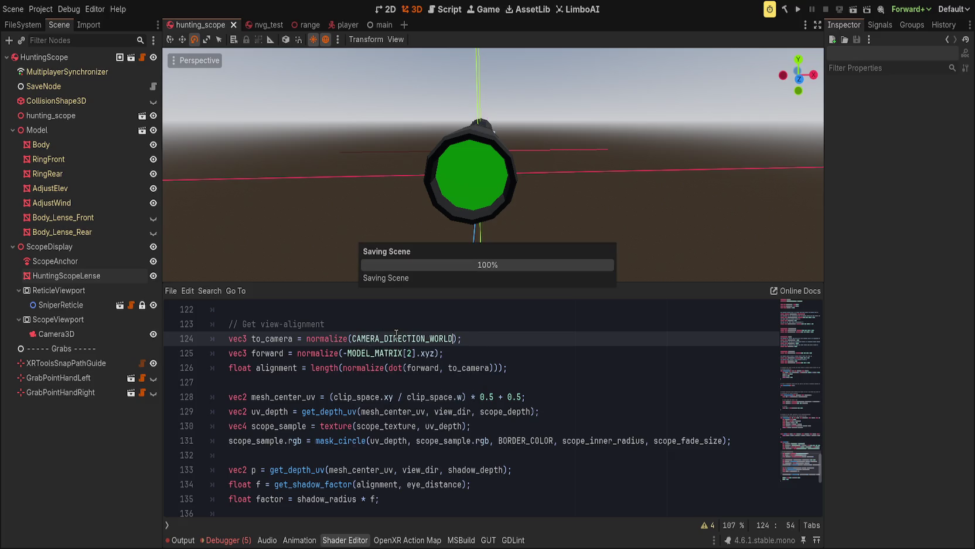
Orbit around the scope to check the green lens, then select line 126's alignment expression
scroll(448, 177, "down", 3)
mouse_move(448, 177)
left_mouse_down()
mouse_move(431, 189)
mouse_move(480, 164)
mouse_move(516, 268)
left_mouse_up()
scroll(572, 252, "up", 2)
mouse_move(555, 233)
left_mouse_down()
mouse_move(446, 272)
mouse_move(508, 278)
mouse_move(549, 217)
mouse_move(622, 189)
mouse_move(577, 211)
mouse_move(547, 211)
left_mouse_up()
scroll(623, 189, "up", 1)
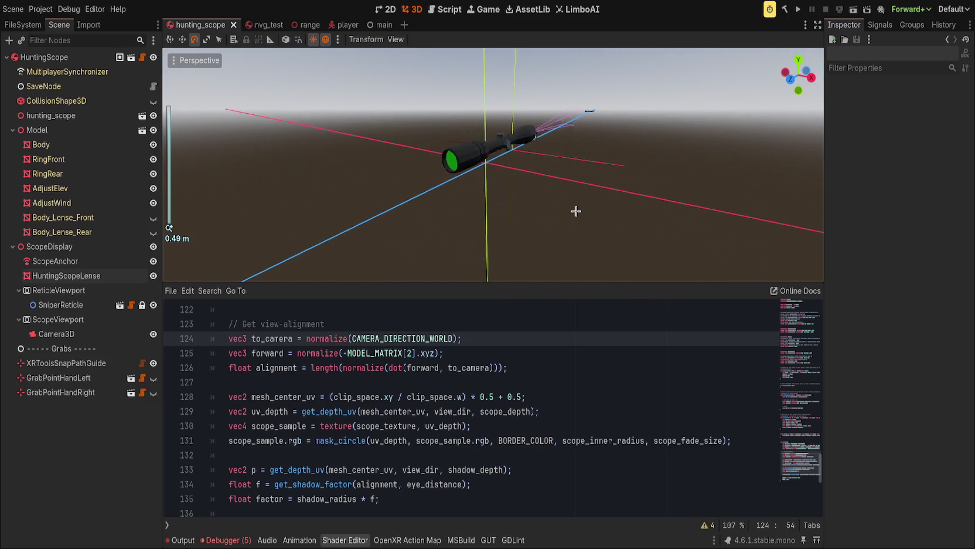
scroll(576, 211, "down", 2)
scroll(501, 211, "up", 4)
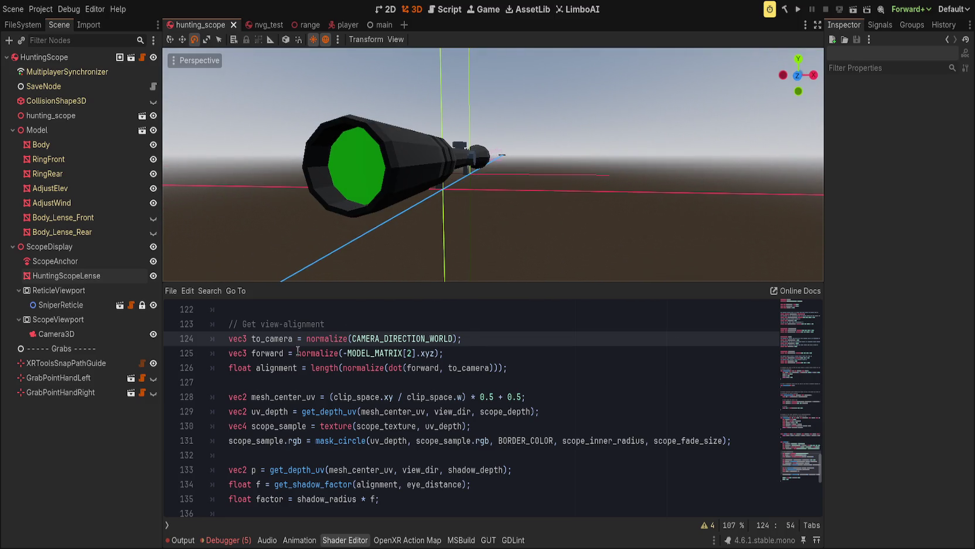
left_click_drag(338, 367, 548, 364)
Set line 126 to length(to_camera) and reframe the scope lens in the viewport
type("to_camera;")
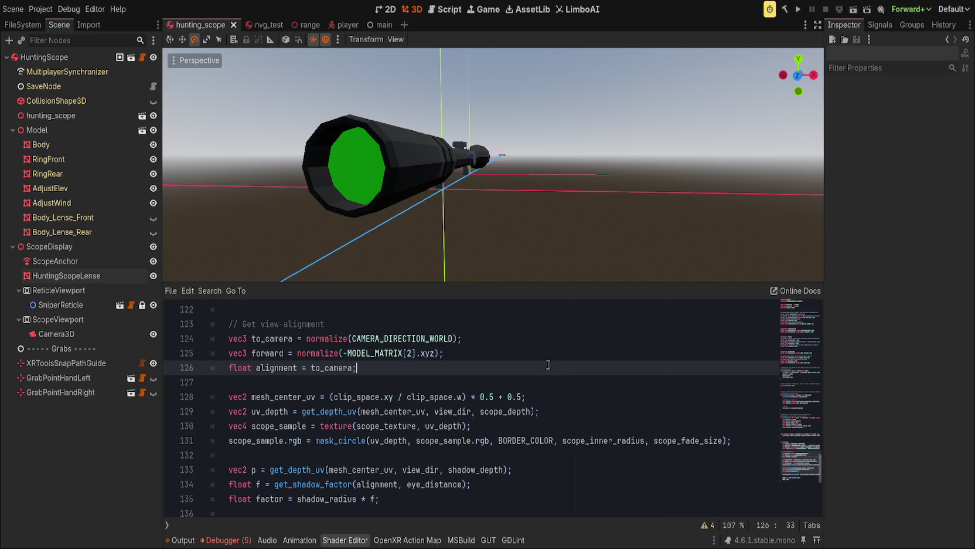
key("Left")
type("length(")
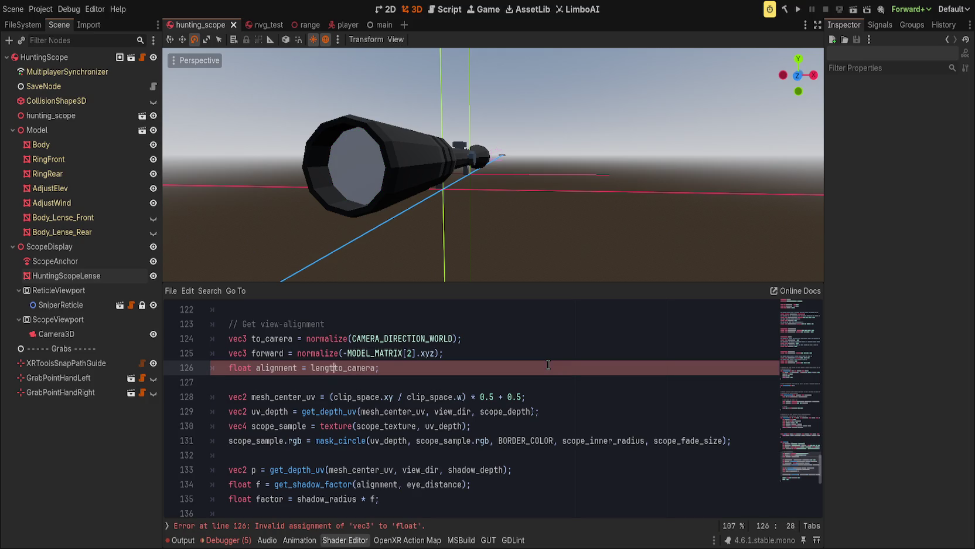
type(")")
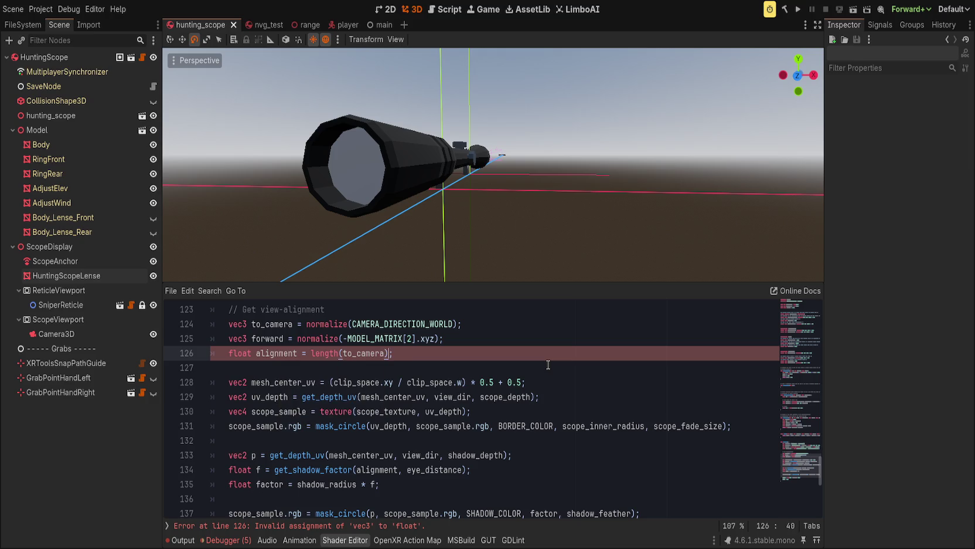
right_click(483, 224)
key("s")
key("f")
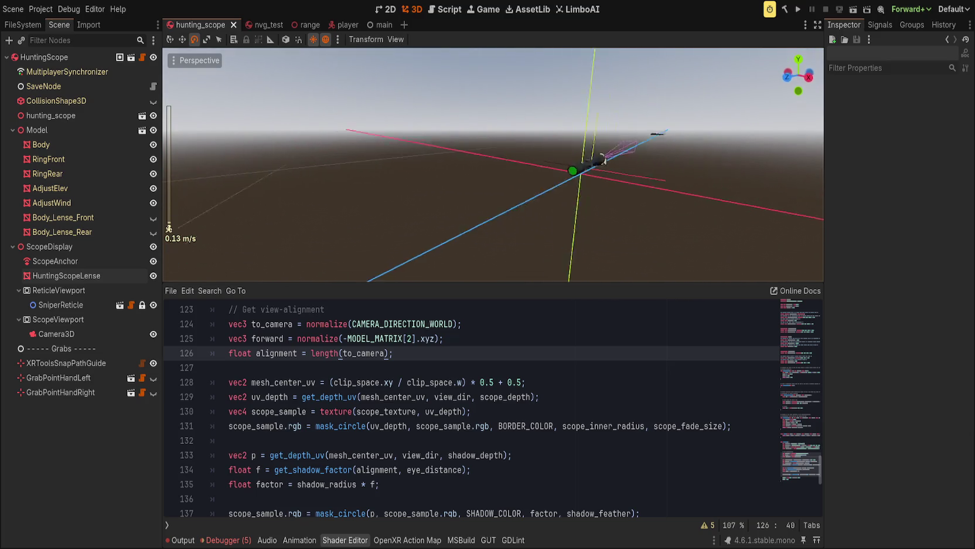
left_click_drag(588, 220, 445, 246)
Check where alignment is used and tidy the end of line 126
left_click(277, 348)
double_click(278, 351)
scroll(278, 351, "down", 2)
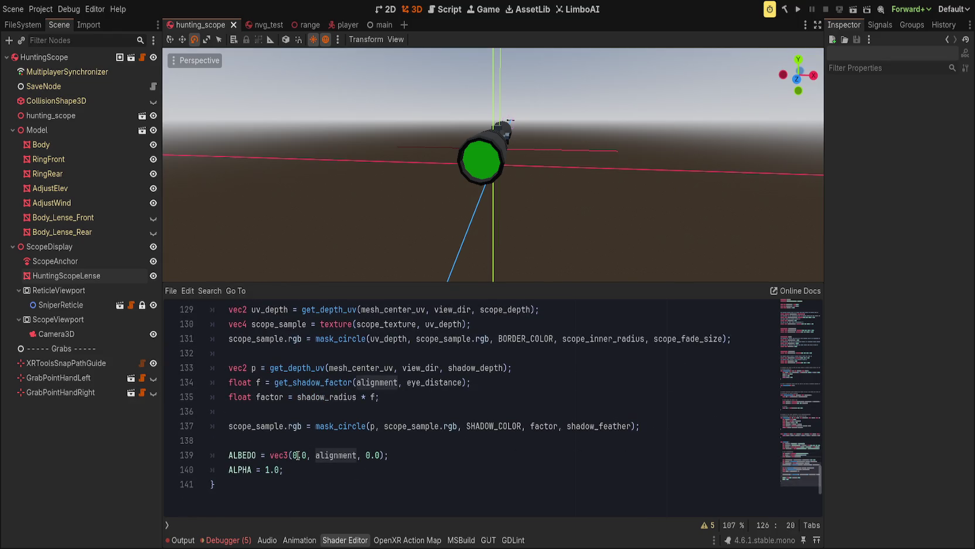
scroll(375, 446, "up", 1)
scroll(375, 446, "up", 1)
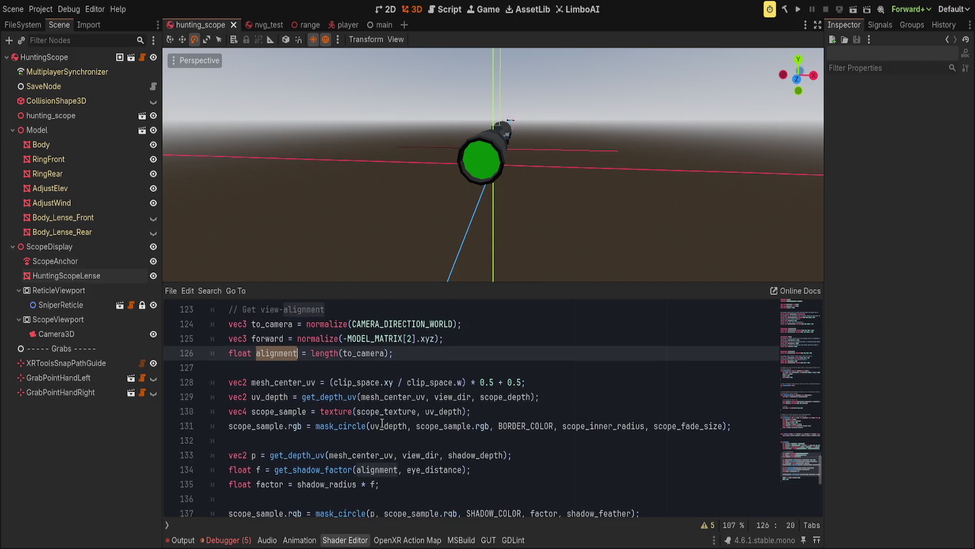
left_click(363, 354)
left_click(435, 353)
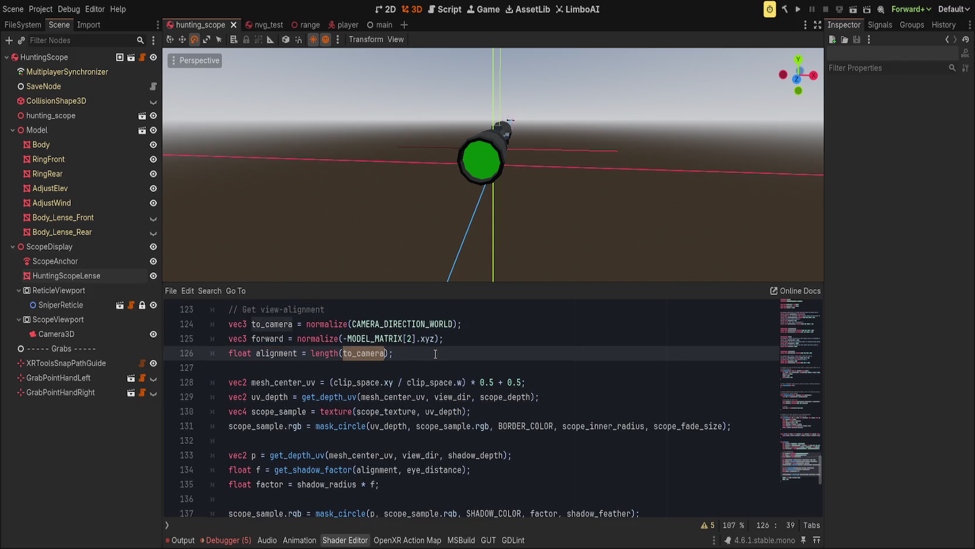
type("s")
key("BackSpace")
Orbit to a side view of the scope and place the caret before length on line 126
mouse_move(504, 258)
left_mouse_down()
mouse_move(509, 246)
mouse_move(442, 243)
mouse_move(592, 202)
mouse_move(566, 244)
left_mouse_up()
scroll(431, 244, "down", 2)
scroll(576, 198, "up", 5)
scroll(565, 244, "up", 3)
scroll(565, 244, "down", 3)
left_click(529, 330)
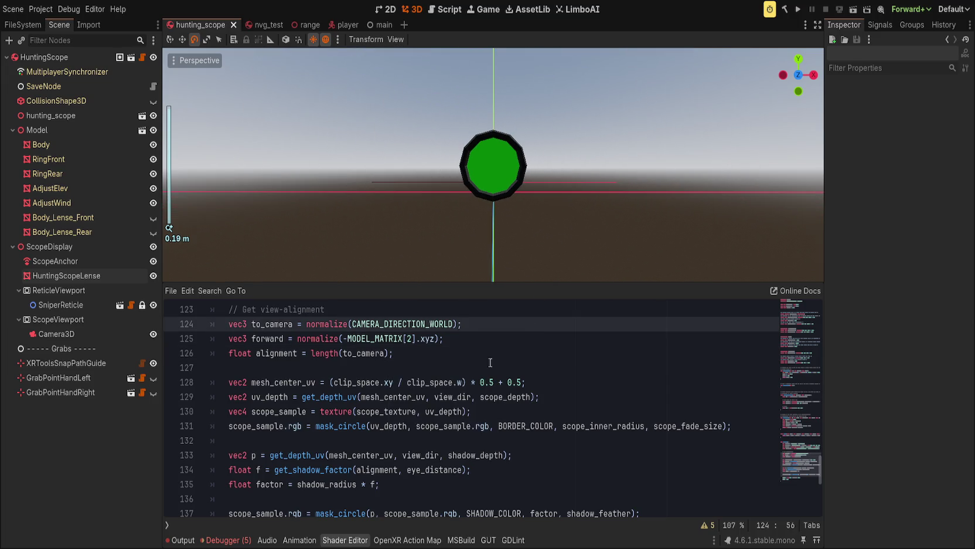
key("Down")
key("Down")
key("Down")
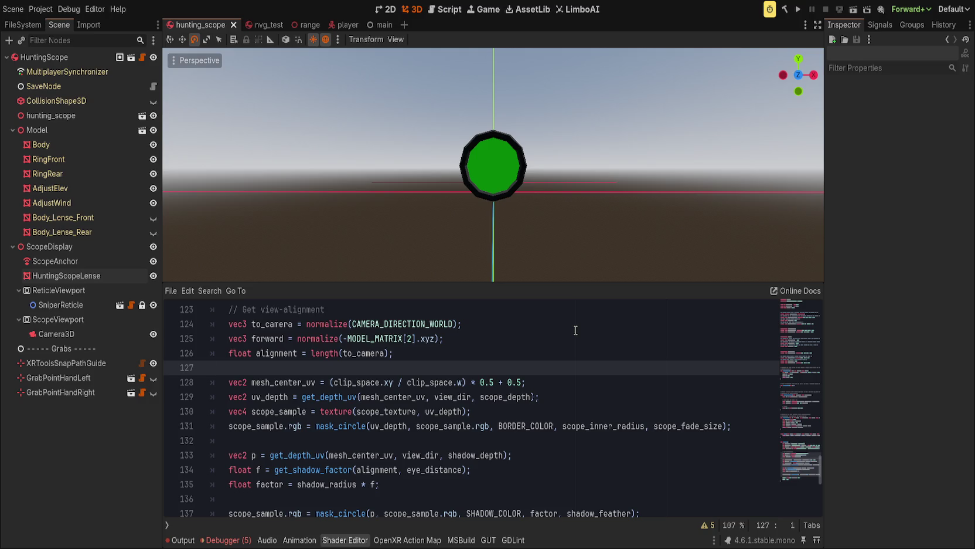
left_click(310, 353)
Wrap length(to_camera) in smoothstep(0.0, 0.001, ...) and save
type("smoothstep(")
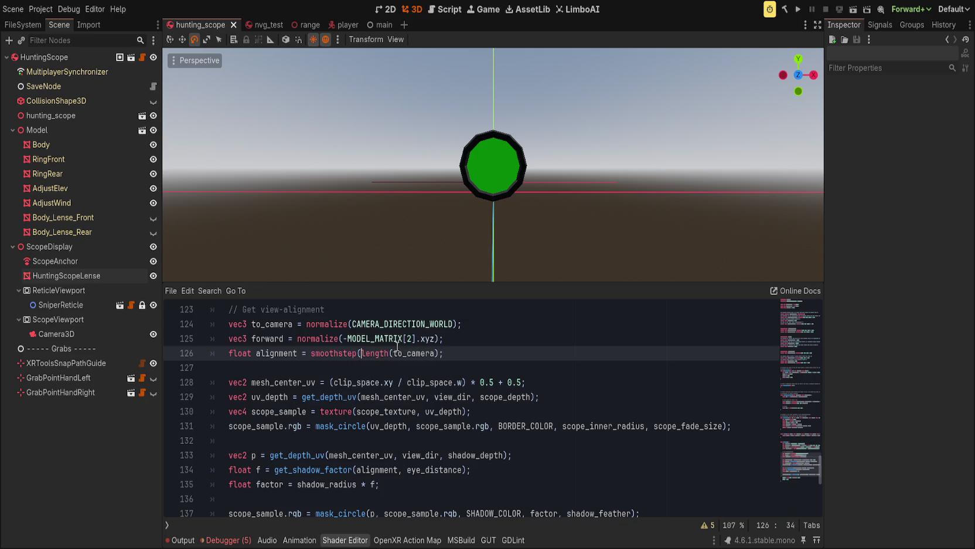
type("0.0, 0.001,")
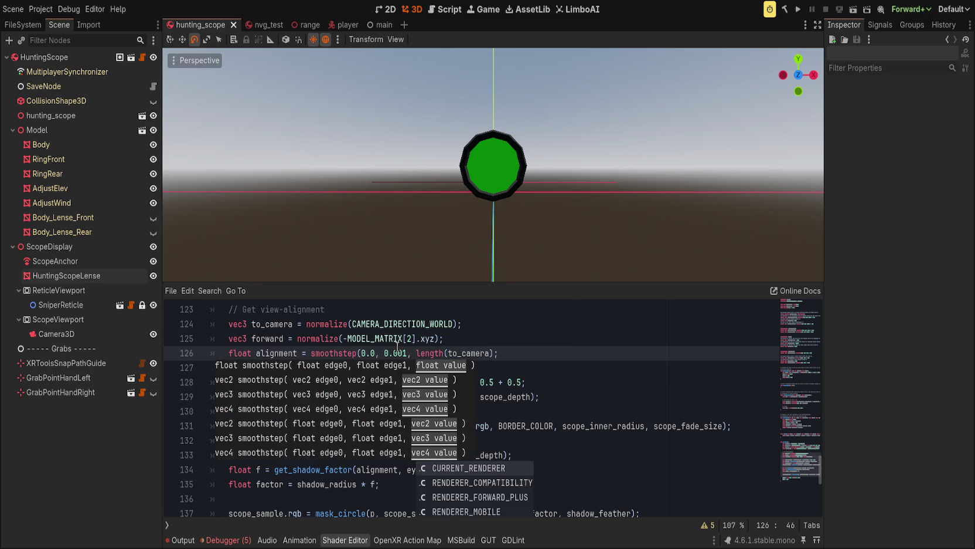
key("End")
type(")")
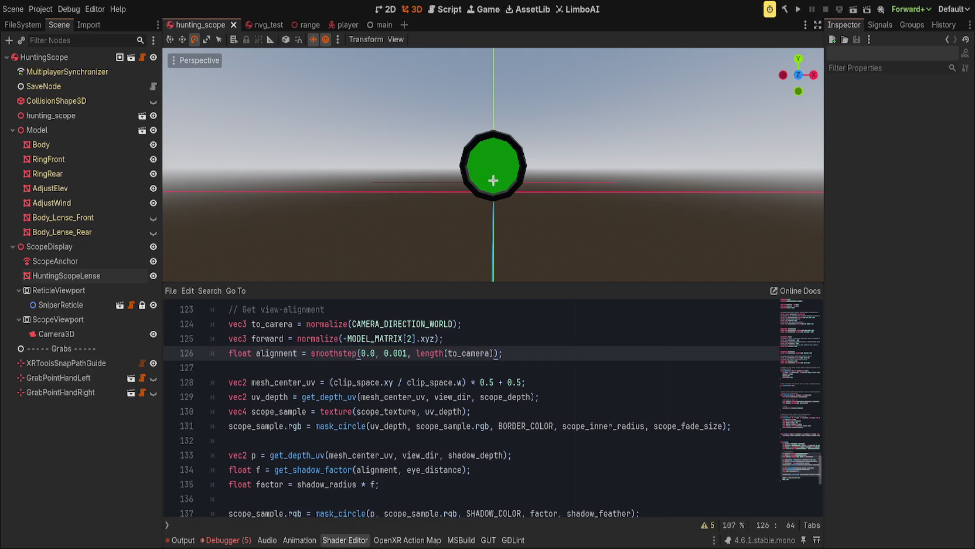
key("ctrl+s")
scroll(445, 199, "up", 2)
mouse_move(435, 206)
left_mouse_down()
mouse_move(280, 230)
mouse_move(418, 224)
left_mouse_up()
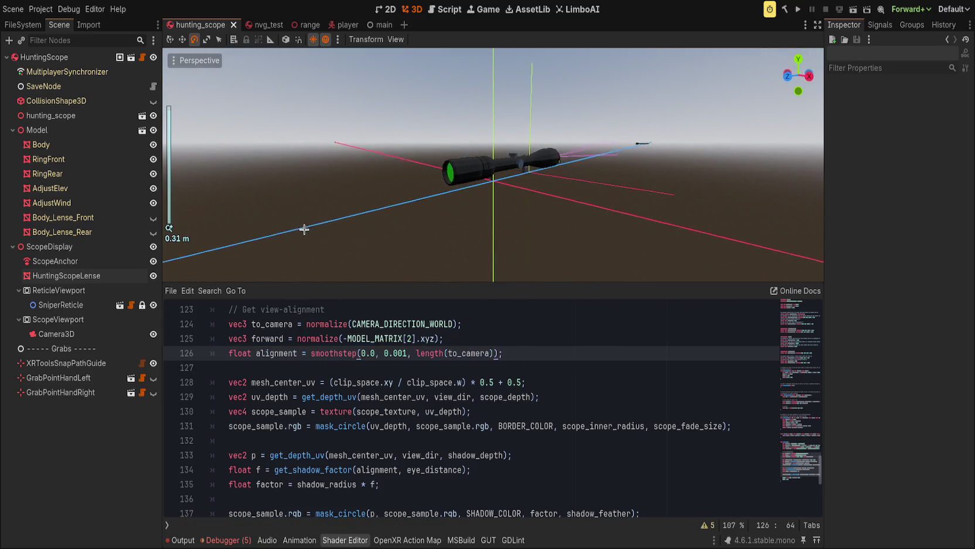
Try smoothstep edges 1.0, 0.9999 and then 1.0, 0.9, saving each time
left_click_drag(361, 353, 409, 353)
type("1.0, 0.9")
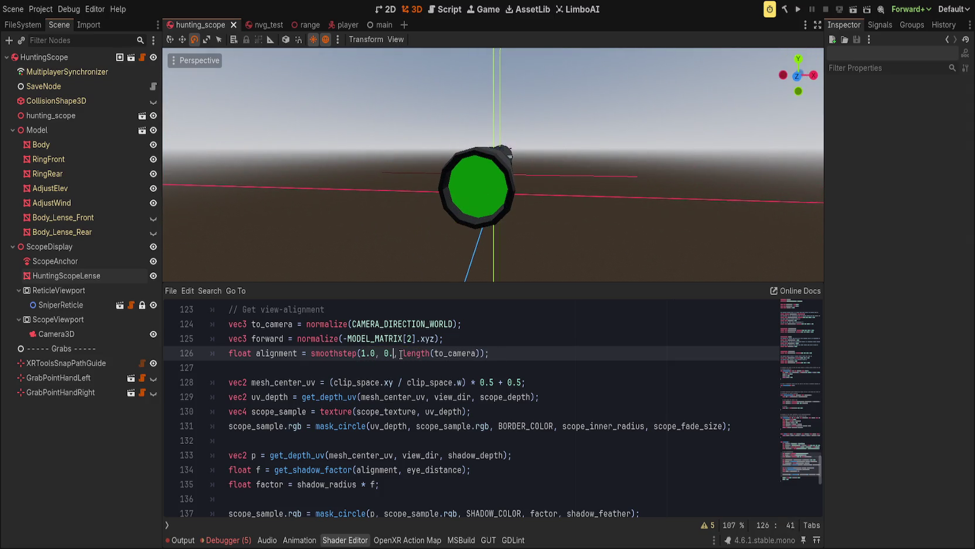
type("999")
key("ctrl+s")
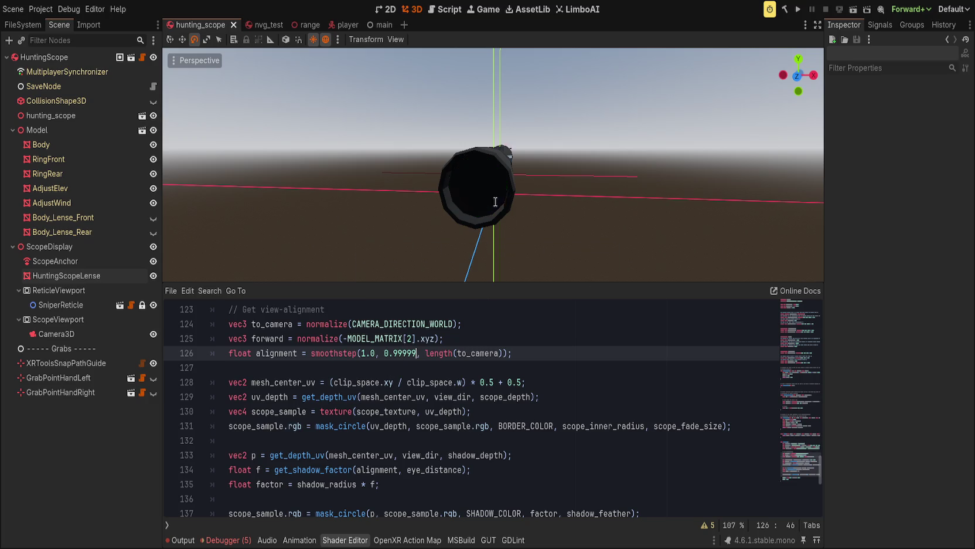
scroll(506, 195, "down", 5)
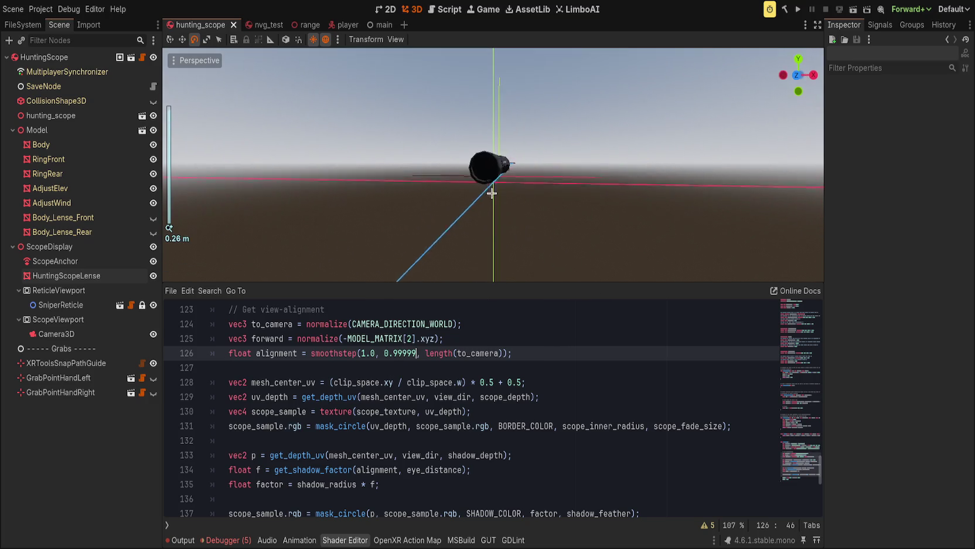
key("BackSpace")
key("BackSpace")
key("BackSpace")
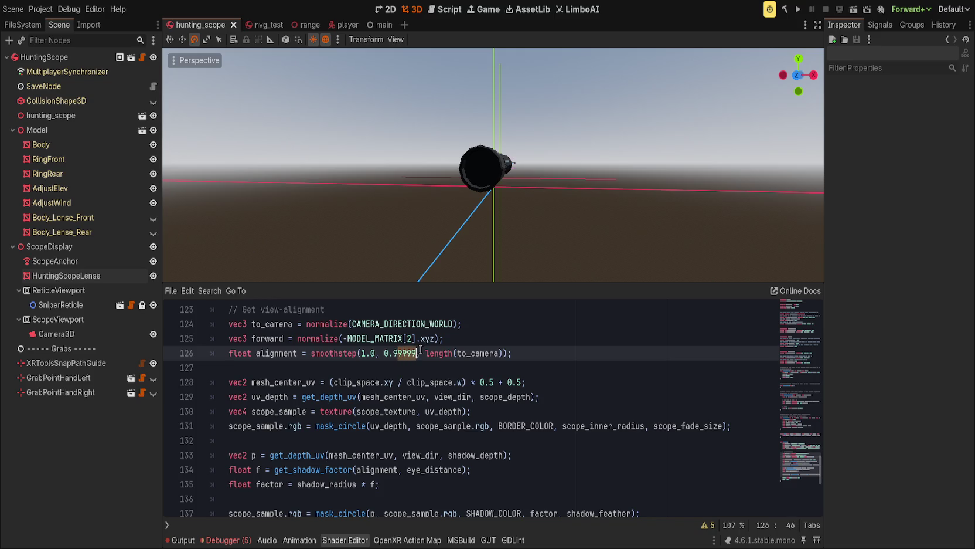
key("ctrl+s")
Orbit to look down the scope barrel and try edge 0.98, then save
scroll(569, 184, "down", 3)
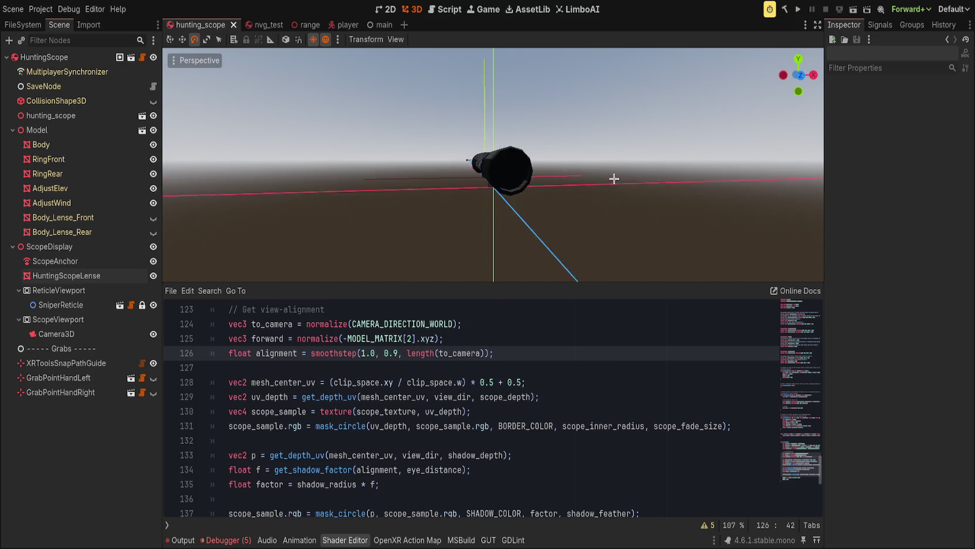
mouse_move(544, 202)
left_mouse_down()
mouse_move(411, 201)
mouse_move(413, 180)
left_mouse_up()
scroll(658, 96, "up", 8)
left_click_drag(658, 96, 547, 231)
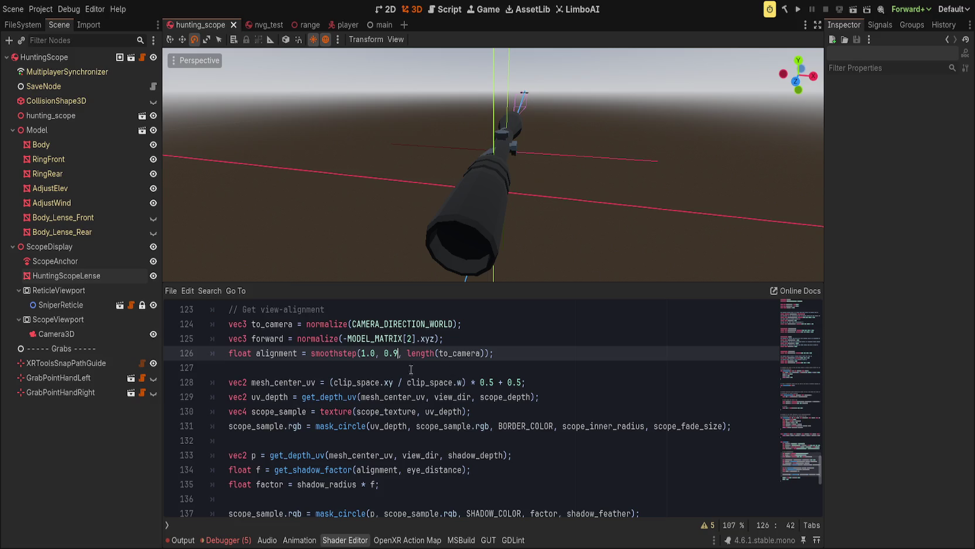
type("8")
key("ctrl+s")
Settle on smoothstep edges 0.0 and 0.5 and save the scene
mouse_move(542, 216)
left_mouse_down()
mouse_move(510, 148)
mouse_move(470, 200)
mouse_move(485, 203)
left_mouse_up()
scroll(484, 203, "up", 3)
mouse_move(371, 353)
left_mouse_down()
mouse_move(404, 353)
mouse_move(361, 353)
left_mouse_up()
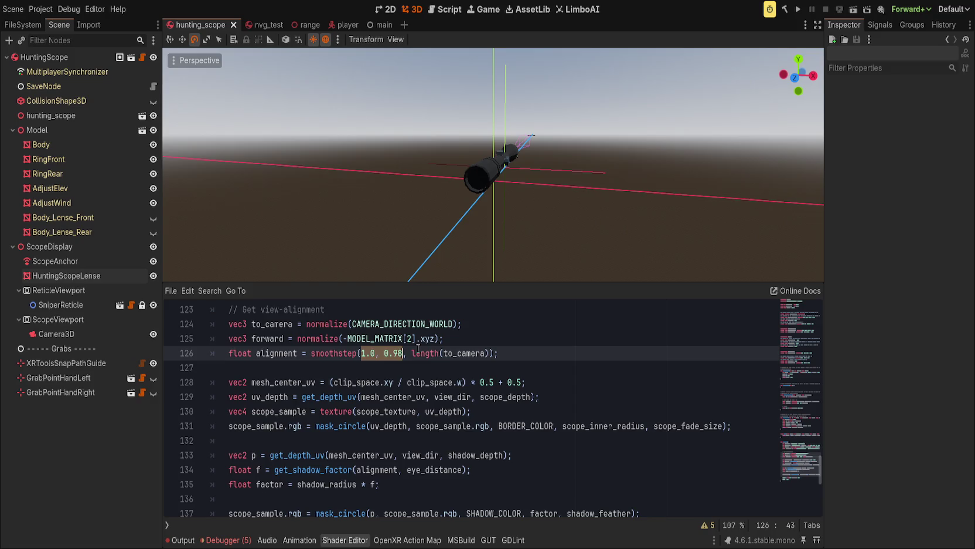
type("0.0, 0.5")
key("ctrl+s")
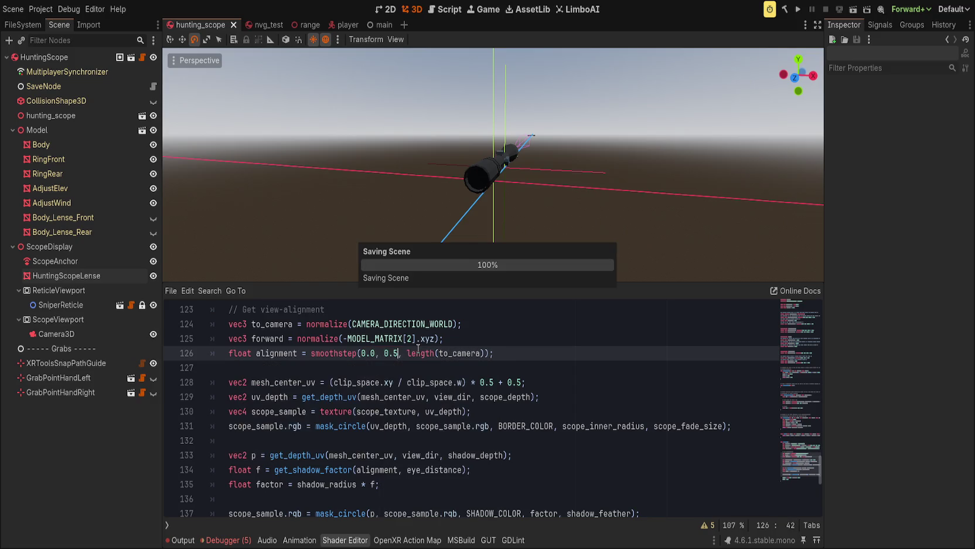
mouse_move(411, 246)
left_mouse_down()
mouse_move(337, 246)
mouse_move(551, 202)
mouse_move(481, 186)
mouse_move(405, 198)
mouse_move(411, 246)
mouse_move(408, 207)
left_mouse_up()
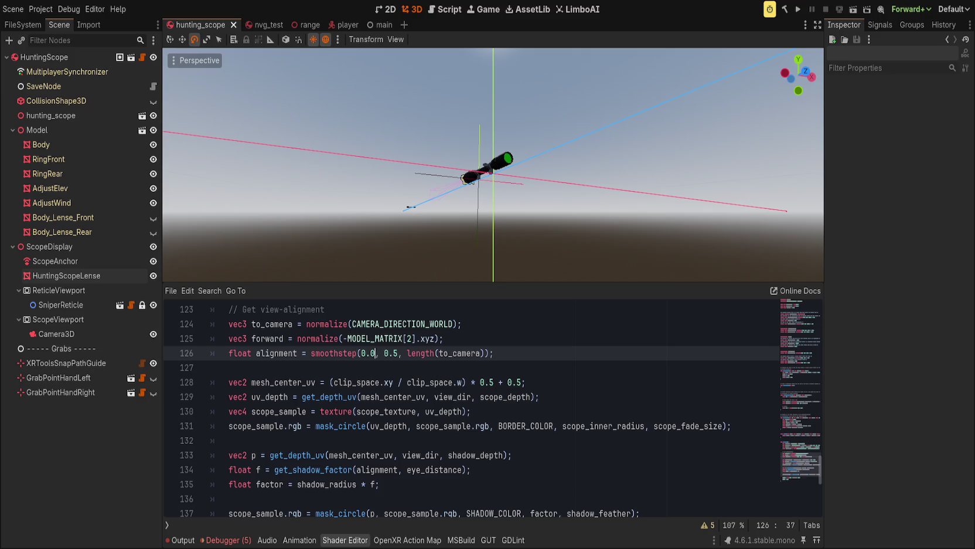
key("BackSpace")
type("9")
key("Right")
key("Delete")
key("Delete")
key("Delete")
type("1.0")
key("ctrl+s")
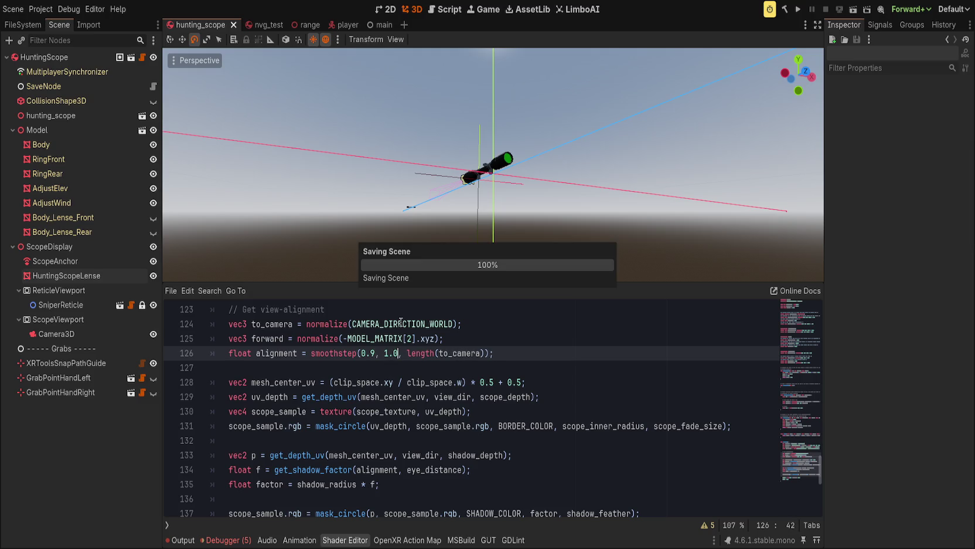
scroll(461, 229, "up", 5)
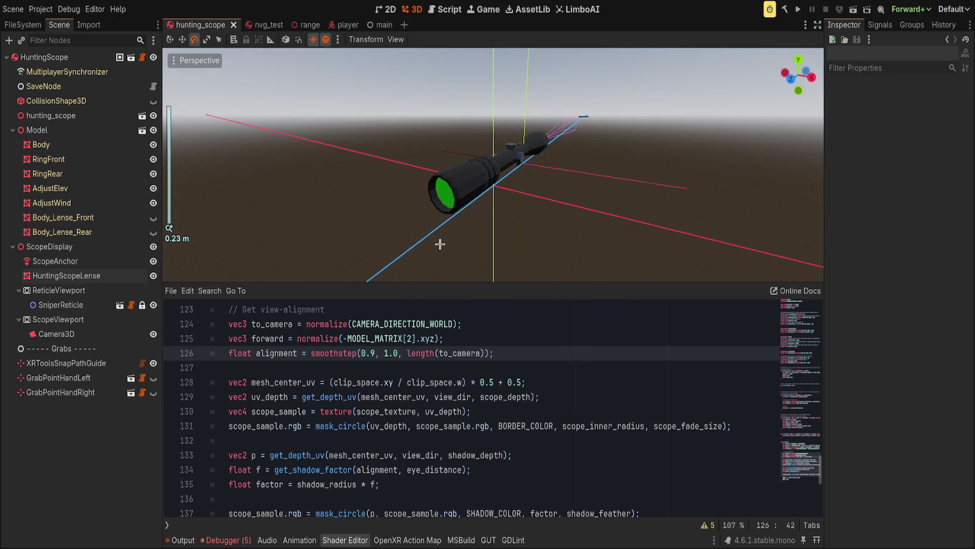
scroll(468, 375, "up", 1)
left_click(484, 381)
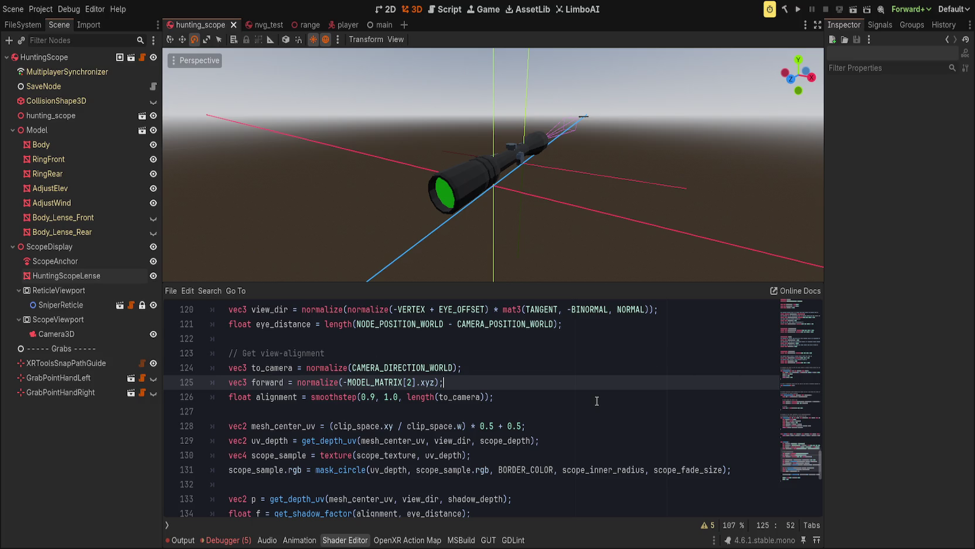
Move the forward declaration so it comes before to_camera
double_click(272, 381)
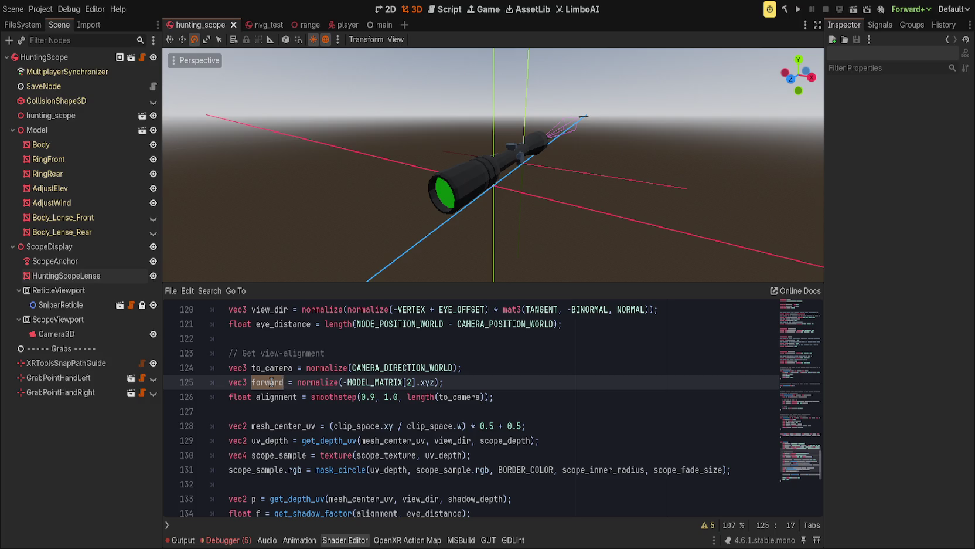
left_click(292, 368)
key("alt+Down")
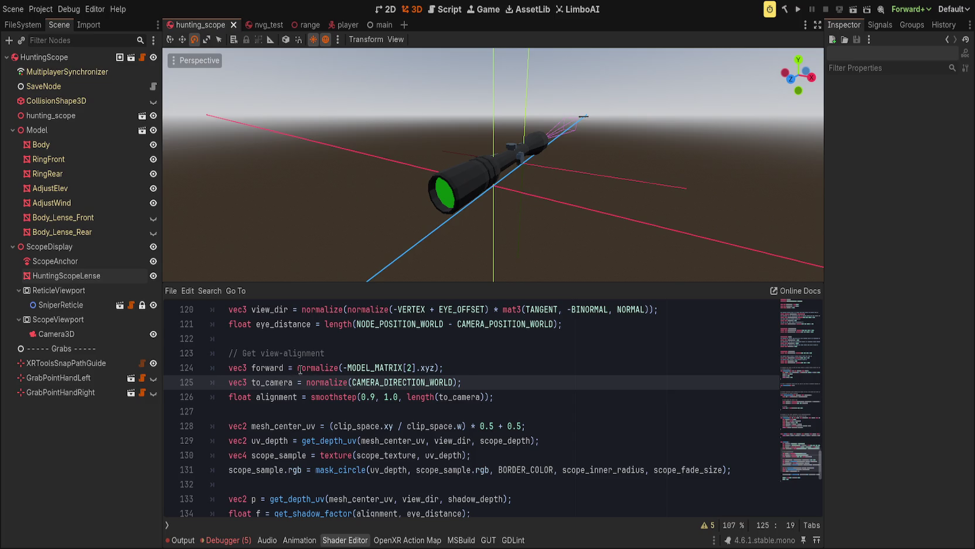
Build to_camera from CAMERA_POSITION_WORLD - NODE_POSITION_WORLD instead of CAMERA_DIRECTION_WORLD
double_click(414, 381)
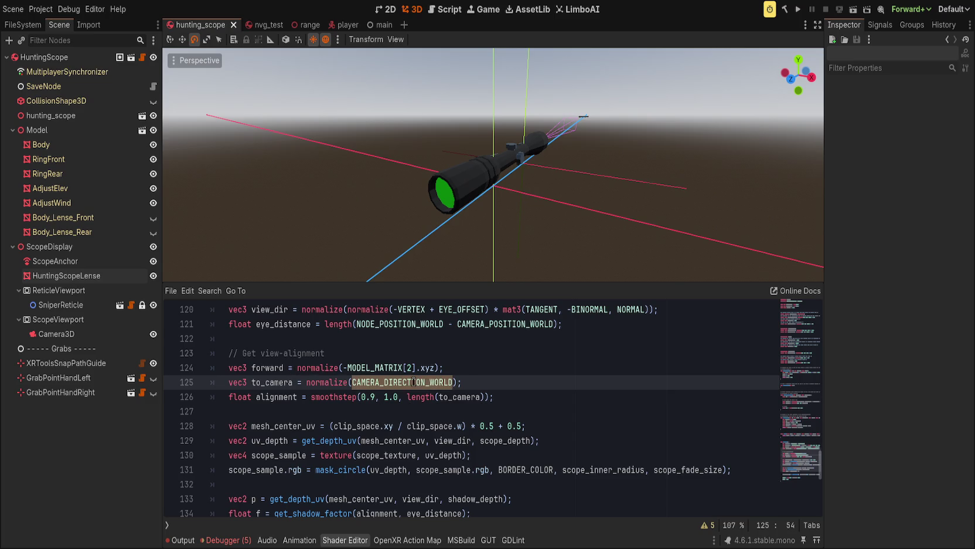
type("CAMERA_")
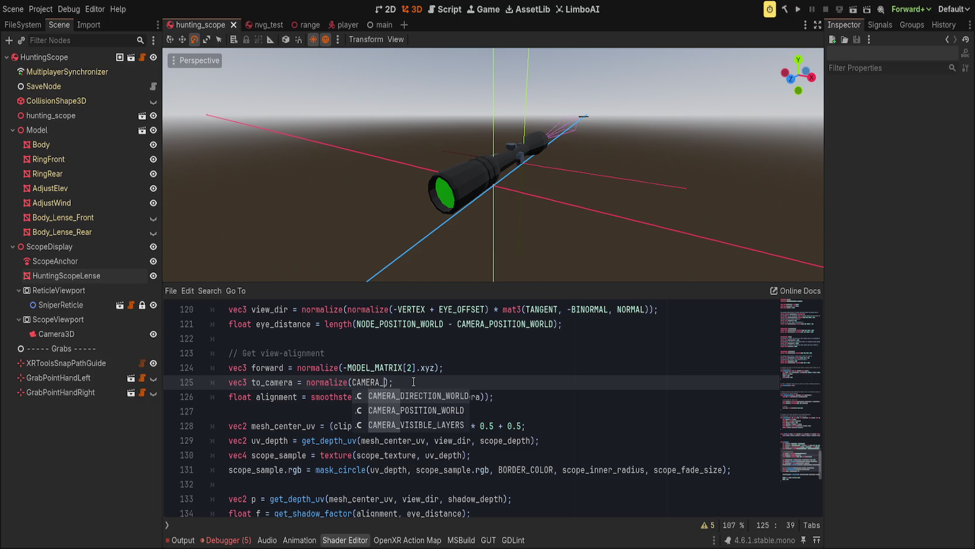
type("POS")
key("Return")
type(",")
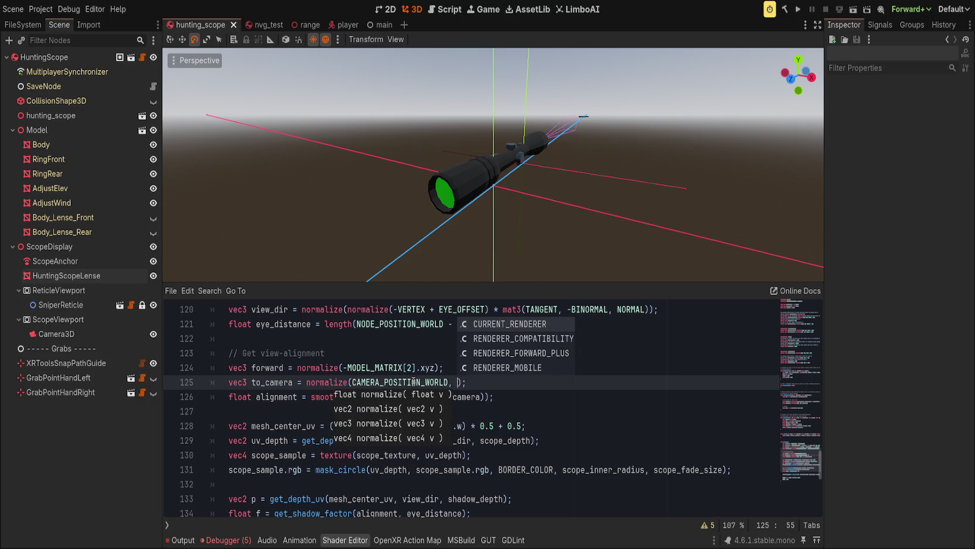
key("BackSpace")
key("BackSpace")
type("- NODE")
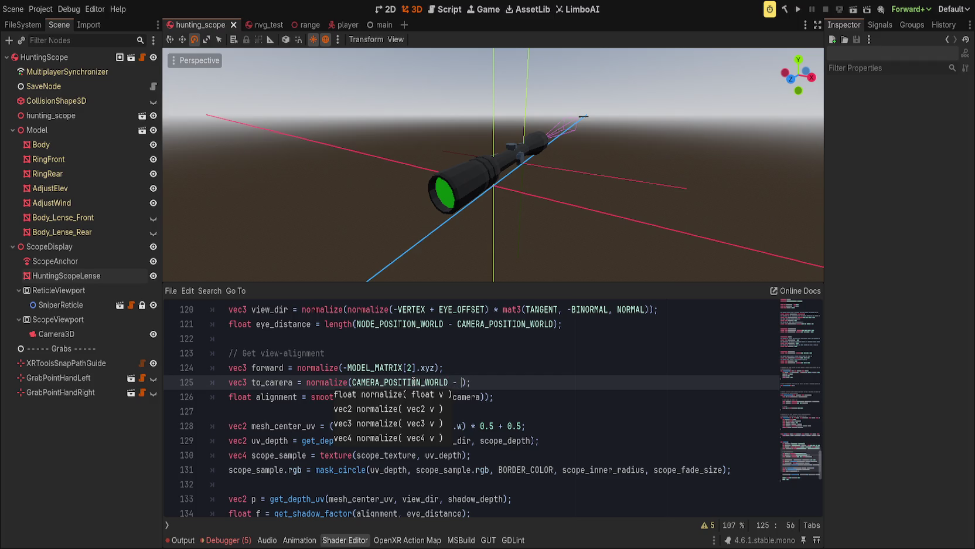
type("_POSWO")
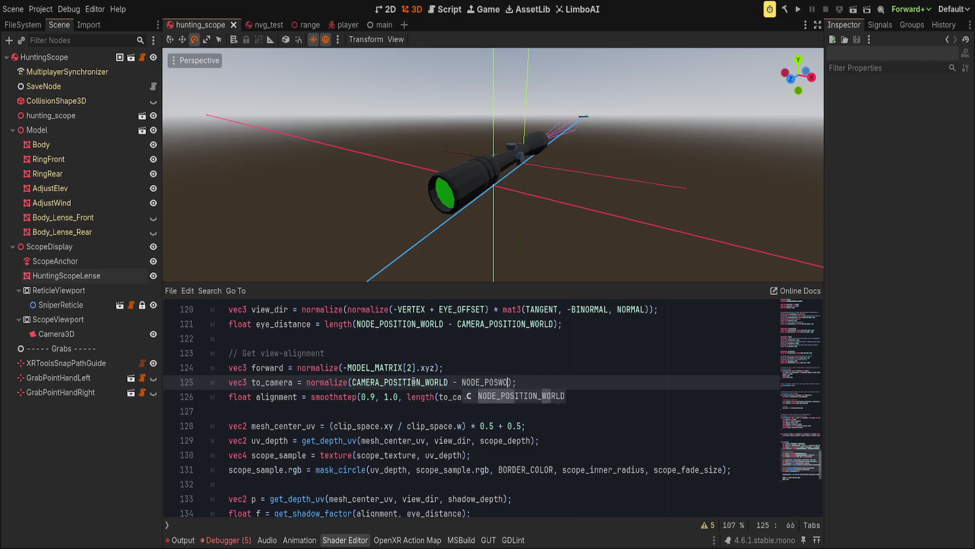
key("Return")
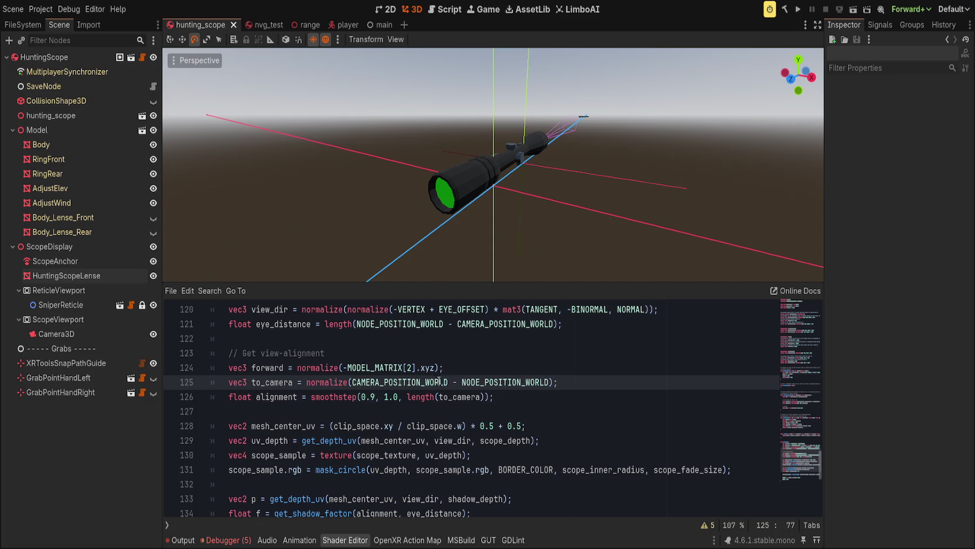
scroll(363, 390, "down", 1)
scroll(343, 393, "up", 1)
Replace the alignment smoothstep expression with dot(forward, to_camera)
double_click(343, 396)
left_click_drag(343, 397, 558, 402)
type("d")
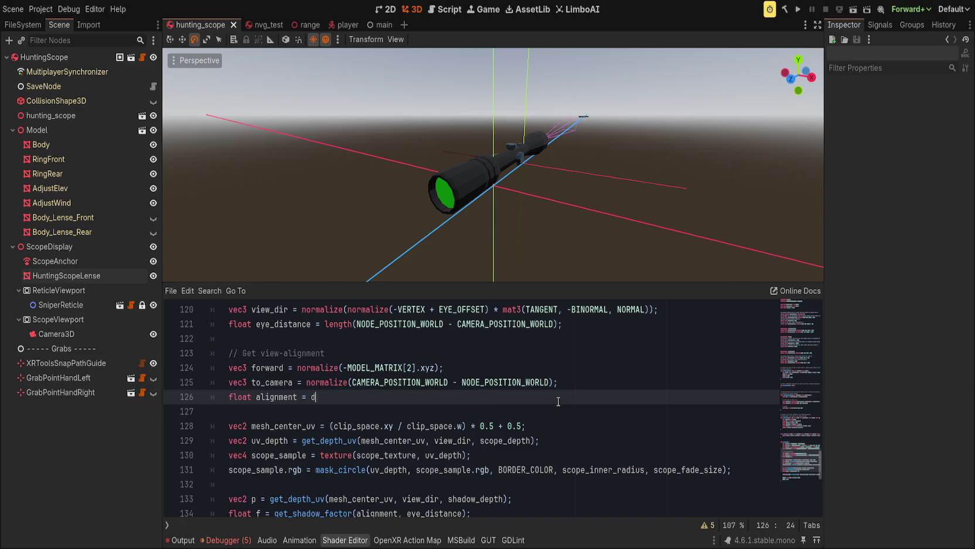
type("ot(forward, to_ca")
key("Return")
type(");")
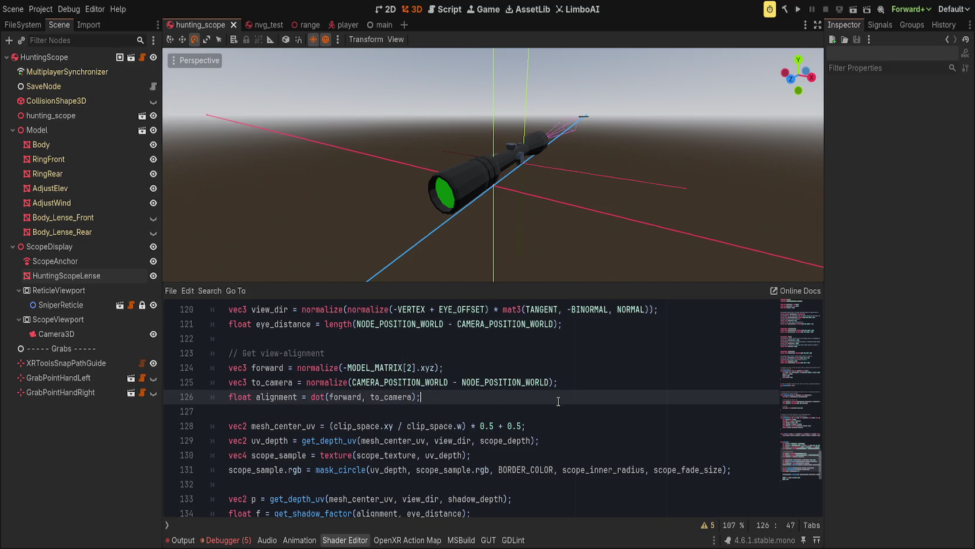
Check the lens from the front view, then add an empty line below the alignment calculation
scroll(558, 401, "down", 3)
key("KP_1")
mouse_move(545, 193)
left_mouse_down()
mouse_move(542, 211)
mouse_move(542, 176)
mouse_move(533, 199)
left_mouse_up()
scroll(329, 499, "down", 2)
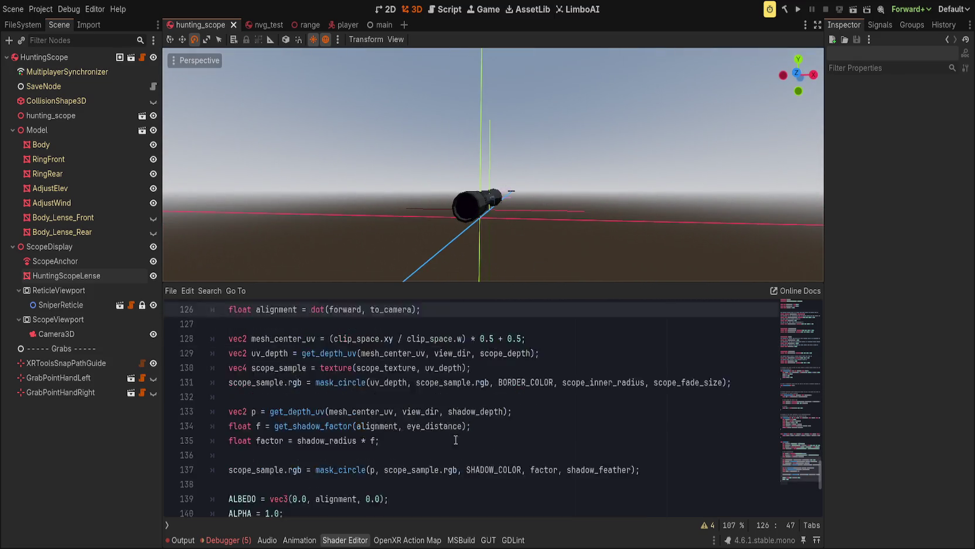
scroll(330, 499, "up", 1)
left_click(329, 498)
double_click(330, 499)
scroll(460, 402, "up", 2)
scroll(429, 432, "down", 2)
scroll(429, 433, "down", 1)
scroll(429, 432, "up", 3)
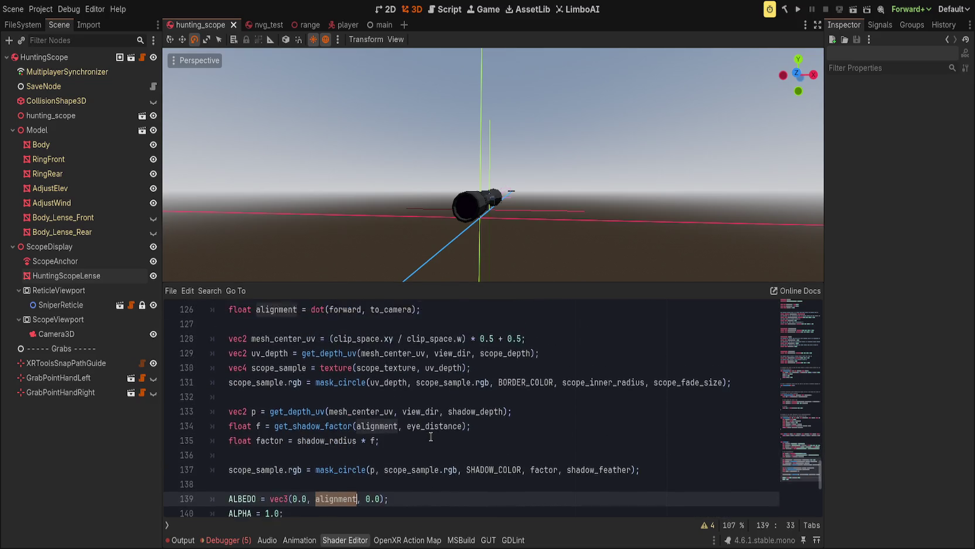
left_click(311, 398)
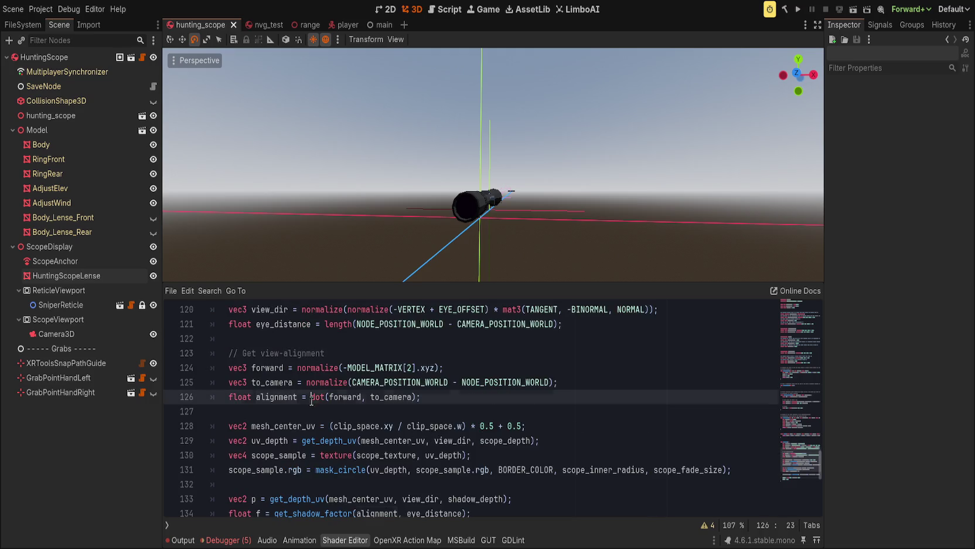
left_click(473, 395)
key("Return")
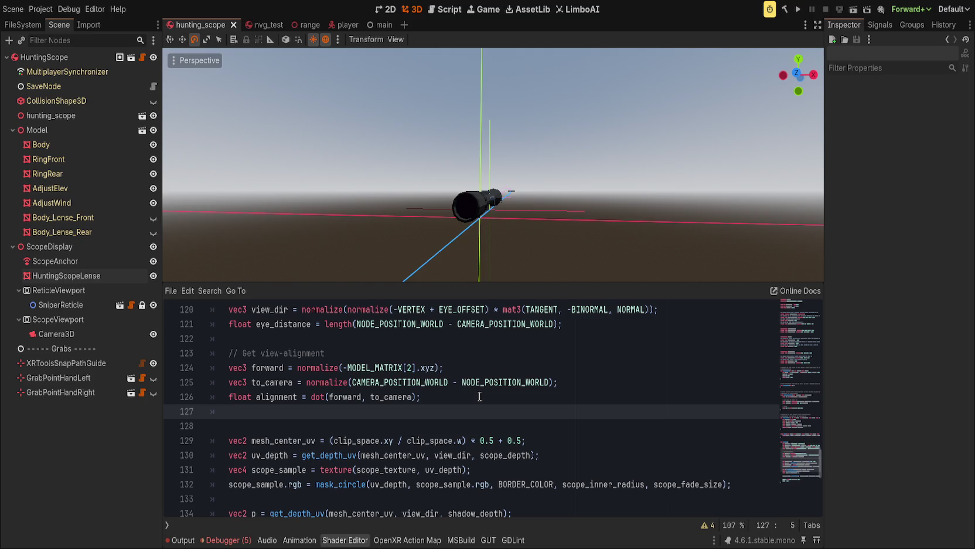
Add a float f2 line as smoothstep(0.98, 1.0, alignment)
type("float f2 =")
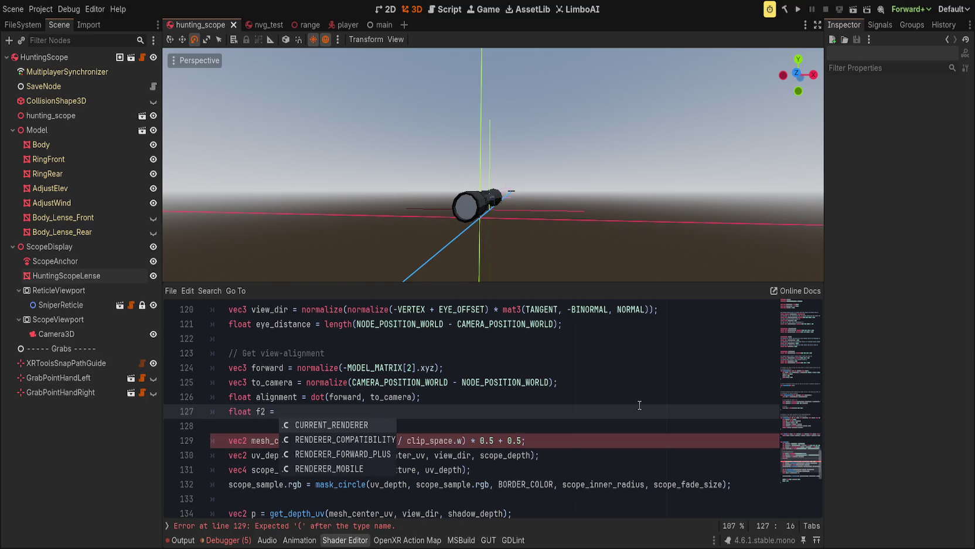
left_click(375, 407)
type("sm")
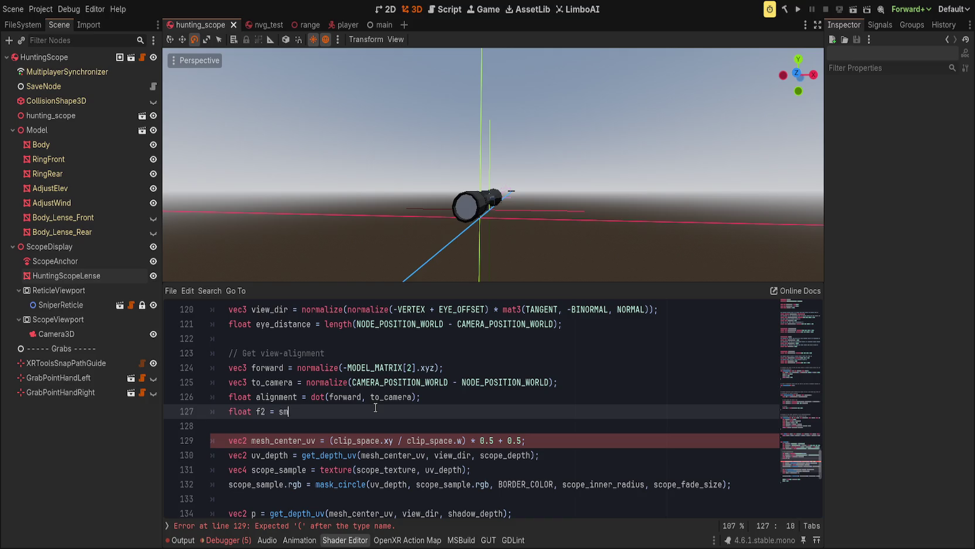
type("oothstep(")
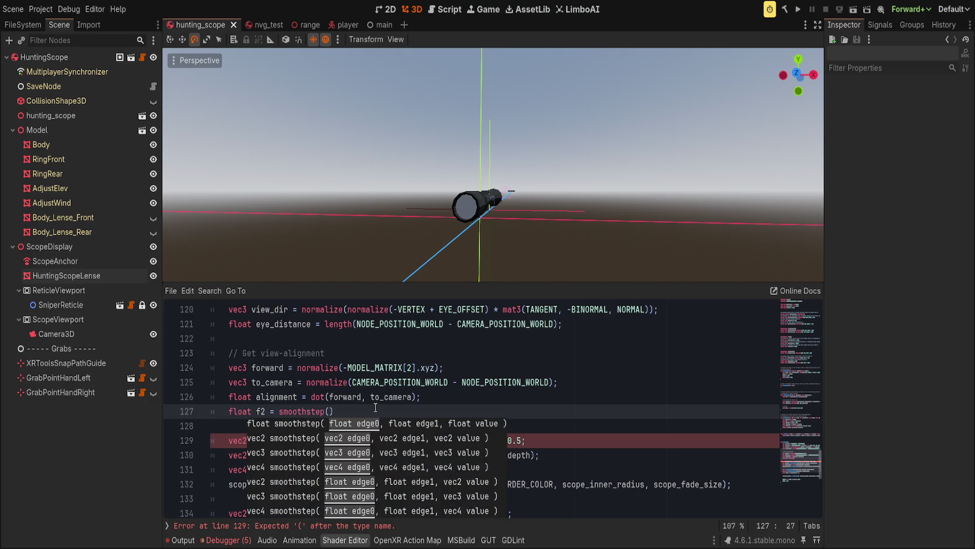
type("0-.")
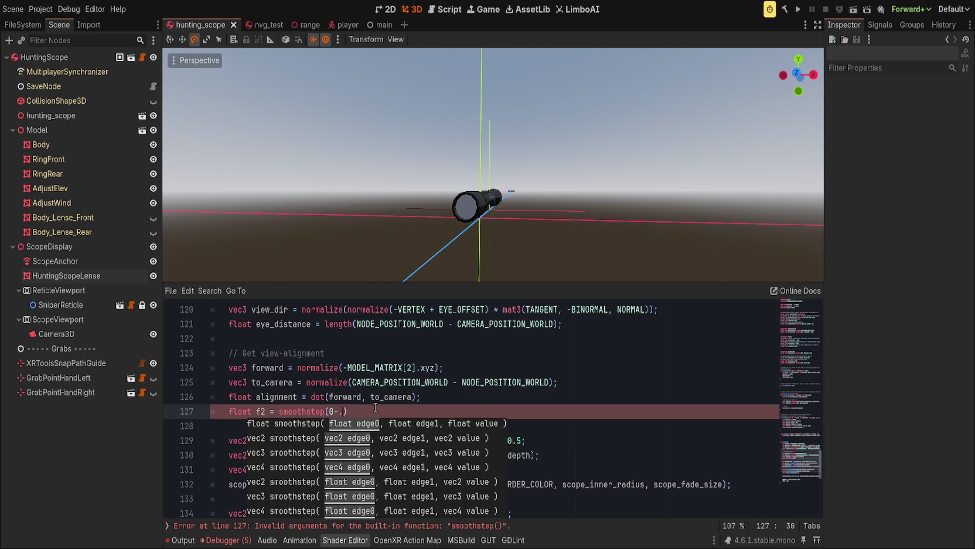
type("98")
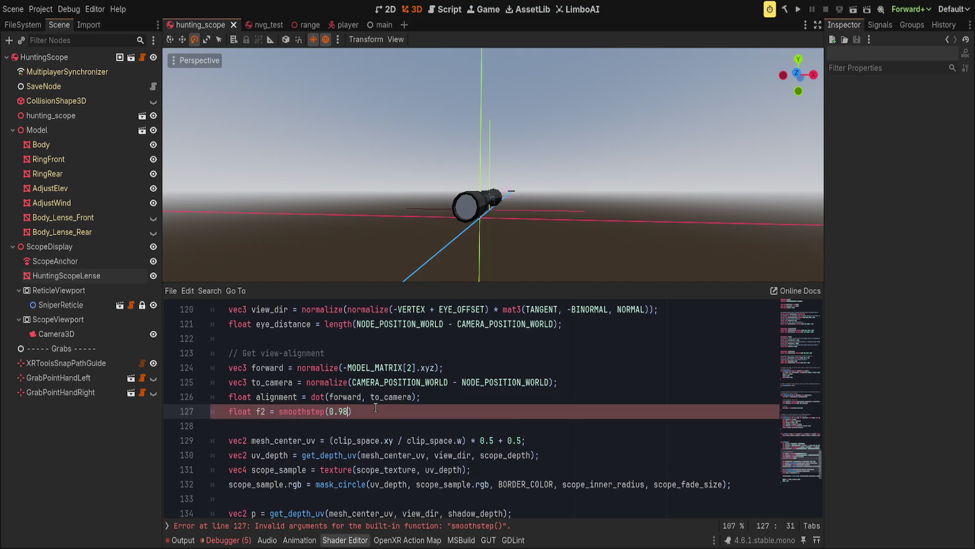
type("1.0, alightn")
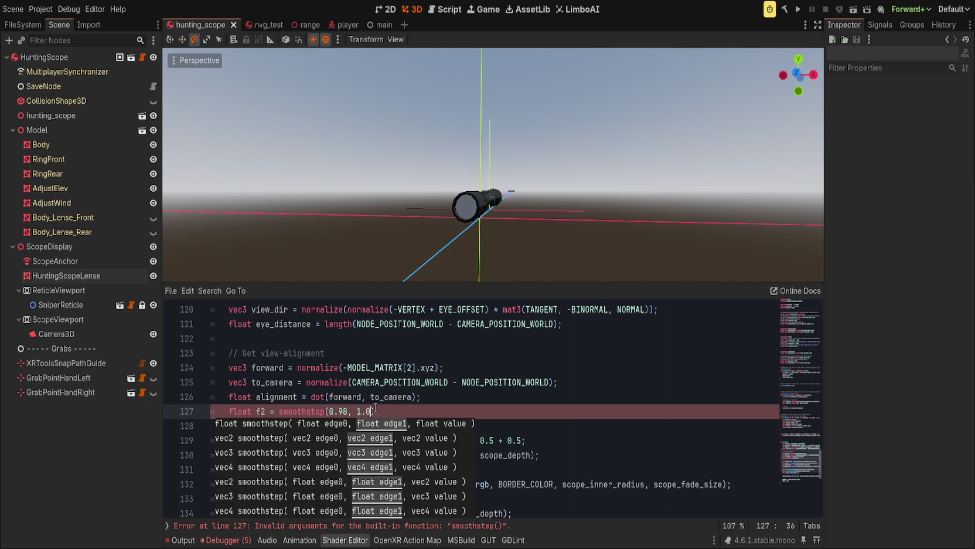
type("ent")
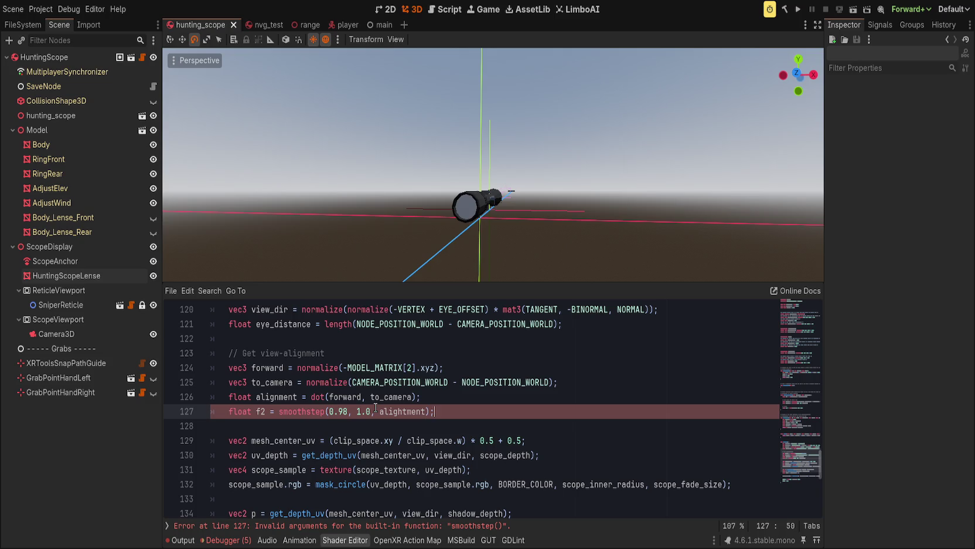
Use f2 for the green channel of ALBEDO, giving vec3(0.0, f2, 0.0)
scroll(376, 410, "down", 4)
double_click(326, 426)
type("f2")
left_click(452, 427)
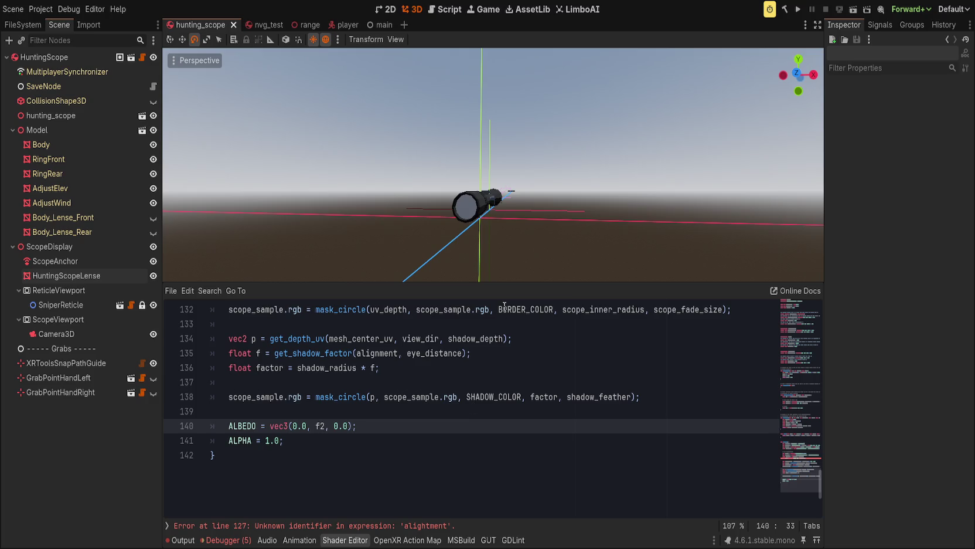
Correct the misspelled alignment in the f2 line so the shader compiles, then frame the scope
left_click(409, 526)
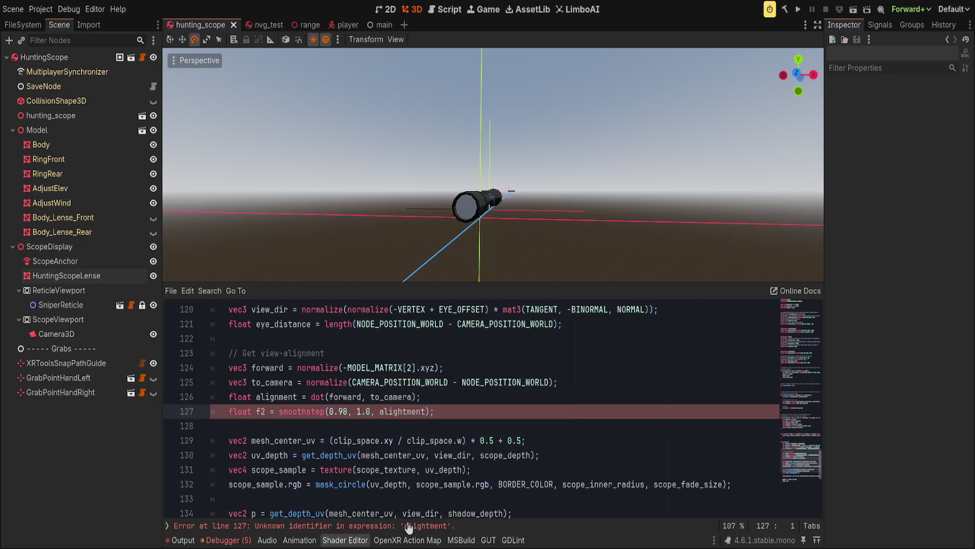
key("BackSpace")
left_click(402, 411)
key("Delete")
type("n")
left_click(532, 418)
scroll(534, 204, "up", 5)
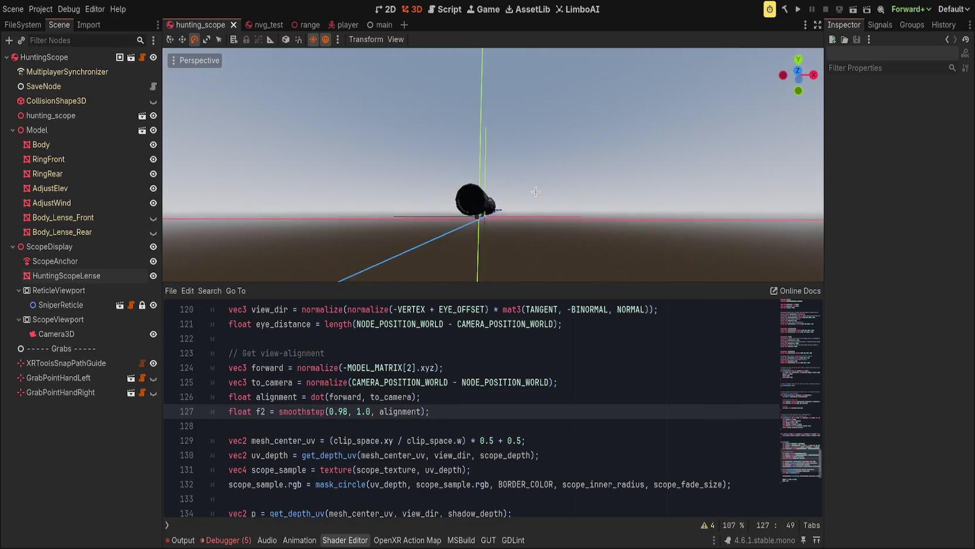
key("f")
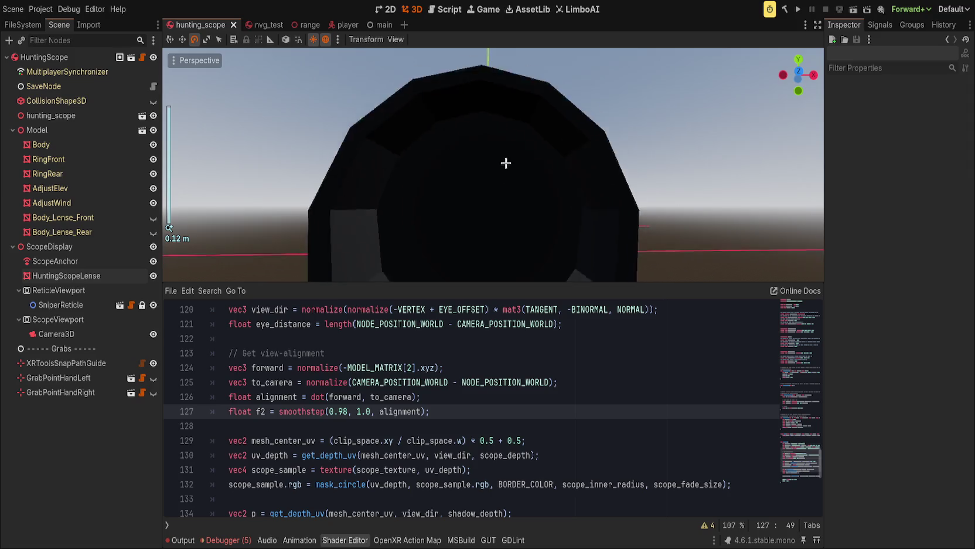
scroll(499, 189, "down", 10)
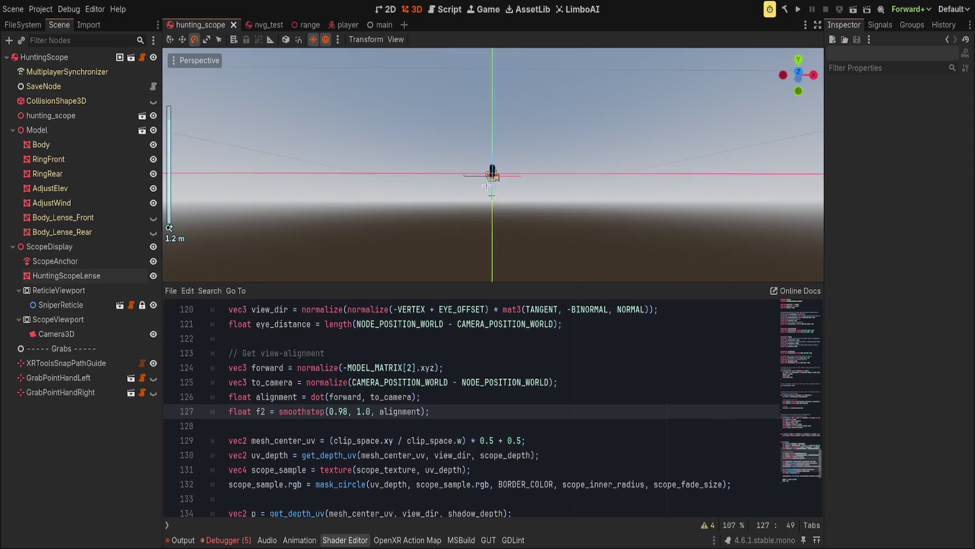
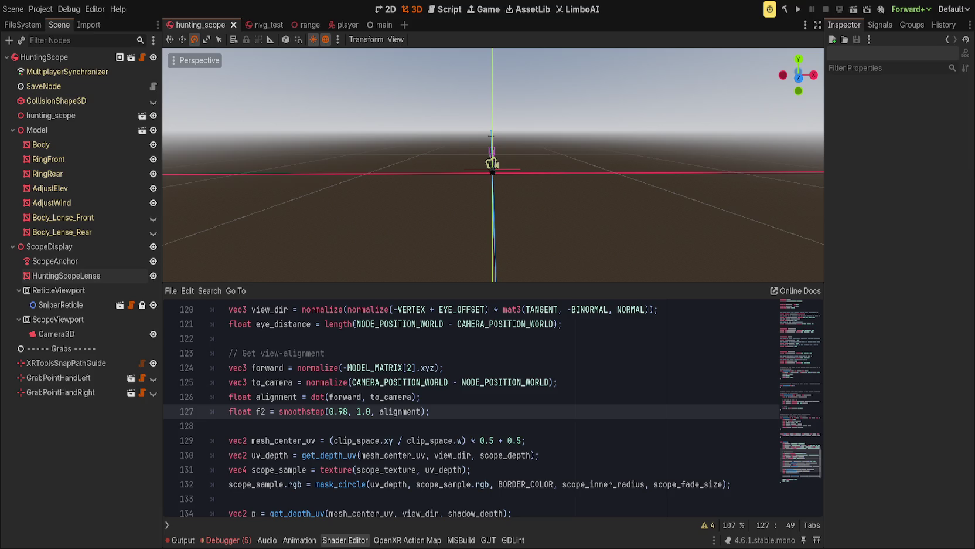
Remove the minus sign before MODEL_MATRIX on line 124 and save
left_click(363, 402)
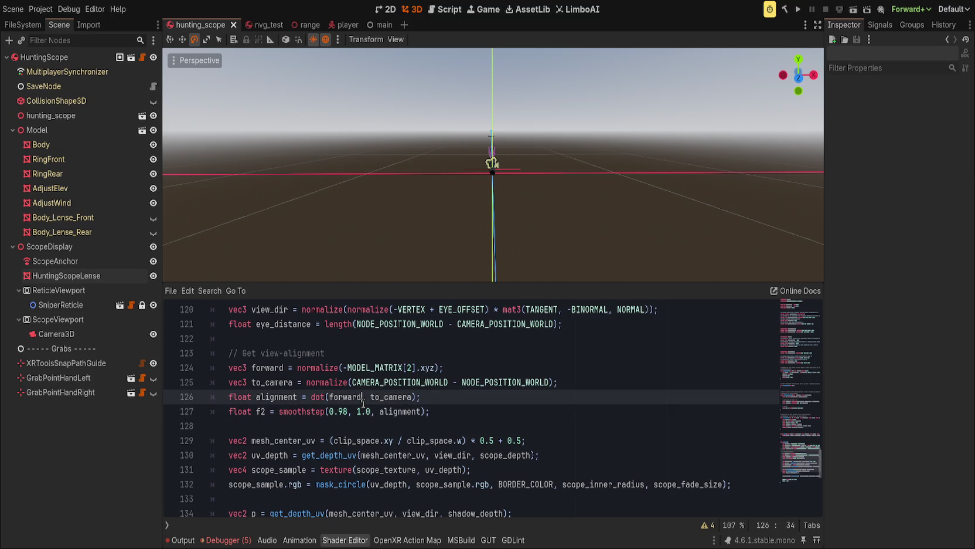
left_click(347, 367)
key("BackSpace")
key("ctrl+s")
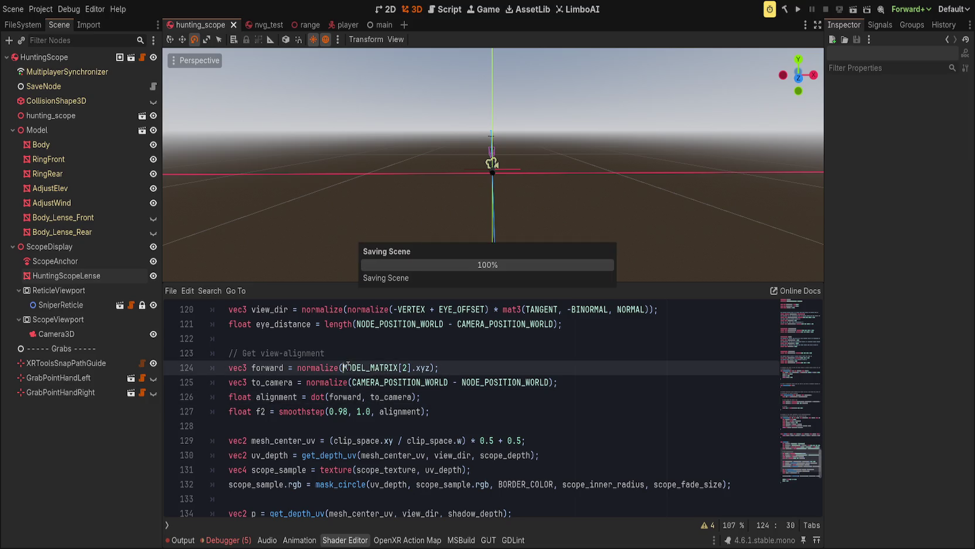
Orbit around the scope and trial-move the Body mesh along its length, then cancel the move
scroll(460, 188, "up", 5)
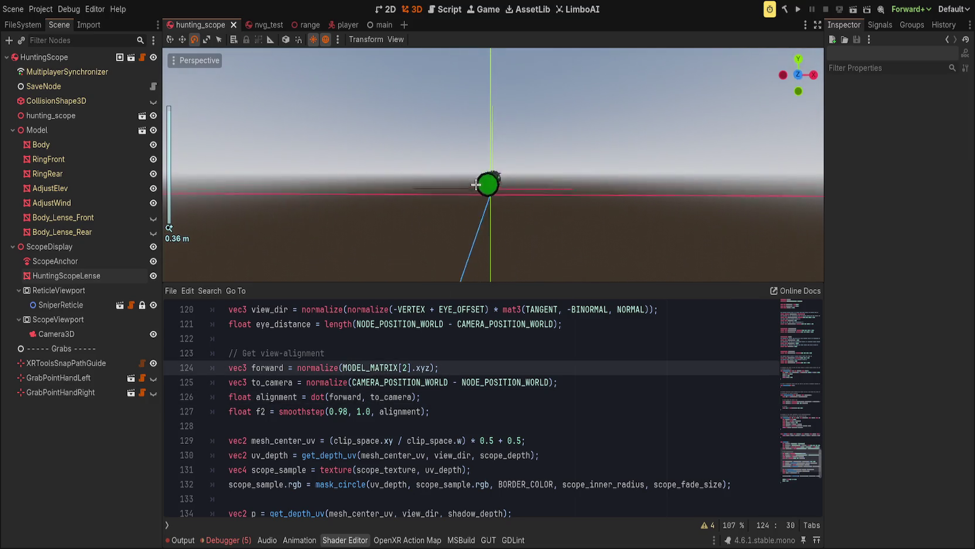
scroll(511, 183, "up", 3)
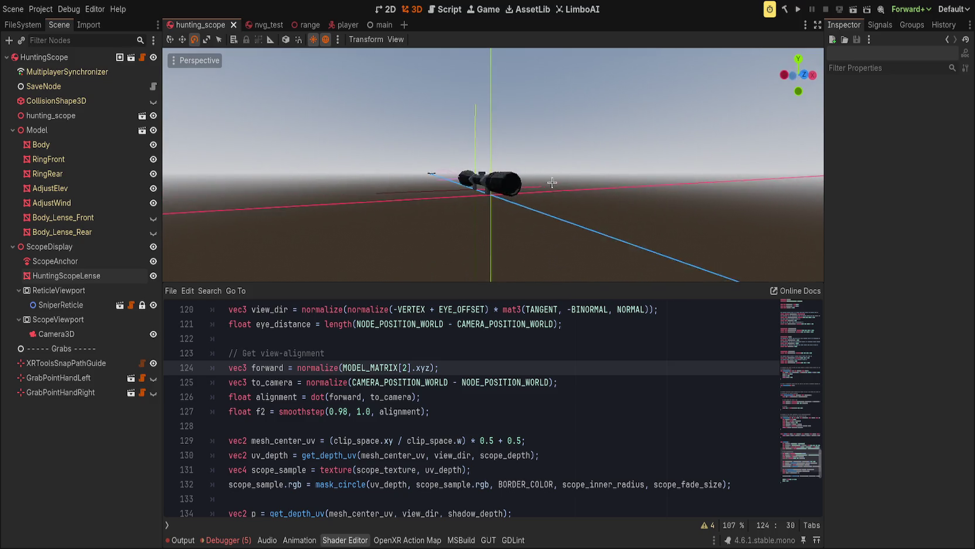
scroll(510, 184, "down", 2)
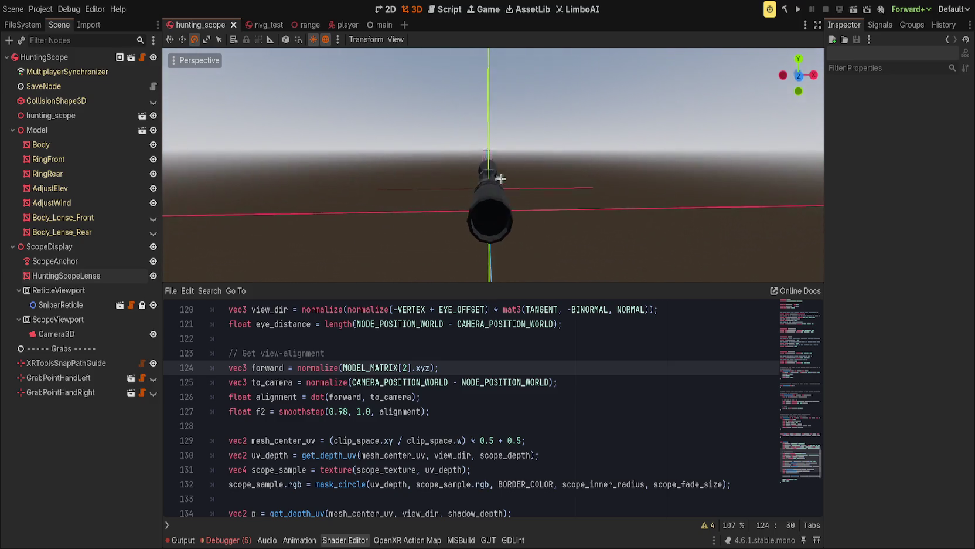
mouse_move(494, 197)
left_mouse_down()
mouse_move(621, 220)
mouse_move(566, 225)
mouse_move(621, 224)
left_mouse_up()
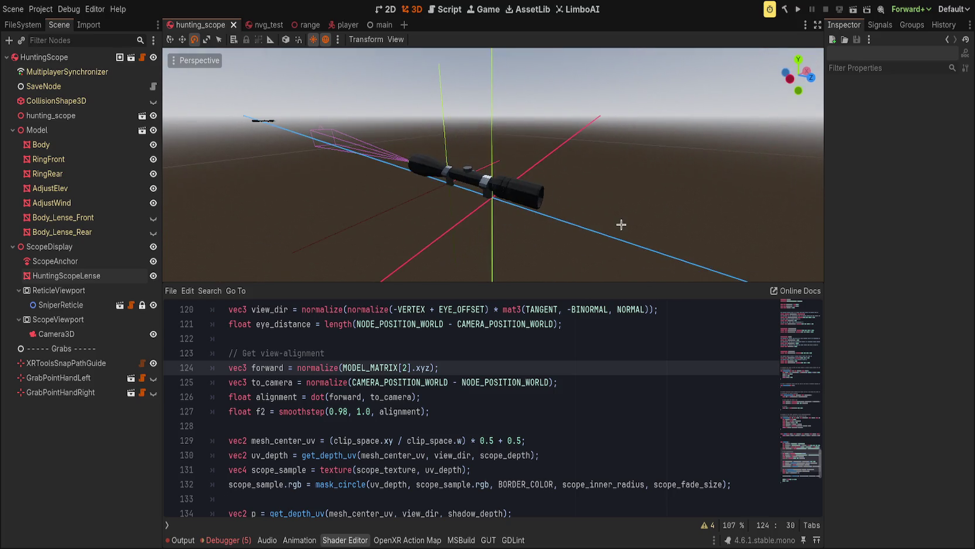
left_click(503, 188)
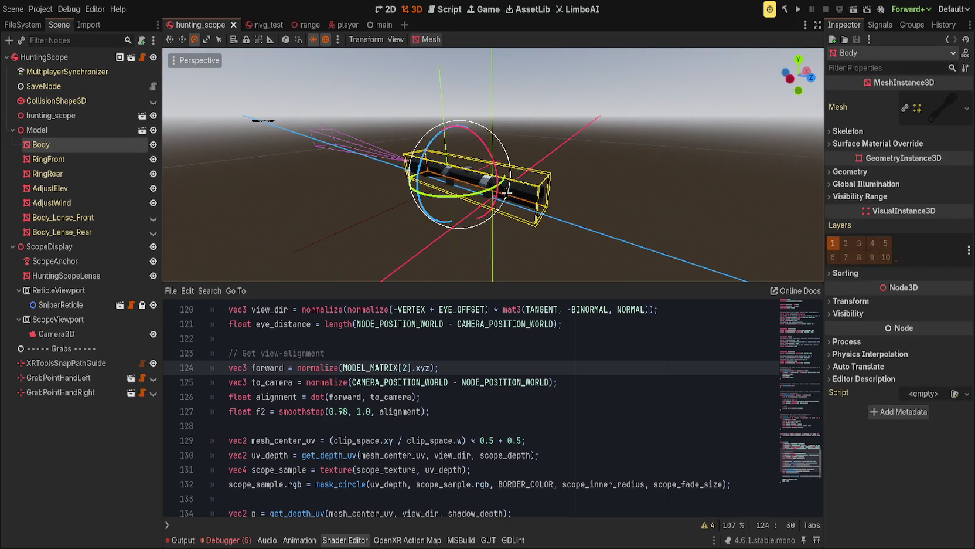
key("w")
left_click_drag(511, 197, 703, 244)
left_click(831, 301)
right_click(703, 244)
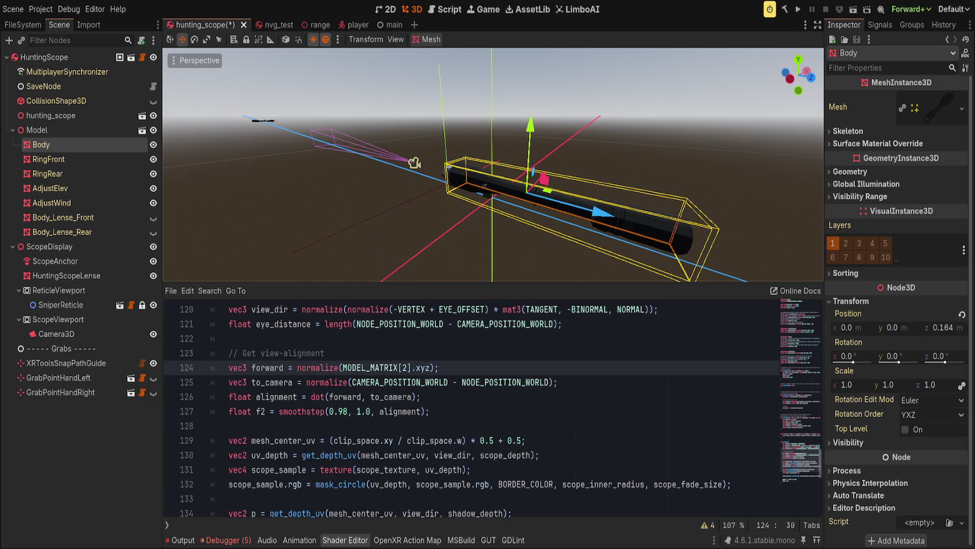
double_click(276, 397)
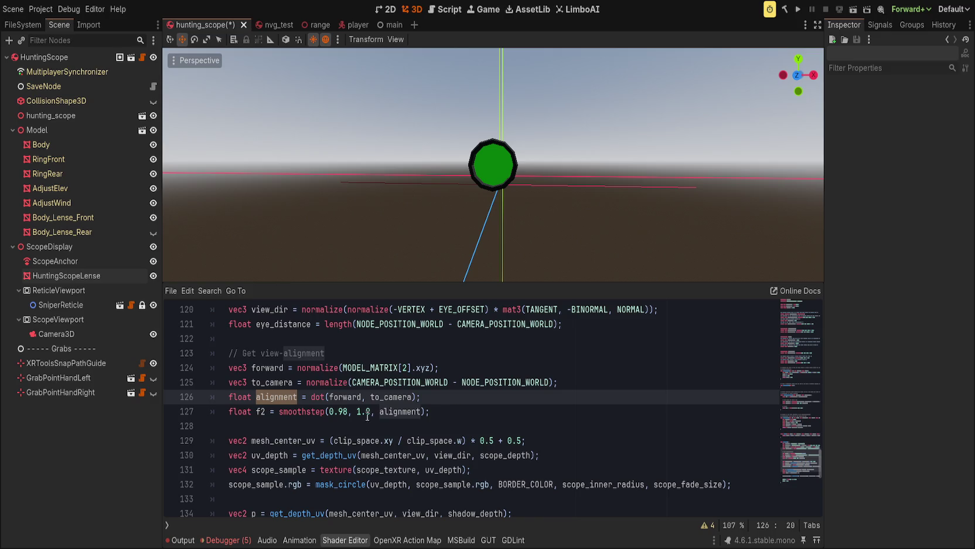
Wrap line 126's dot() in smoothstep(0.98, 1.0, …) and delete the f2 line
left_click(312, 396)
type("smoothstep")
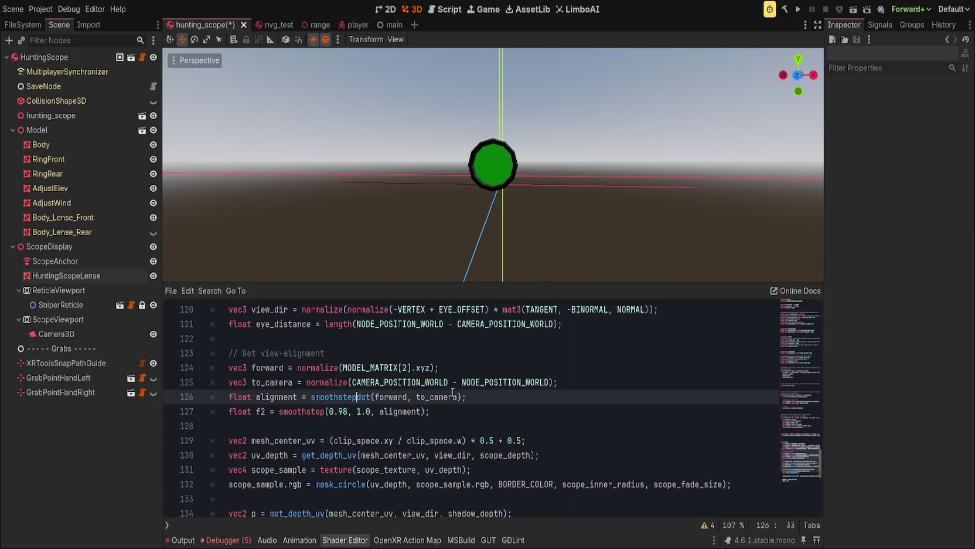
type("(0.98, 1.0,")
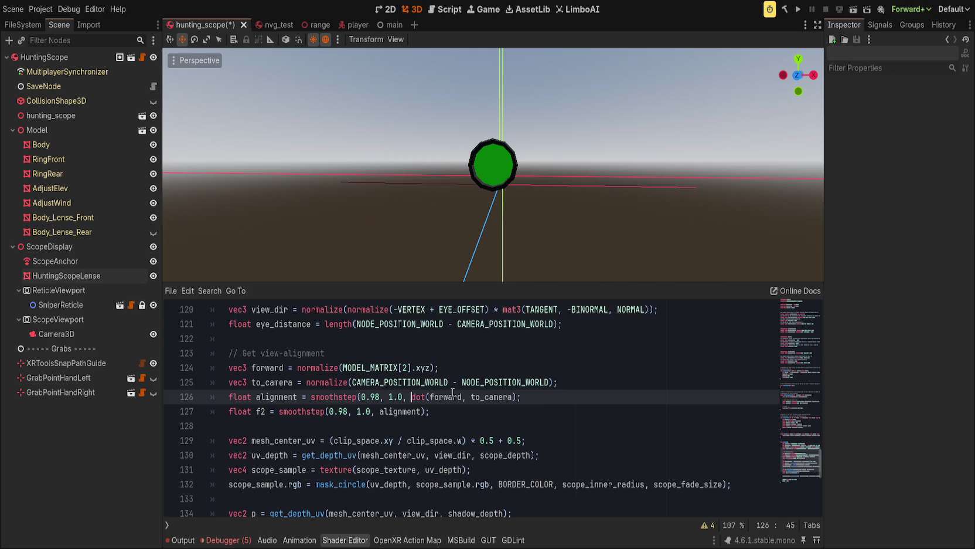
key("End")
key("Left")
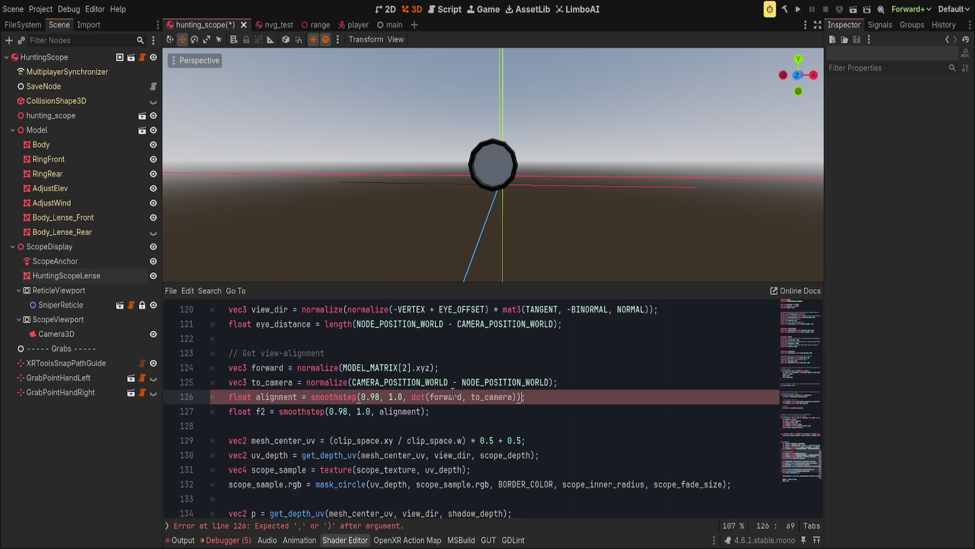
key("Down")
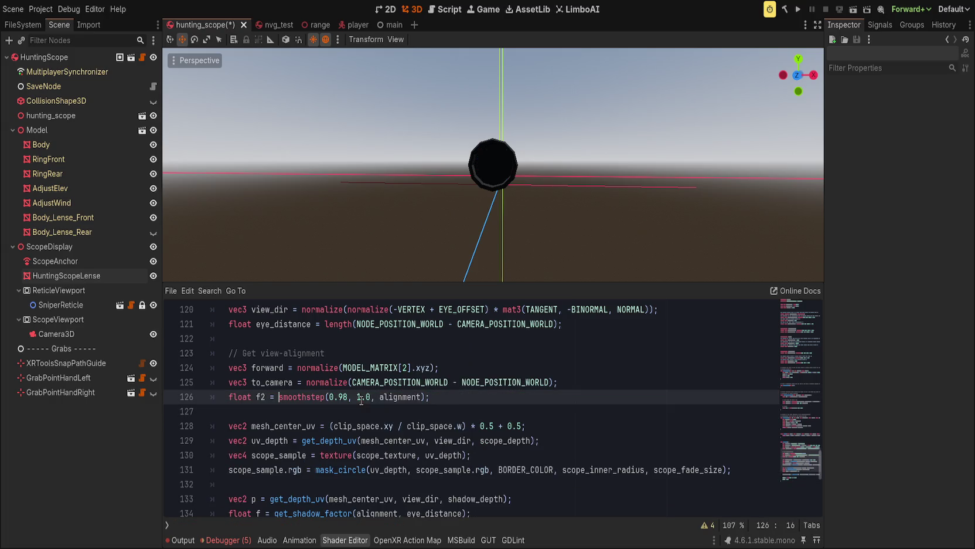
key("ctrl+shift+k")
Replace ALBEDO's vec3(0.0, f2, 0.0) with scope_sample.rgb and view the lens head-on
double_click(284, 397)
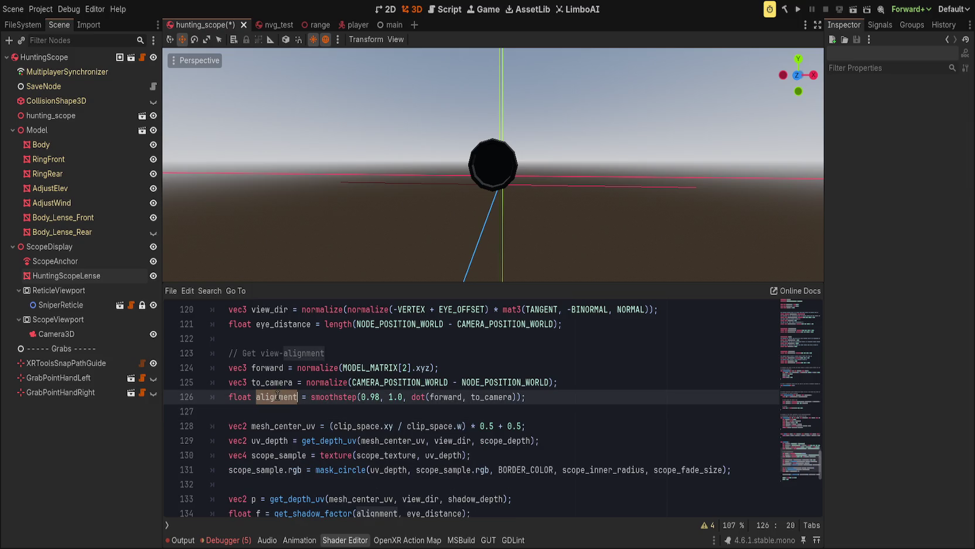
scroll(411, 404, "down", 2)
left_click_drag(512, 411, 562, 404)
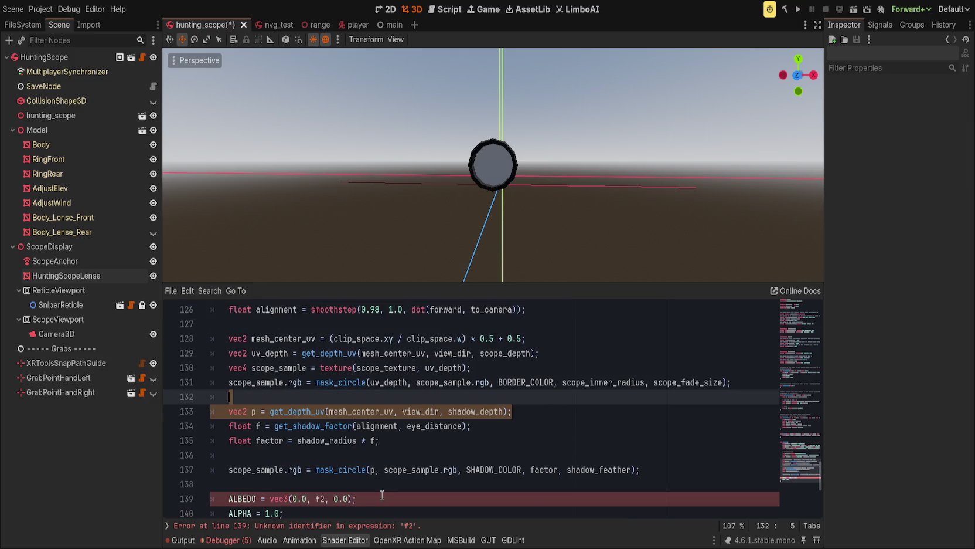
left_click(320, 497)
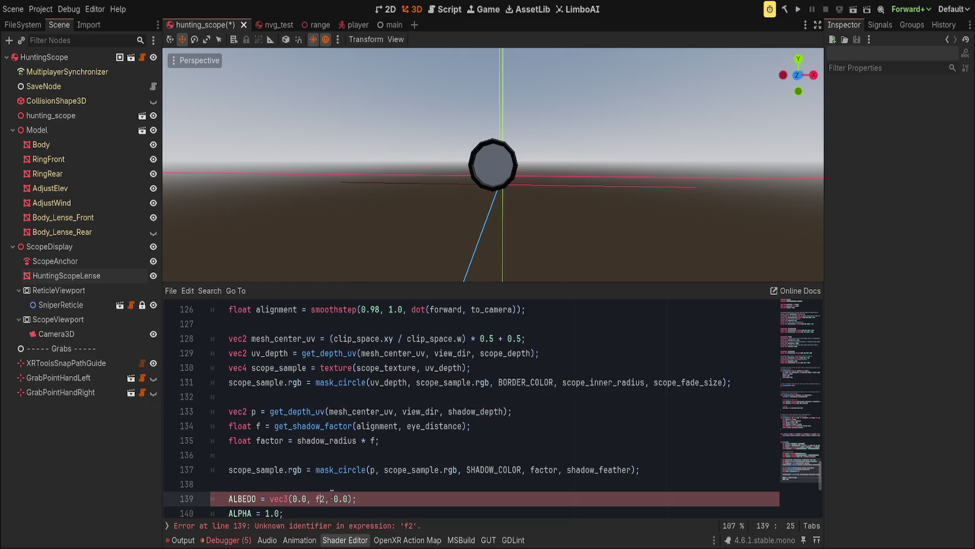
scroll(332, 494, "down", 1)
left_click_drag(278, 454, 444, 458)
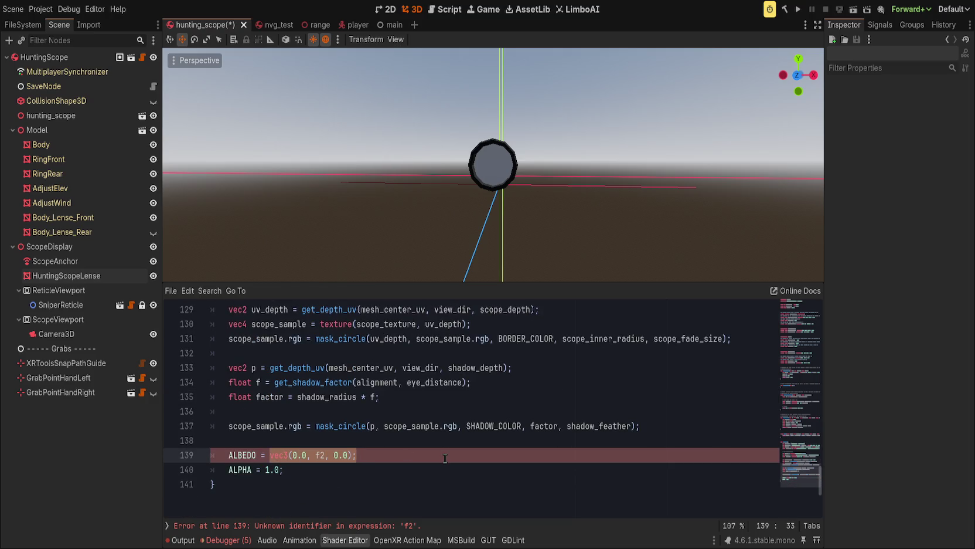
type("scope_sample.rbg;")
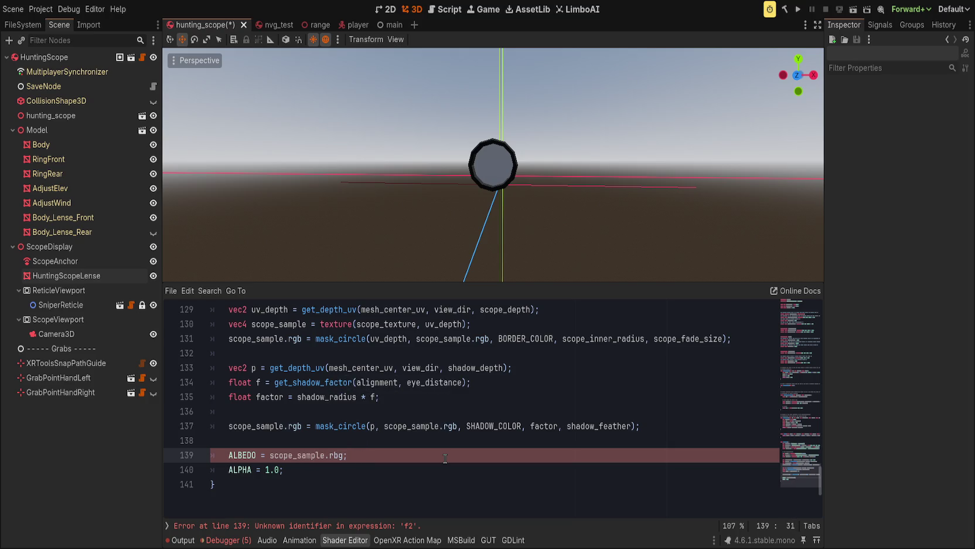
type("gb")
mouse_move(522, 196)
left_mouse_down()
mouse_move(553, 204)
mouse_move(499, 203)
mouse_move(524, 202)
left_mouse_up()
left_click_drag(457, 263, 452, 251)
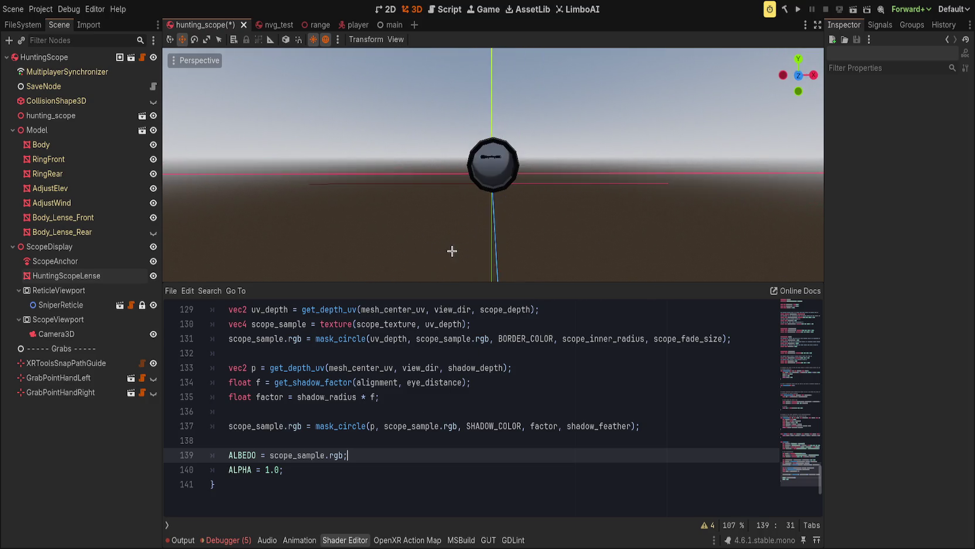
left_click(434, 425)
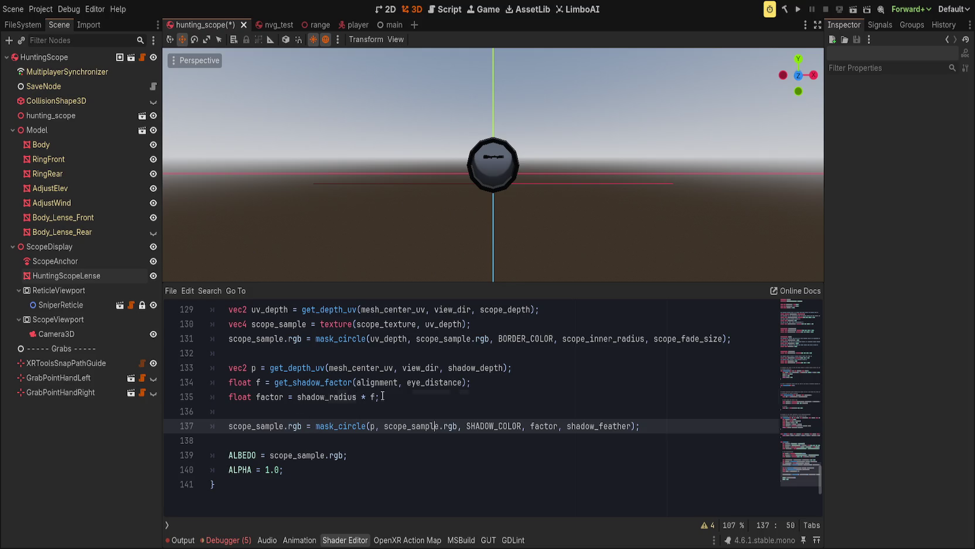
Add told_fail to the get_shadow_factor return expression
left_click(383, 396)
scroll(454, 406, "up", 1)
scroll(436, 407, "up", 14)
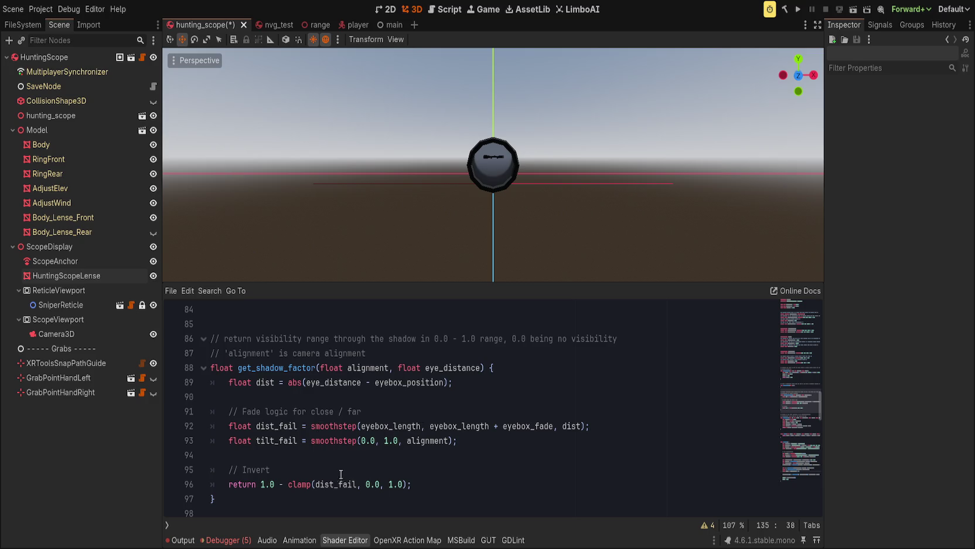
left_click(320, 484)
type("told_fail")
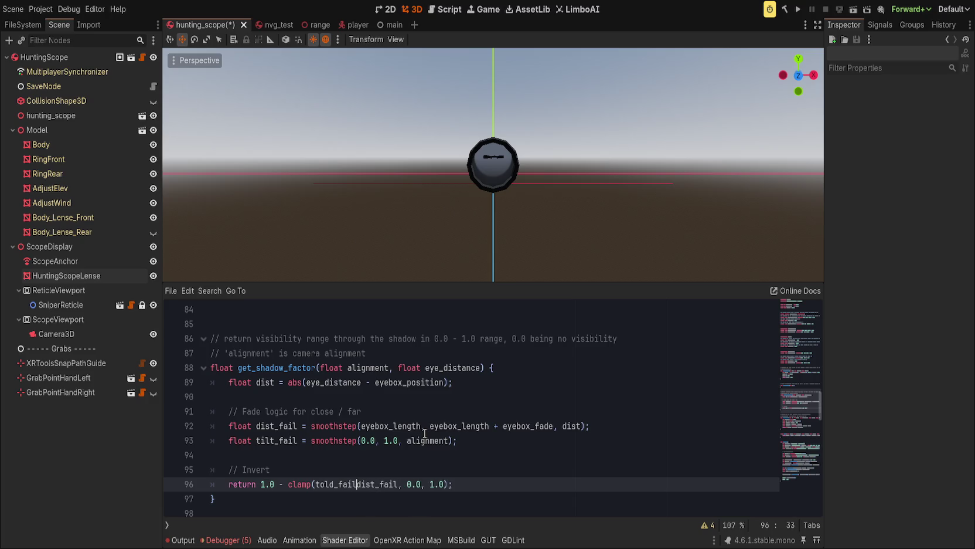
type(",")
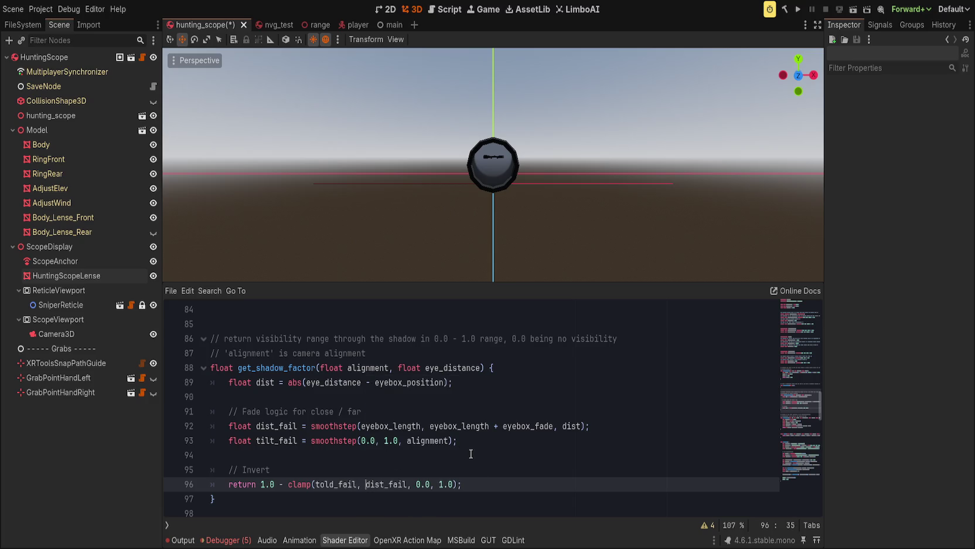
Make tilt_fail use smoothstep(0.98, 1.0, alignment)
left_click_drag(360, 440, 407, 440)
scroll(513, 484, "down", 2)
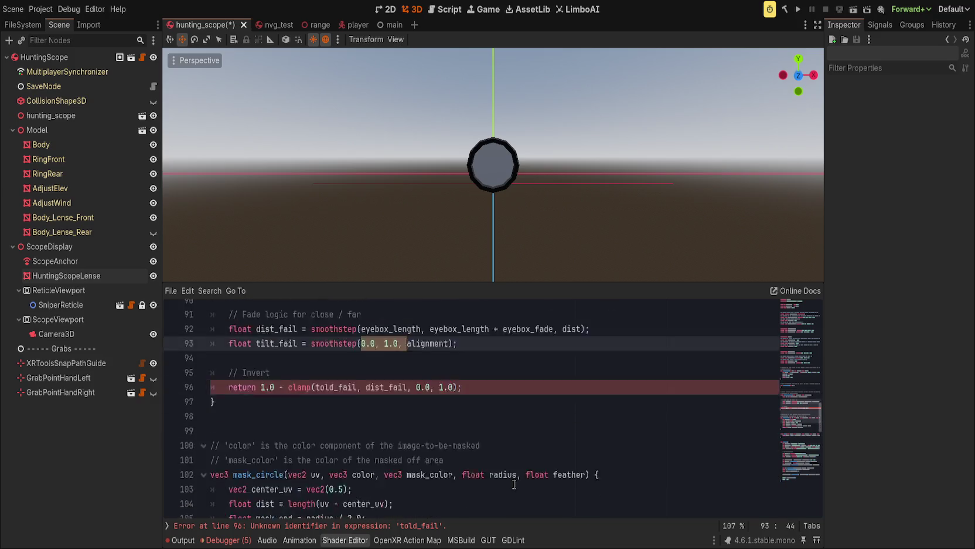
scroll(514, 484, "down", 5)
scroll(467, 476, "up", 6)
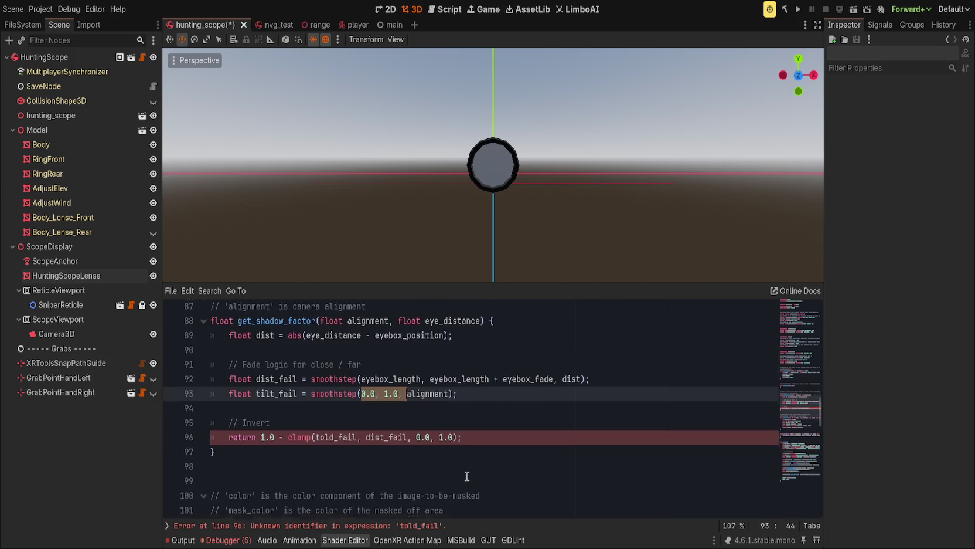
type("0.98, 1.0 ")
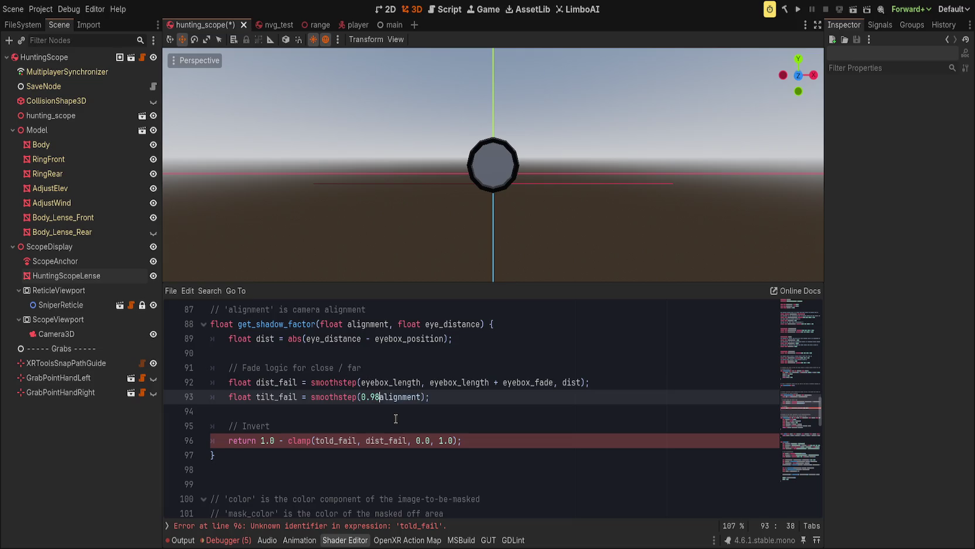
type(",")
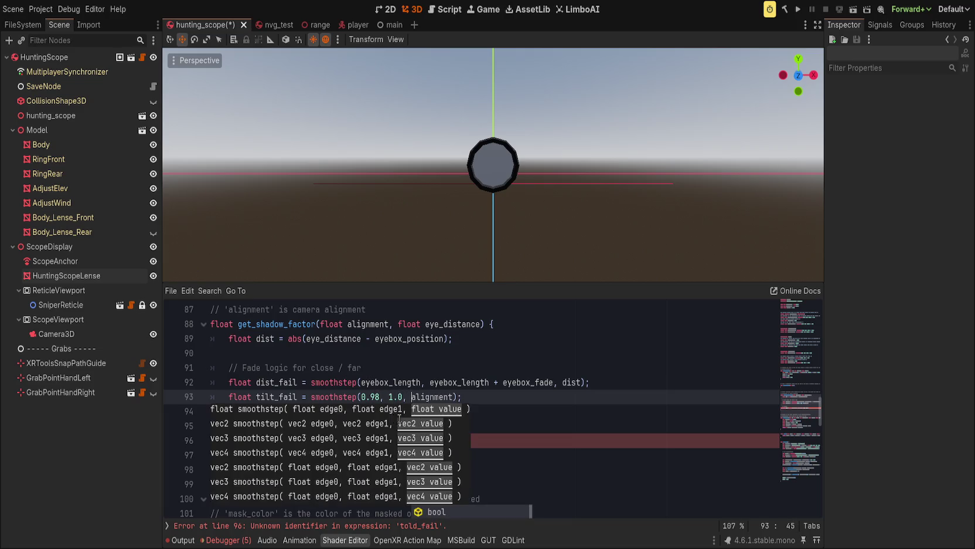
scroll(351, 411, "down", 6)
Strip the smoothstep wrapper from line 126, leaving alignment = dot(forward, to_camera)
left_click(330, 404)
scroll(329, 434, "down", 3)
scroll(329, 450, "down", 4)
scroll(304, 431, "up", 2)
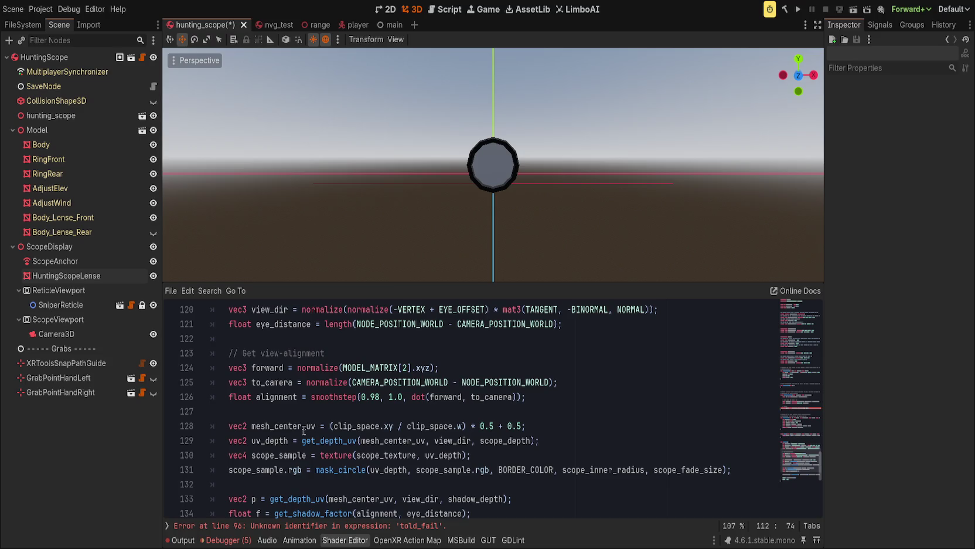
left_click_drag(333, 404, 408, 397)
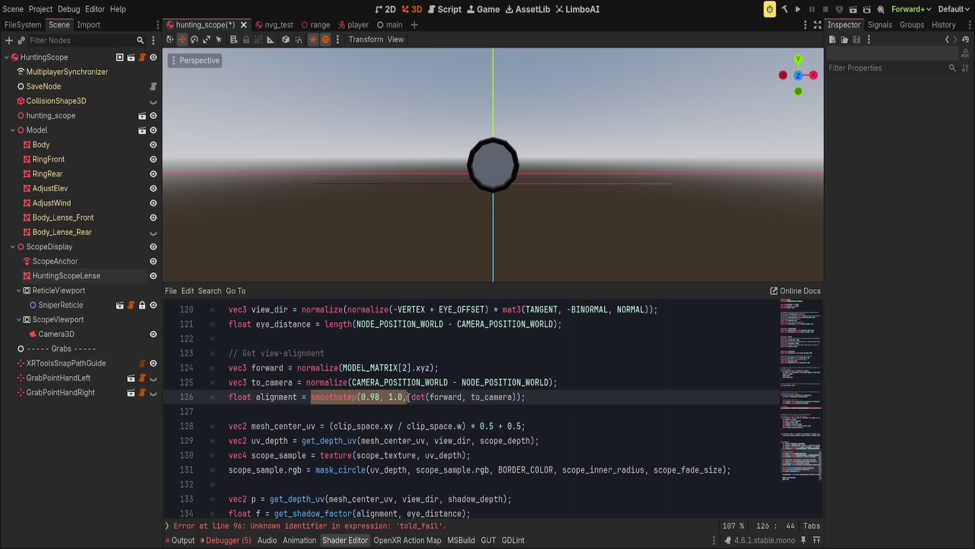
key("BackSpace")
key("End")
key("Left")
key("BackSpace")
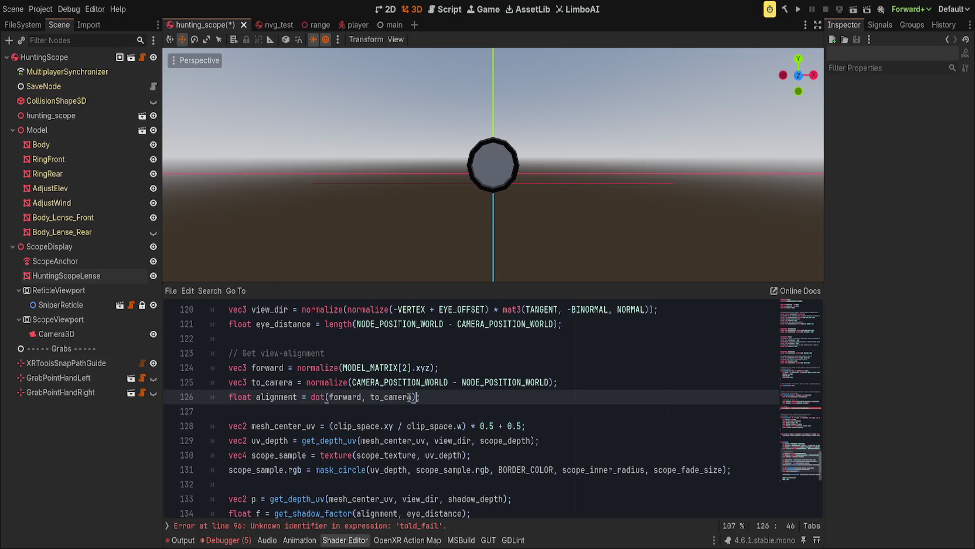
left_click(416, 526)
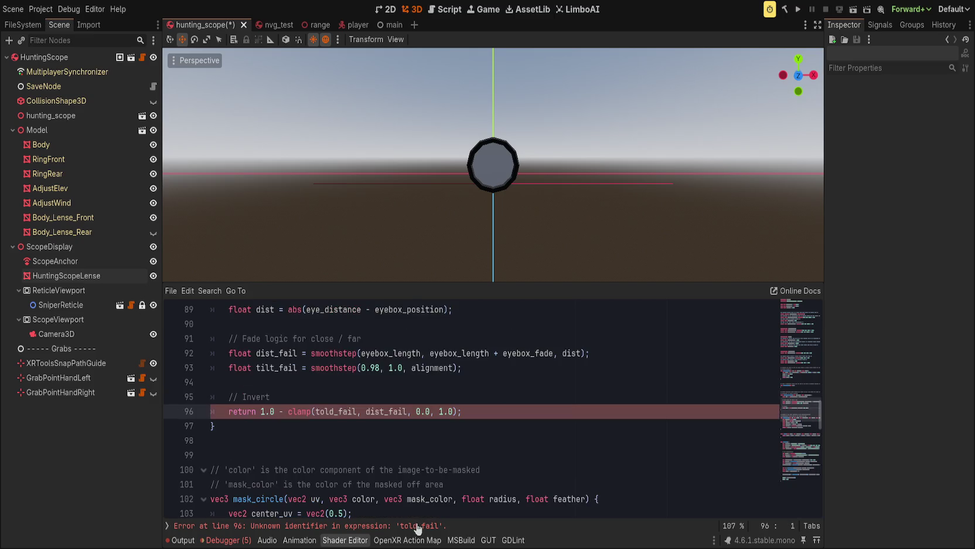
Rename told_fail to tilt_fail on line 96 to match the line 93 definition
double_click(343, 411)
type("tilt_fail")
left_click(486, 367)
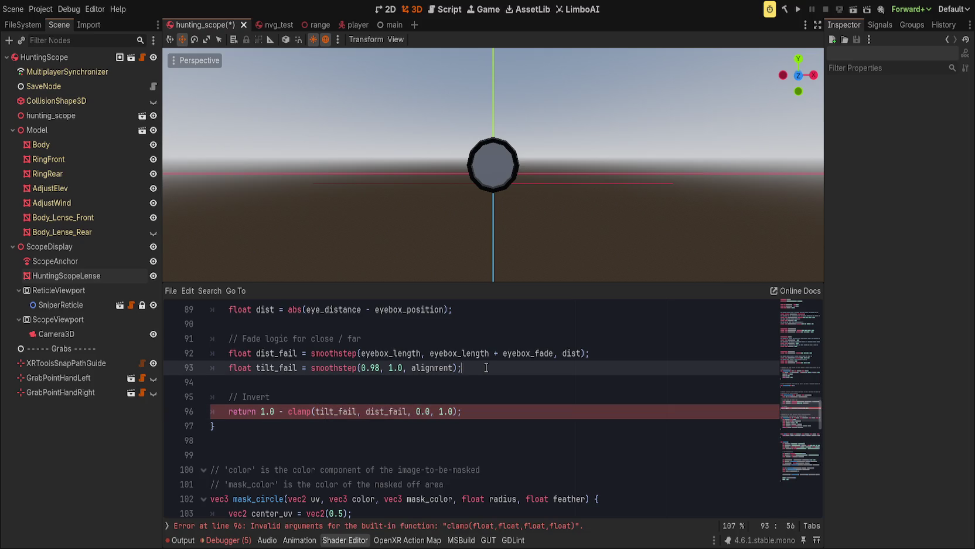
double_click(262, 368)
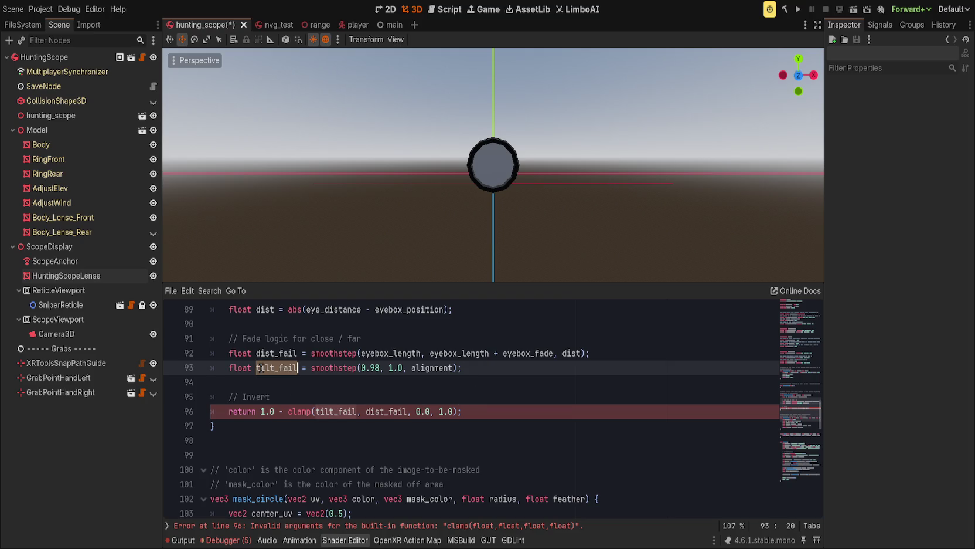
Replace the comma between tilt_fail and dist_fail with '*' and save
double_click(365, 410)
left_click(360, 410)
key("BackSpace")
type("*")
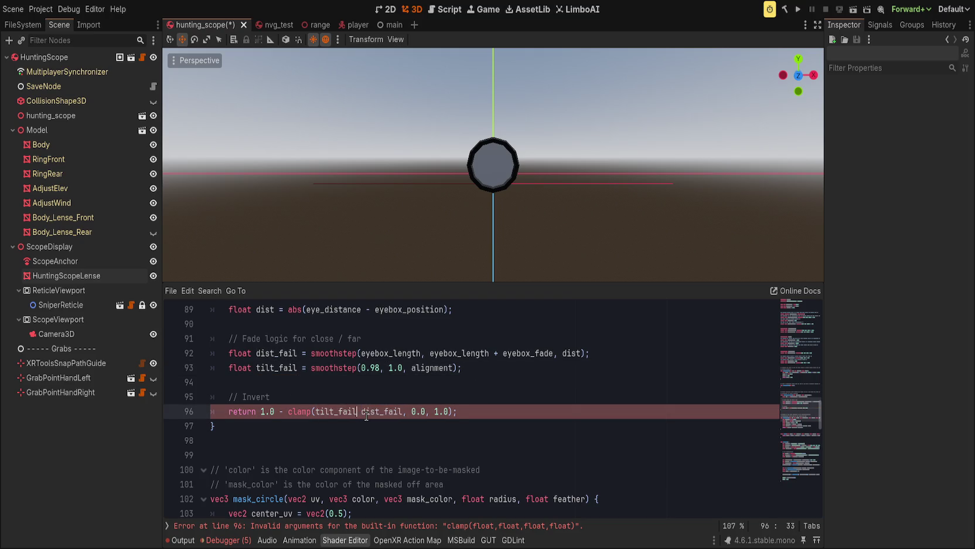
key("ctrl+s")
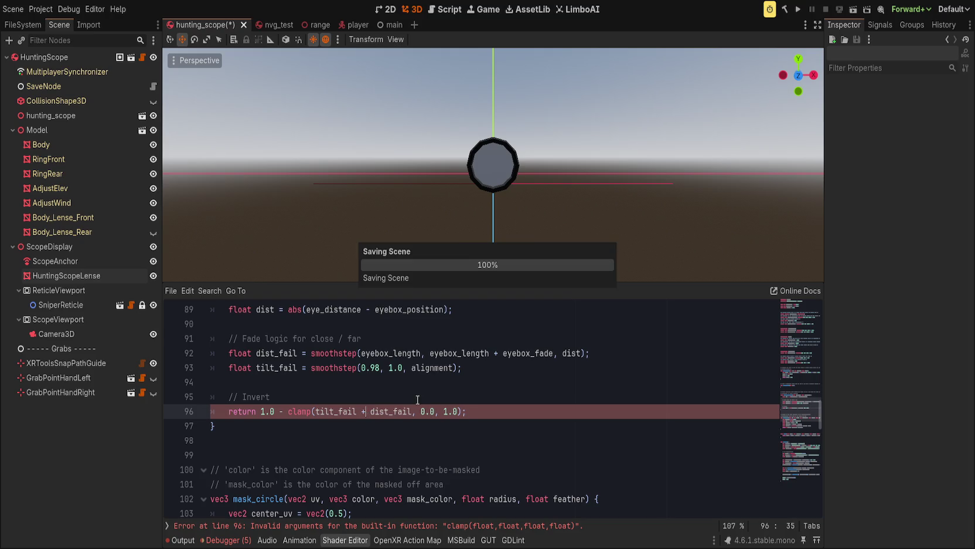
scroll(516, 236, "down", 4)
scroll(516, 238, "up", 8)
scroll(527, 175, "down", 5)
scroll(512, 169, "up", 4)
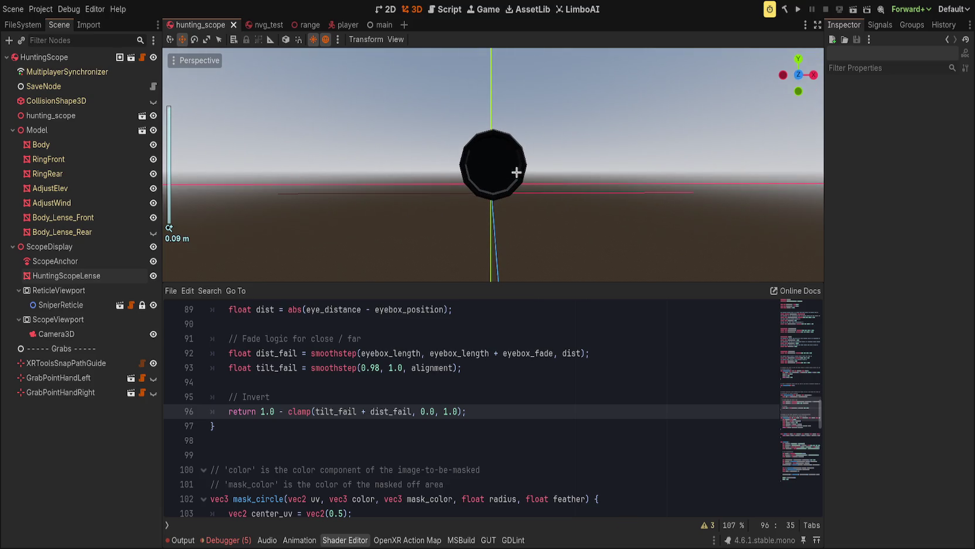
scroll(510, 226, "down", 4)
scroll(503, 224, "up", 4)
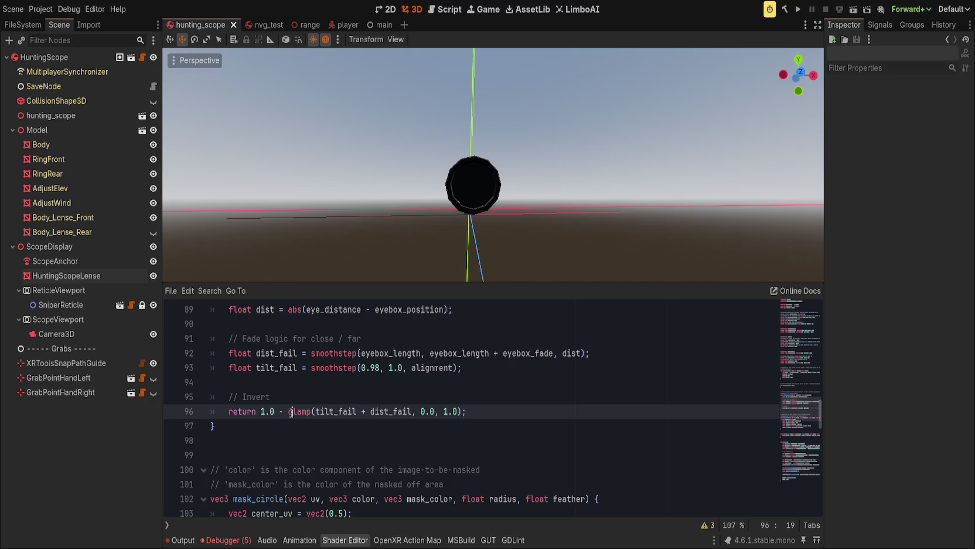
Reverse tilt_fail's edges to smoothstep(1.0, 0.98, alignment) and save
double_click(335, 410)
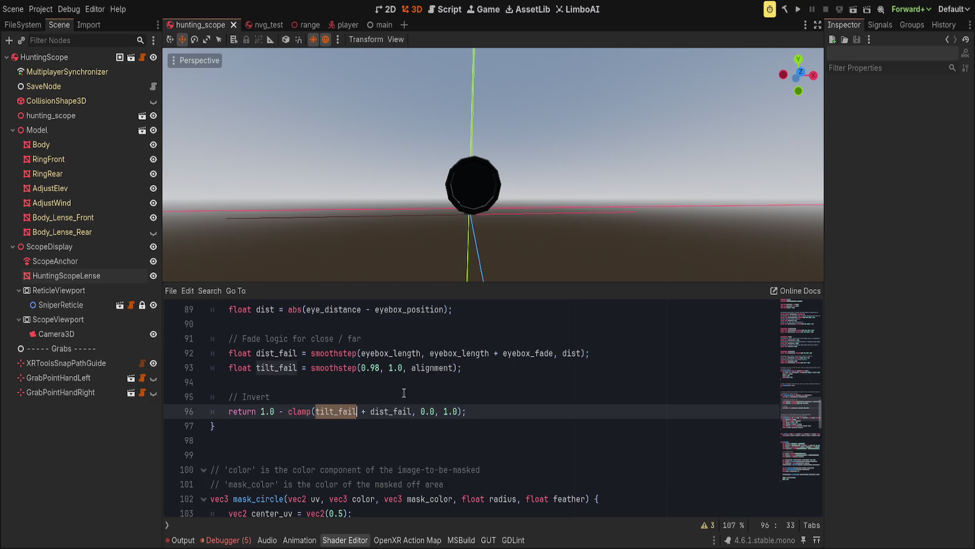
left_click_drag(360, 368, 402, 367)
type("1.0, 0.9")
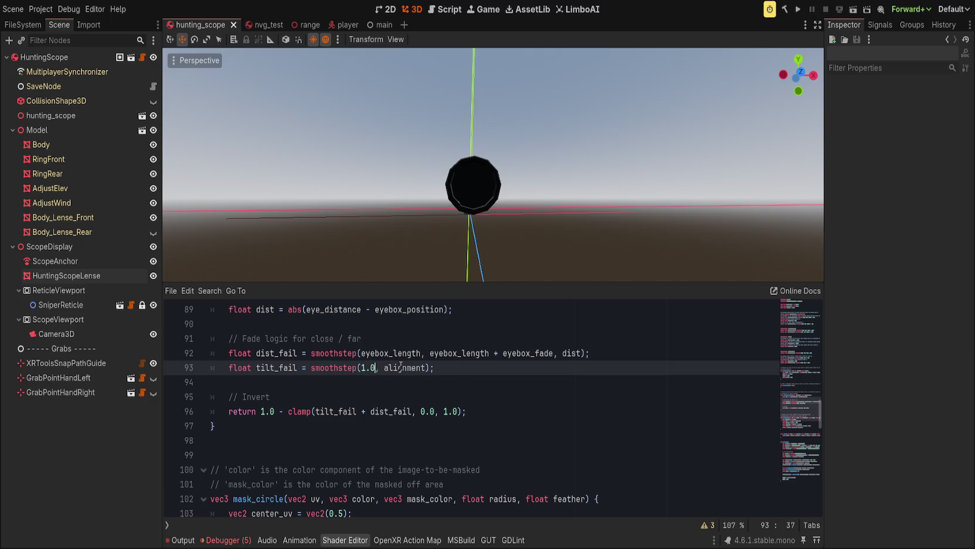
type("8,")
key("ctrl+s")
Orbit head-on and off-axis to test the lens fade, then select HuntingScopeLense
scroll(510, 245, "down", 3)
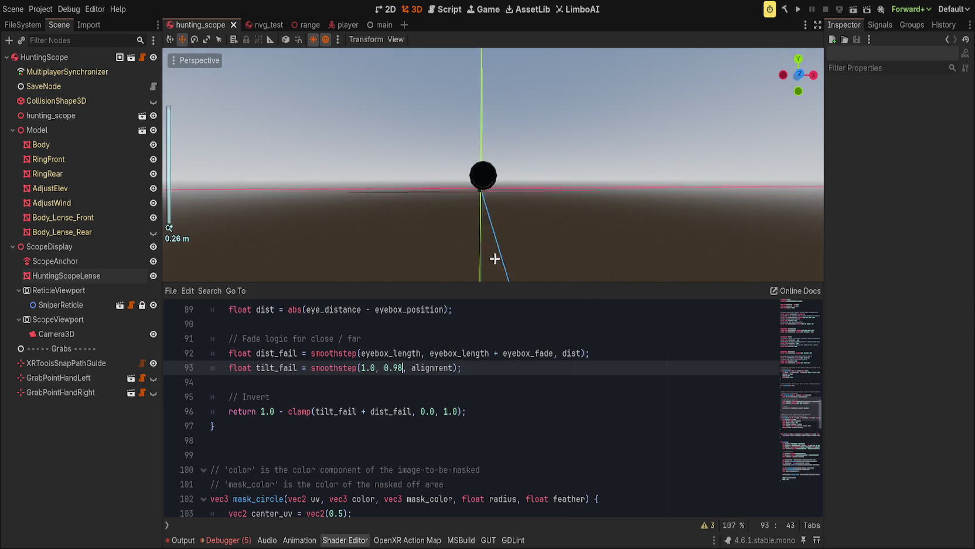
scroll(496, 246, "up", 3)
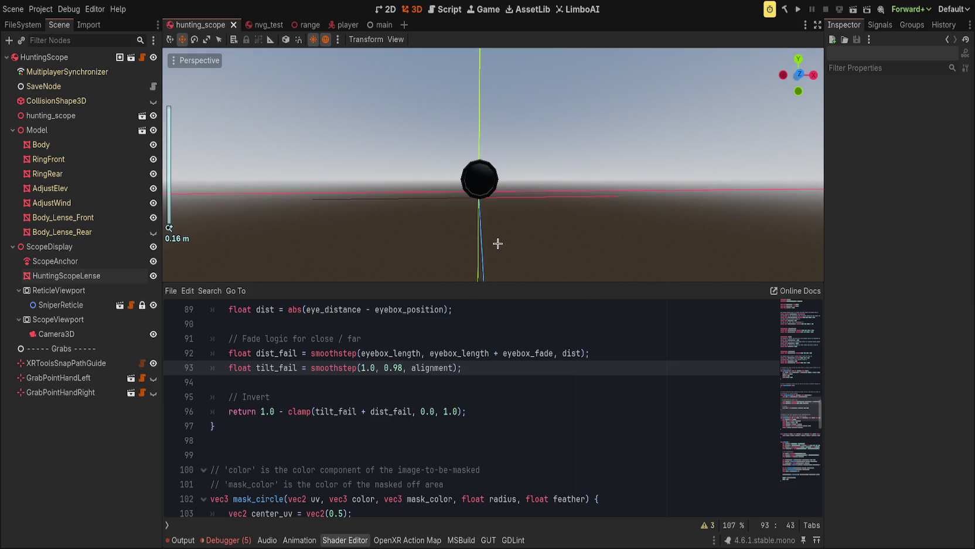
left_click_drag(516, 202, 515, 206)
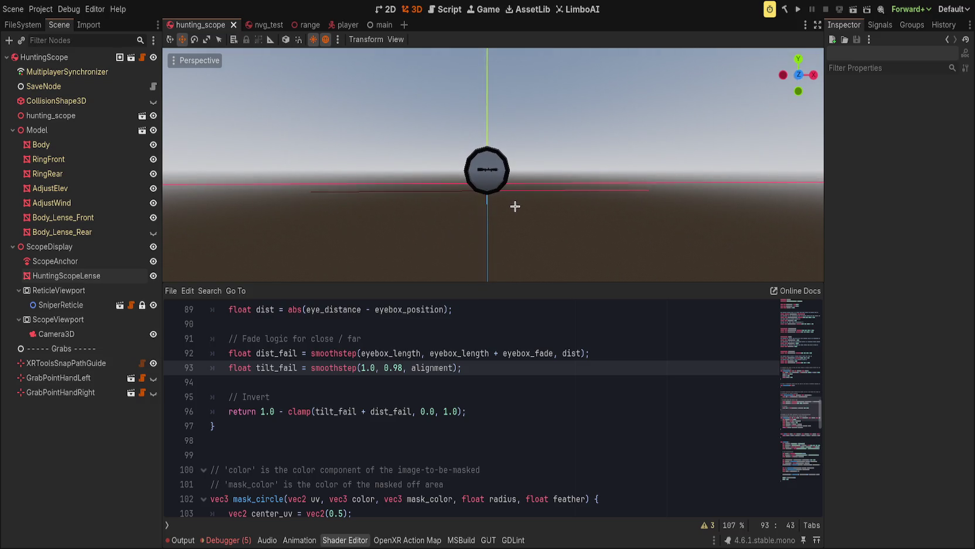
scroll(514, 201, "down", 3)
scroll(501, 202, "up", 3)
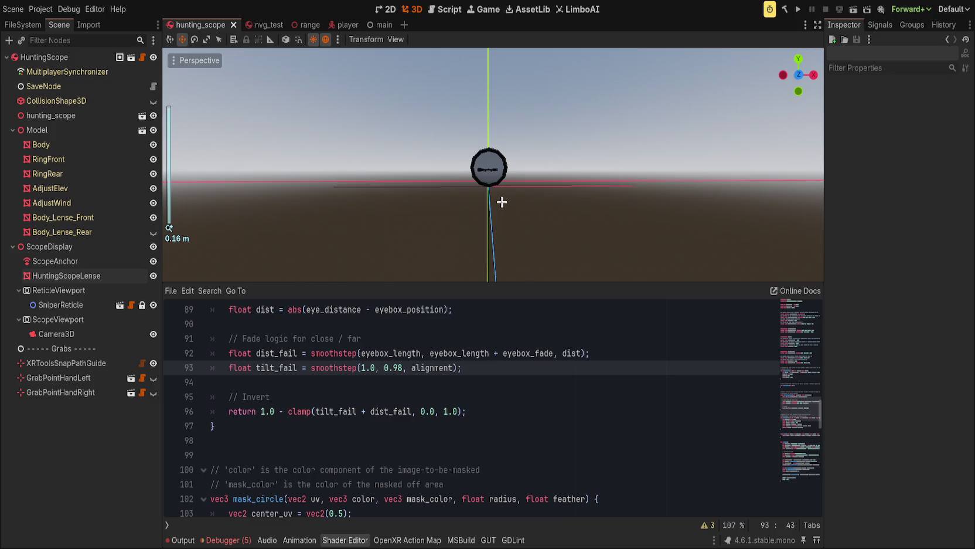
left_click_drag(501, 202, 555, 204)
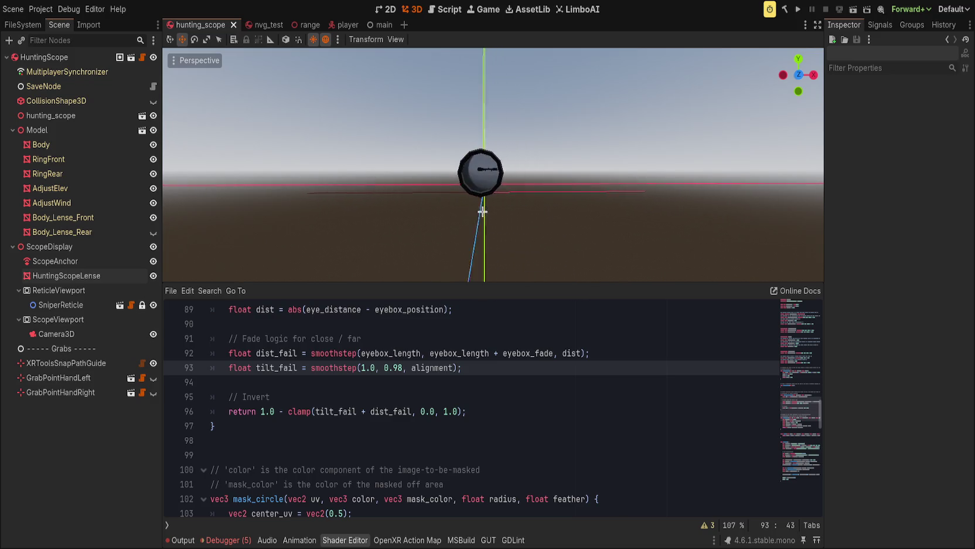
mouse_move(460, 209)
left_mouse_down()
mouse_move(435, 211)
mouse_move(481, 257)
mouse_move(479, 229)
mouse_move(527, 200)
mouse_move(497, 163)
mouse_move(515, 235)
mouse_move(496, 207)
left_mouse_up()
key("KP_1")
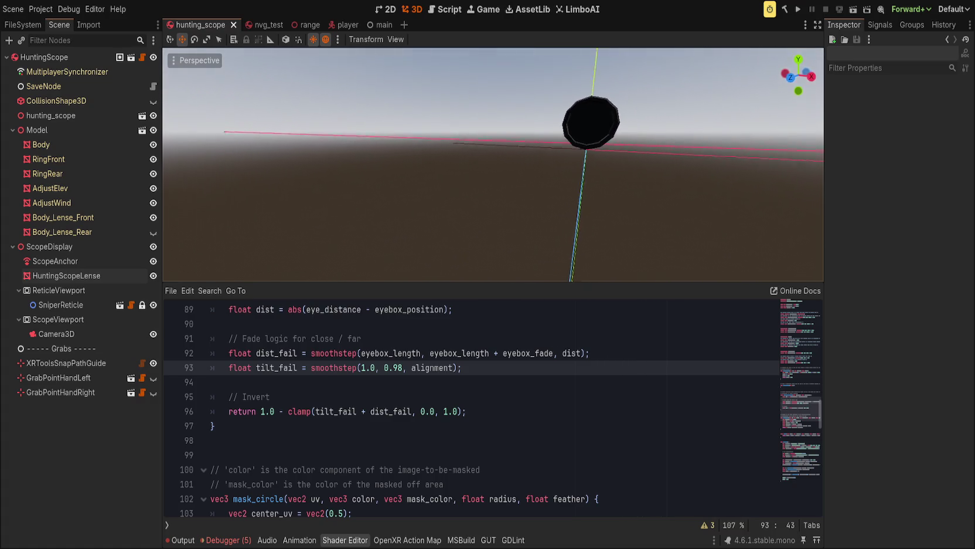
mouse_move(500, 250)
left_mouse_down()
mouse_move(503, 244)
mouse_move(499, 270)
mouse_move(503, 220)
mouse_move(487, 269)
mouse_move(459, 272)
mouse_move(543, 265)
mouse_move(544, 279)
left_mouse_up()
scroll(496, 255, "up", 2)
mouse_move(494, 253)
left_mouse_down()
mouse_move(498, 208)
mouse_move(487, 202)
mouse_move(466, 240)
mouse_move(473, 234)
left_mouse_up()
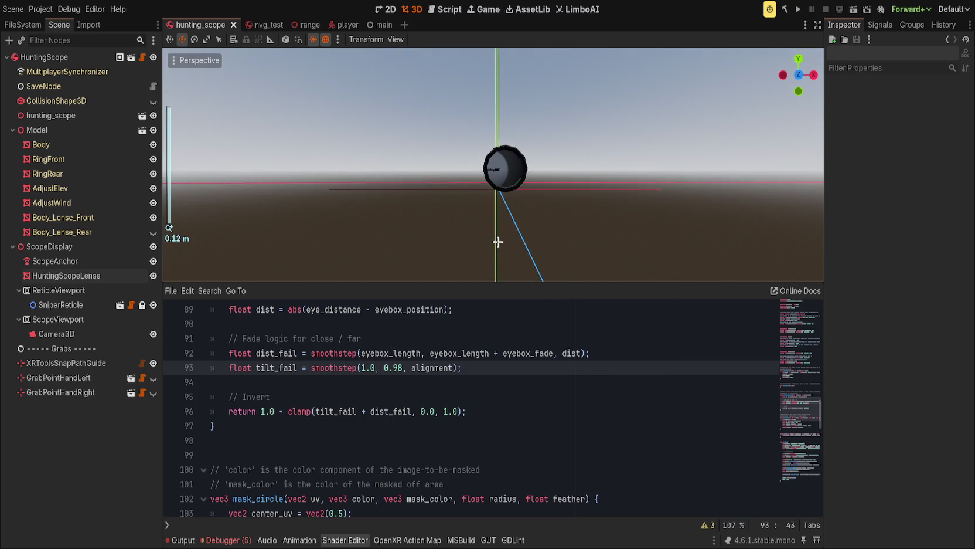
scroll(472, 233, "down", 2)
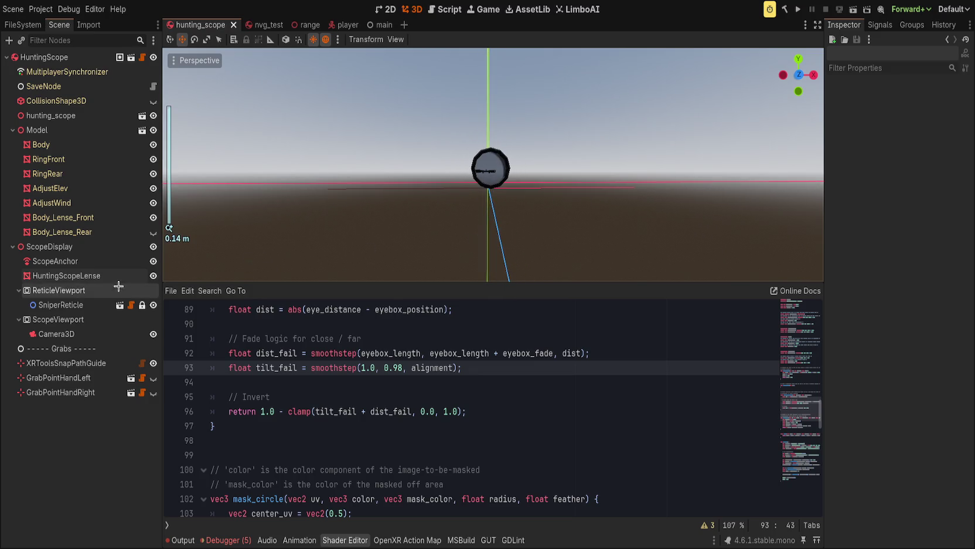
left_click(88, 276)
scroll(217, 304, "up", 20)
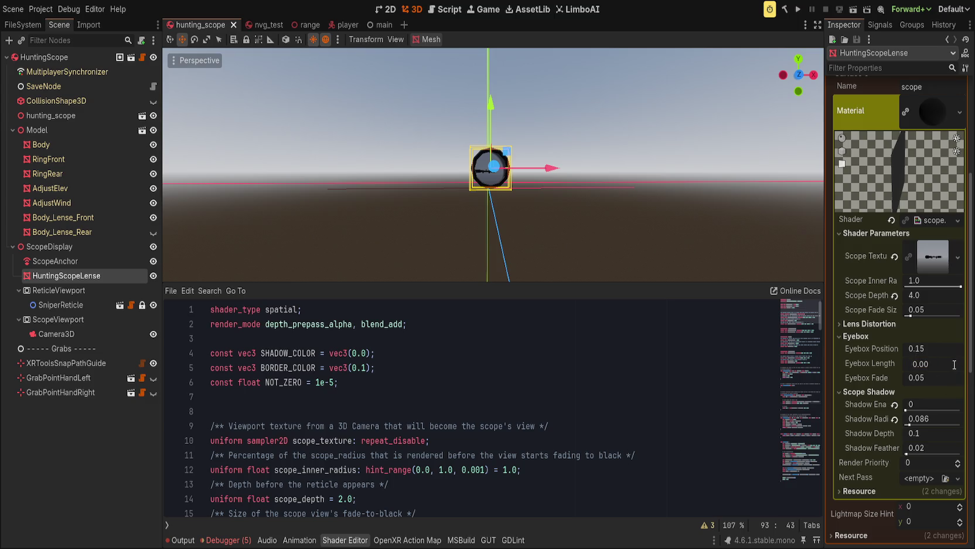
Change eyebox_length's default on line 28 from 0.005 to 0.01
scroll(506, 430, "down", 6)
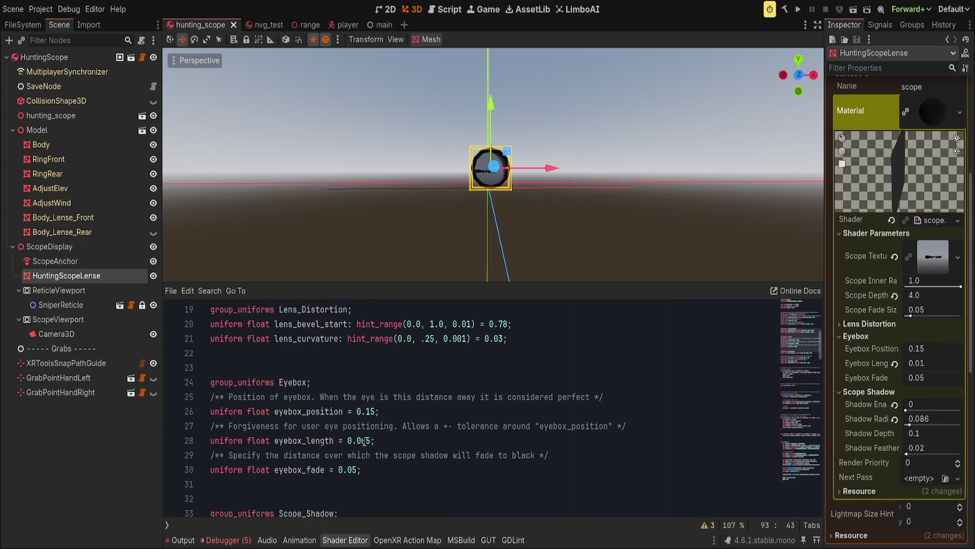
left_click(367, 441)
left_click(370, 441)
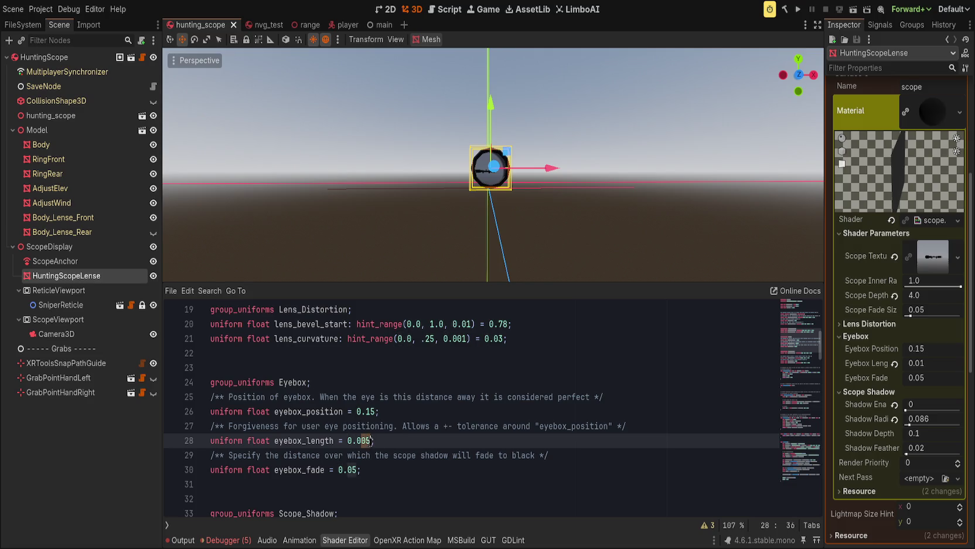
type("1")
scroll(528, 256, "up", 4)
scroll(528, 256, "down", 3)
scroll(527, 257, "up", 2)
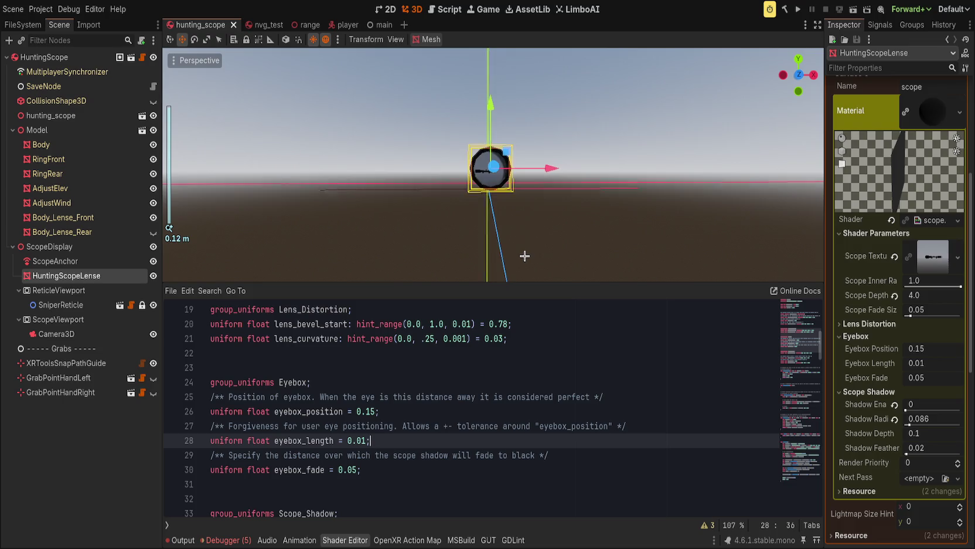
scroll(515, 257, "down", 2)
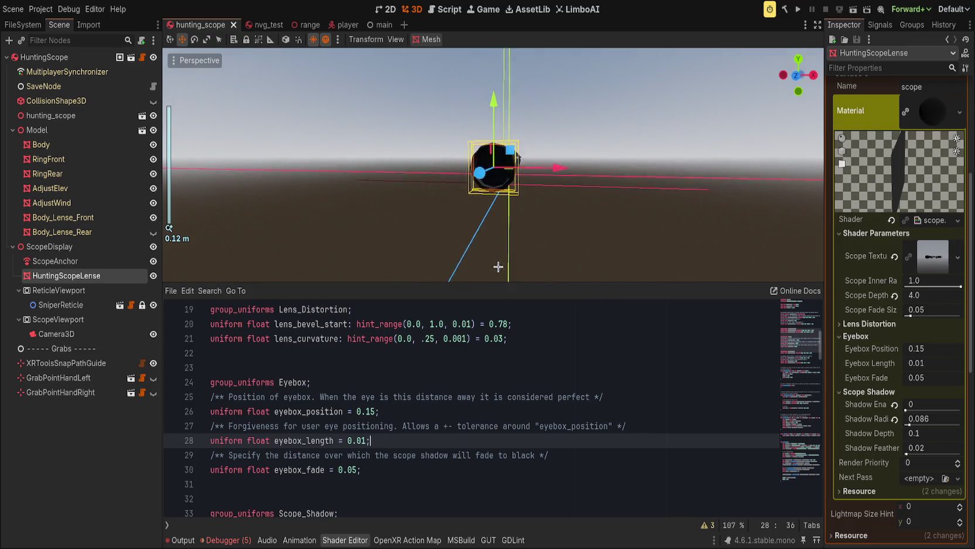
Deselect the lens, orbit around it, and move the elcan4x tab beside hunting_scope
left_click(524, 248)
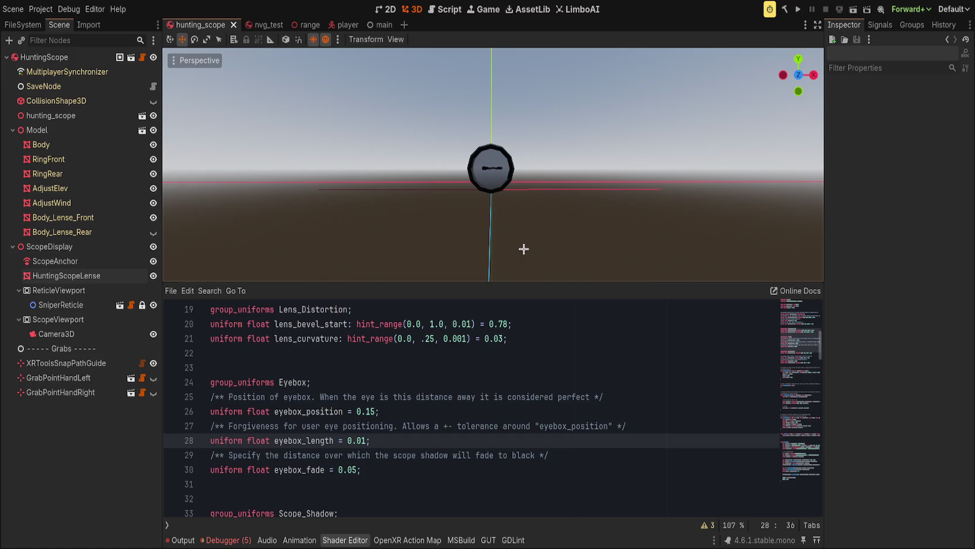
mouse_move(527, 221)
left_mouse_down()
mouse_move(485, 217)
mouse_move(588, 214)
mouse_move(535, 216)
mouse_move(708, 226)
mouse_move(556, 228)
left_mouse_up()
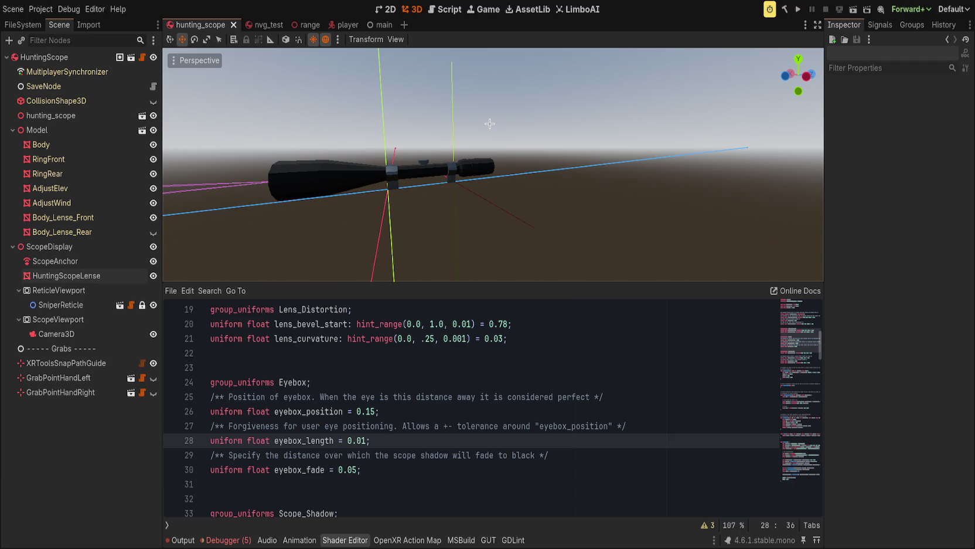
left_click_drag(404, 25, 252, 25)
Frame the Elcan4x scope from the front and delete its DisplayMesh node
scroll(586, 153, "up", 5)
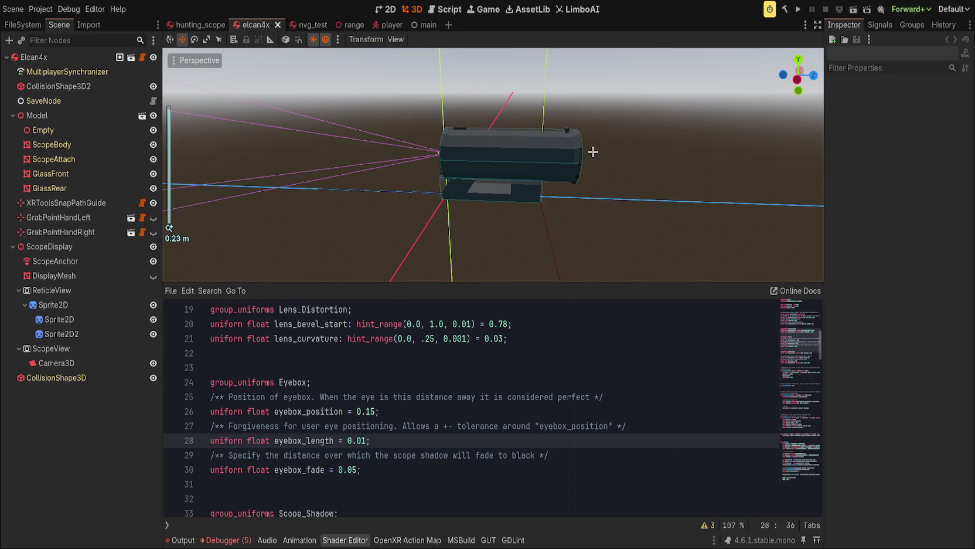
key("KP_1")
scroll(401, 112, "down", 5)
left_click_drag(401, 112, 419, 96)
scroll(434, 144, "up", 10)
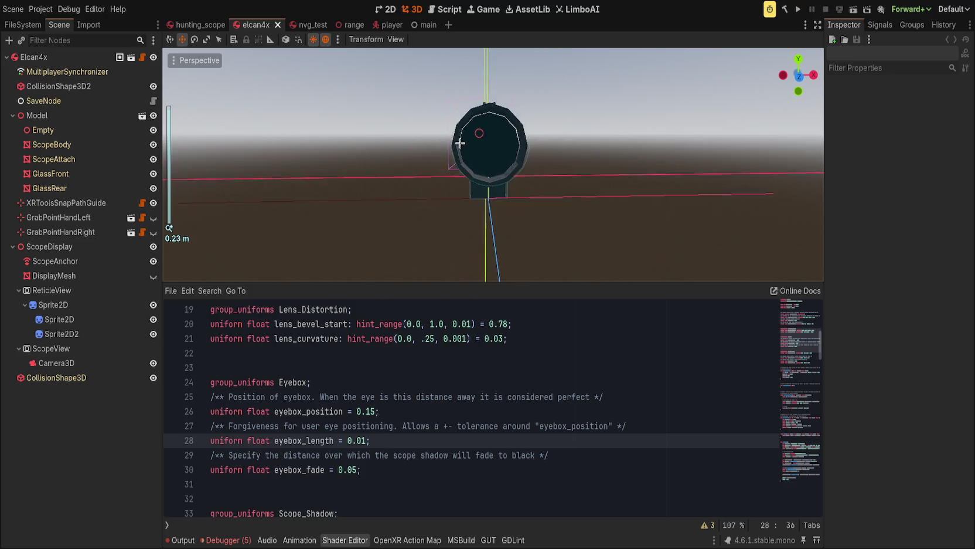
scroll(434, 144, "down", 5)
left_click(73, 275)
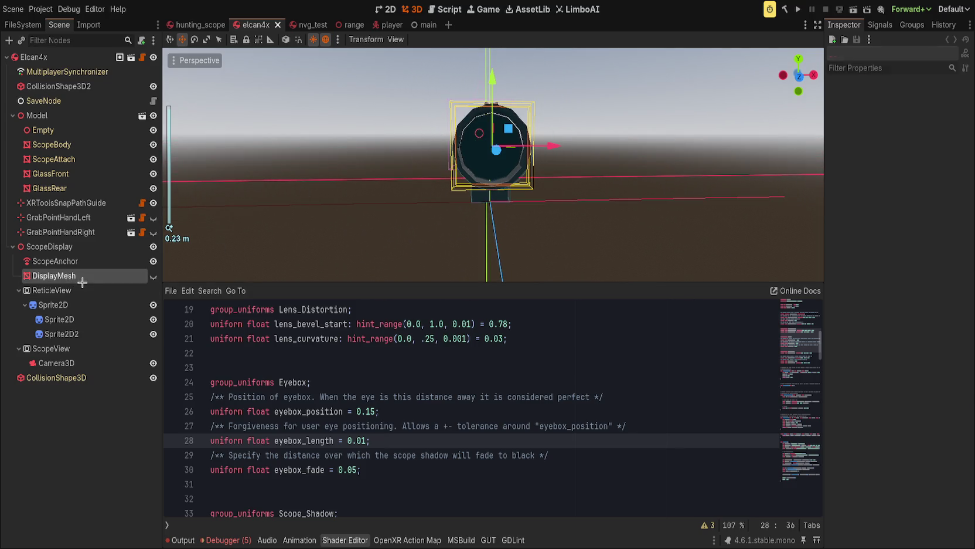
left_click(153, 275)
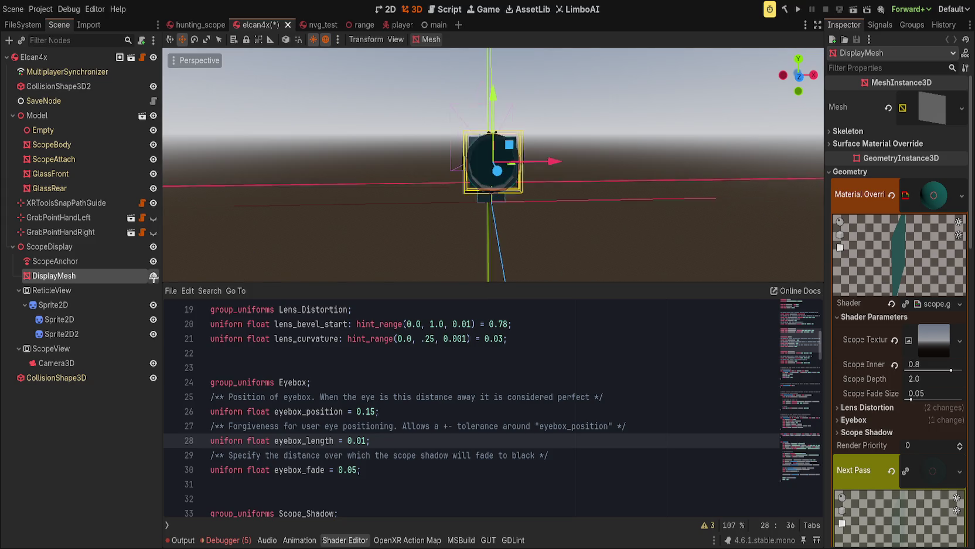
key("Delete")
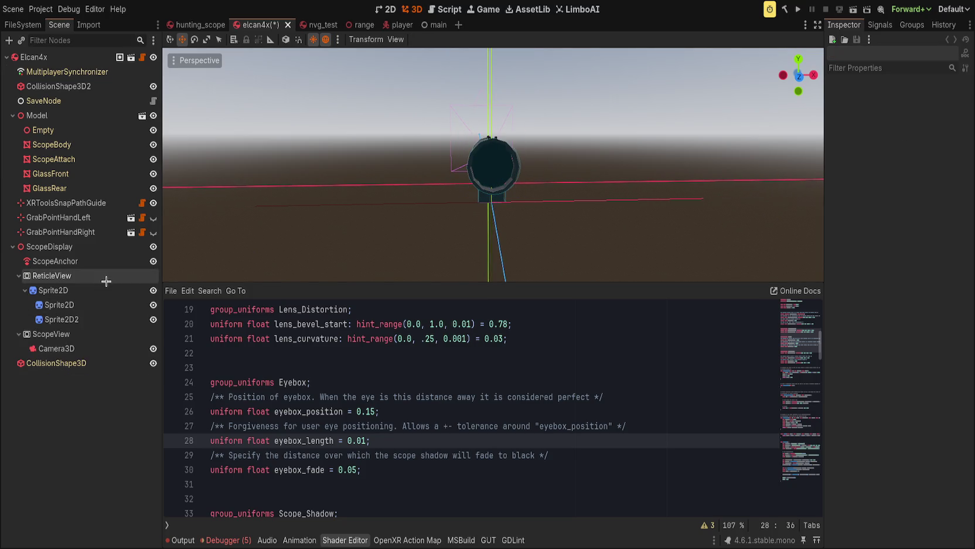
Select GlassRear and expand its Scope Shadow and Eyebox shader parameter groups
left_click(47, 188)
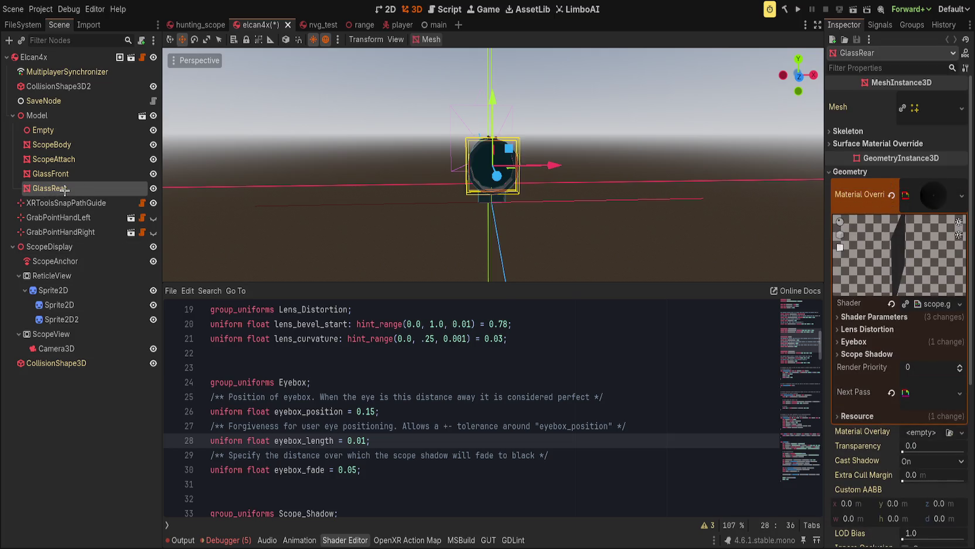
left_click(850, 354)
left_click(851, 341)
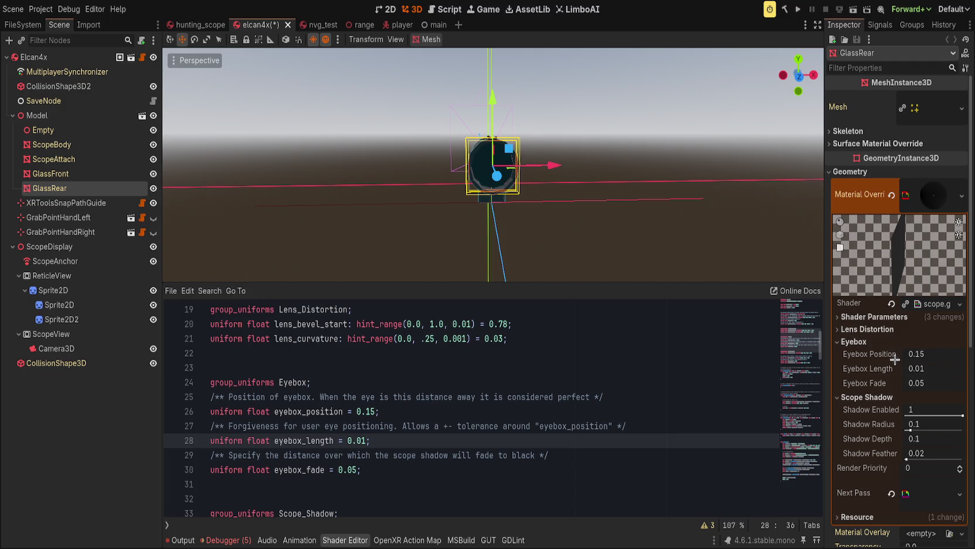
scroll(679, 198, "up", 3)
scroll(664, 194, "down", 5)
mouse_move(647, 211)
left_mouse_down()
mouse_move(711, 260)
mouse_move(656, 233)
left_mouse_up()
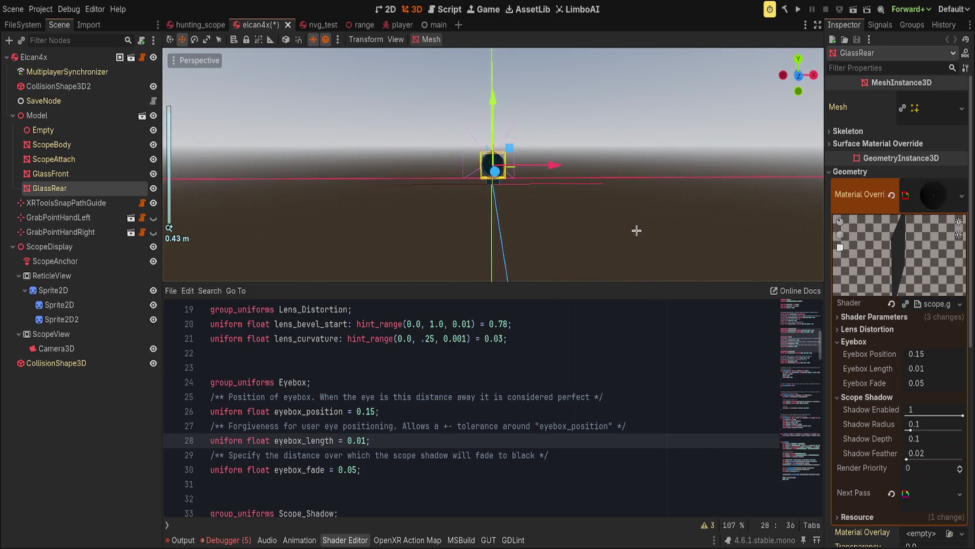
scroll(633, 223, "up", 3)
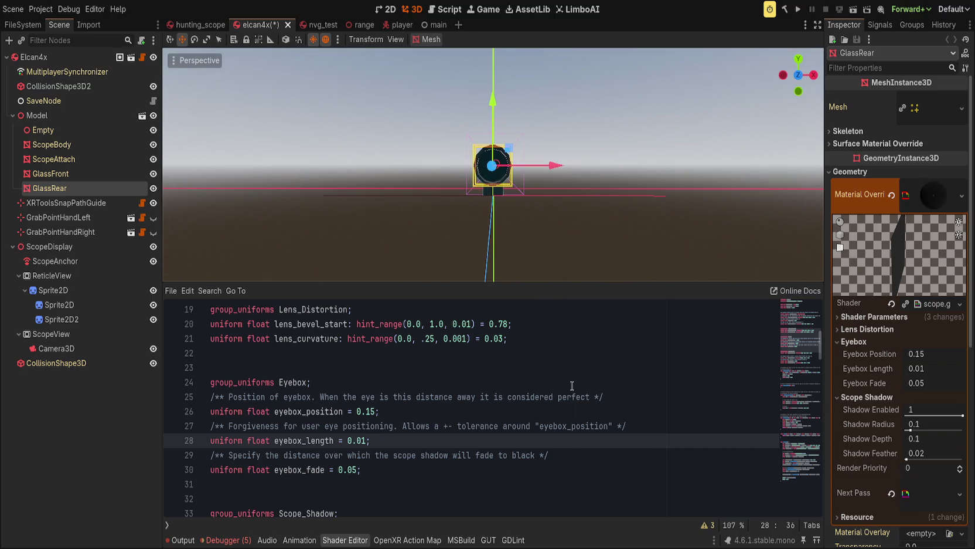
Expand GlassRear's Lens Distortion and Shader Parameters groups and save the scene
left_click(855, 328)
left_click(882, 317)
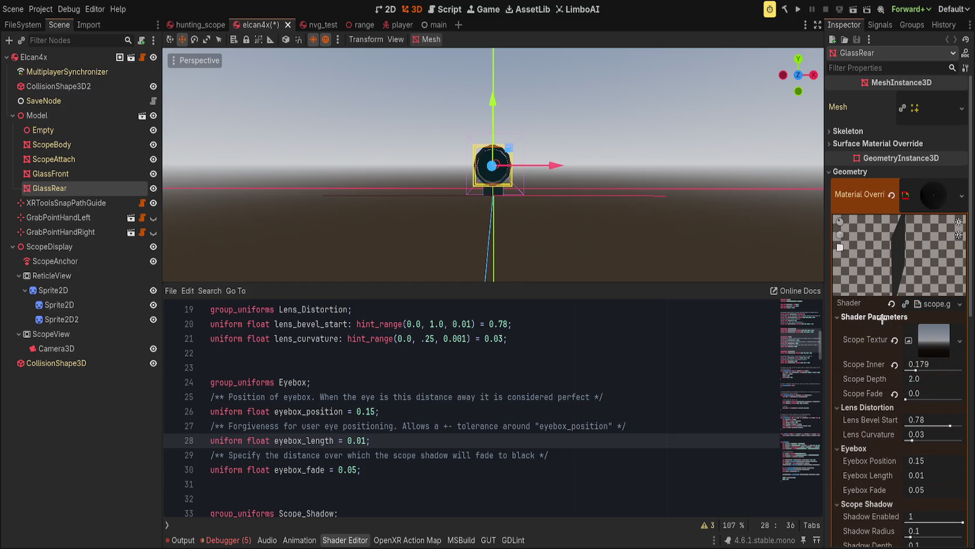
left_click(882, 317)
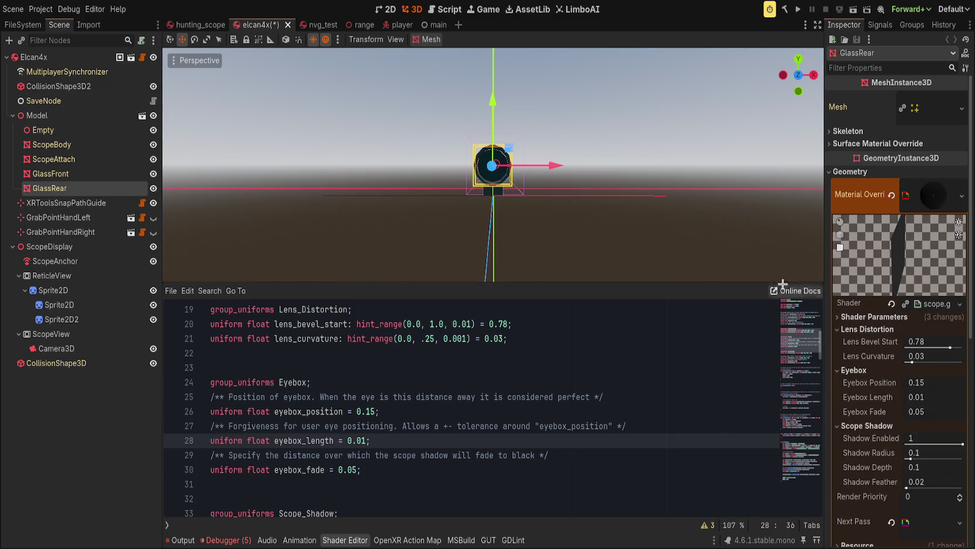
scroll(593, 238, "up", 2)
scroll(589, 236, "up", 3)
scroll(580, 238, "down", 2)
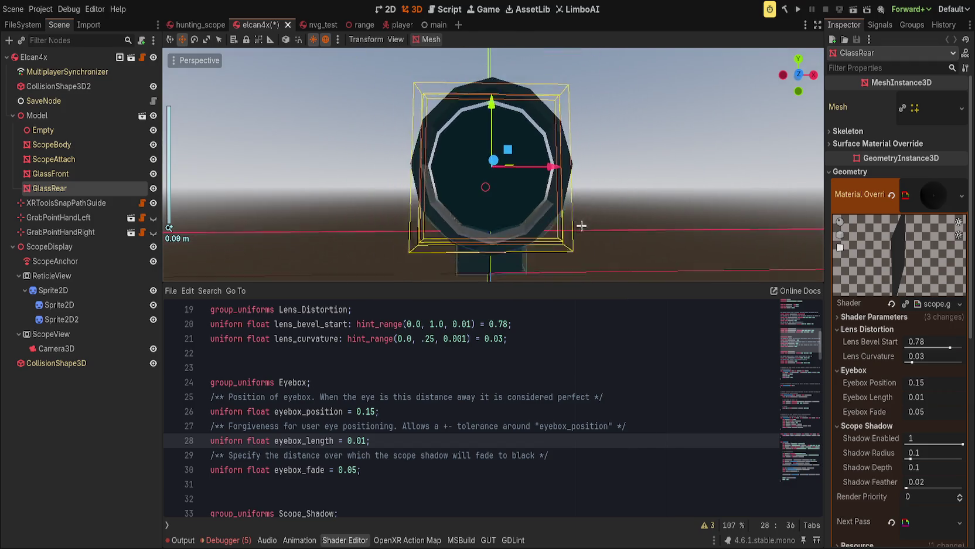
scroll(577, 237, "down", 4)
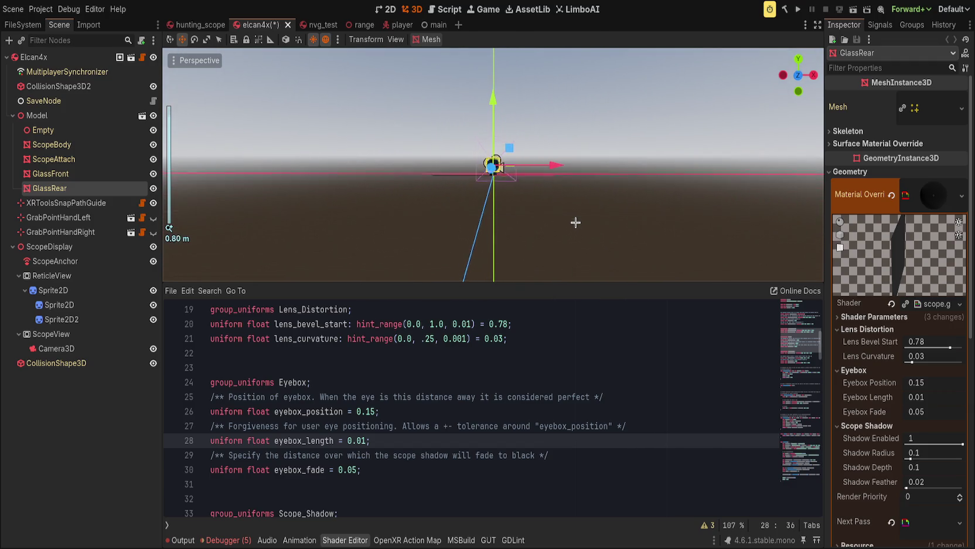
scroll(578, 224, "up", 8)
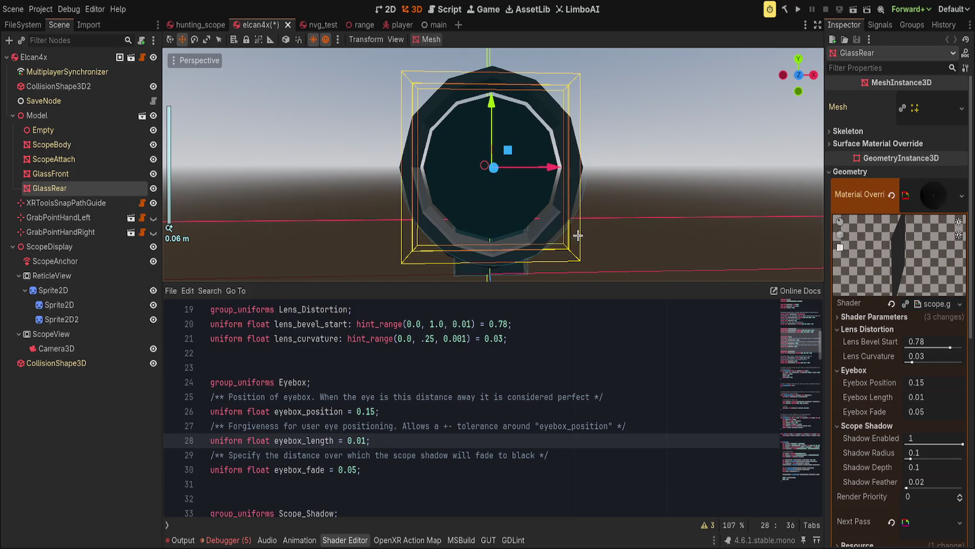
scroll(544, 390, "down", 1)
scroll(544, 390, "down", 3)
left_click(874, 317)
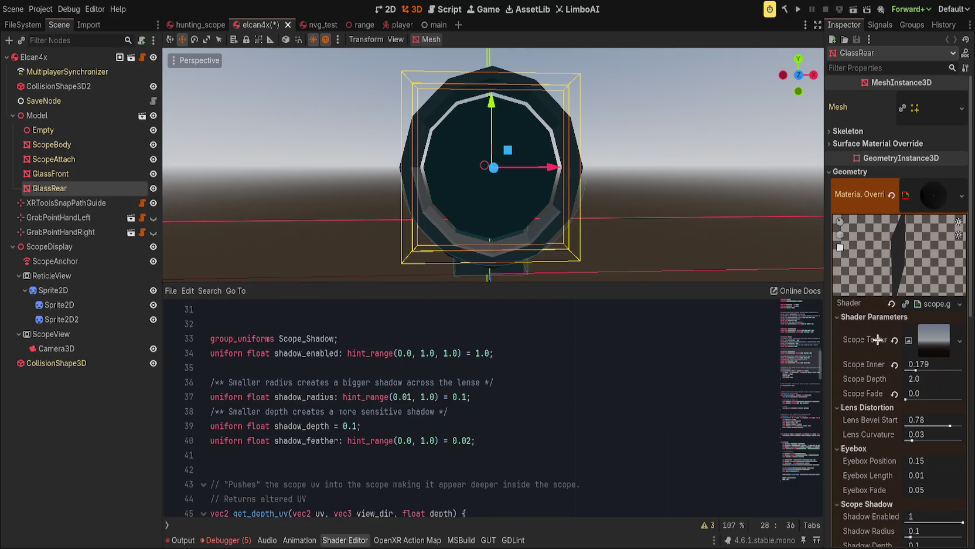
key("ctrl+s")
Revert Scope Fade Size to 0.05 and Scope Inner Radius to 1.0
left_click(895, 394)
left_click(893, 365)
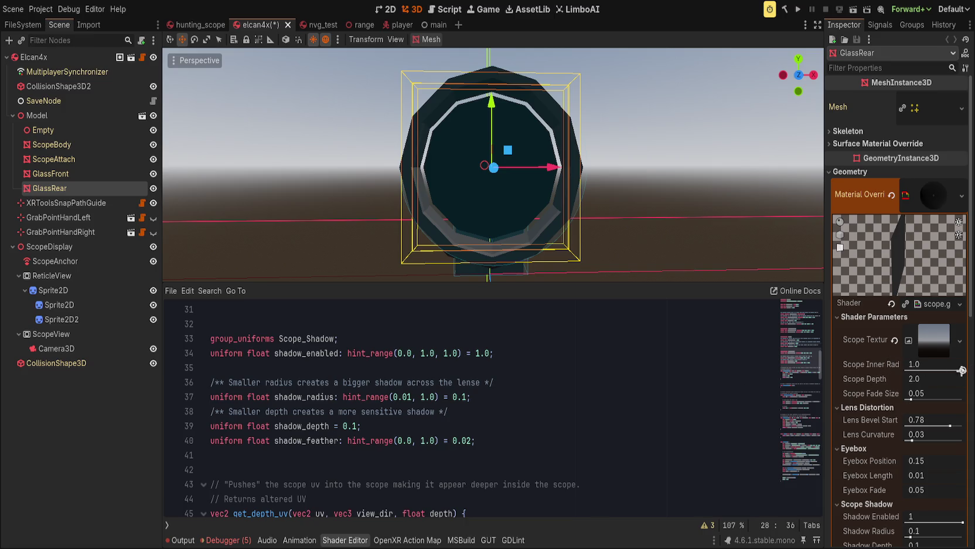
scroll(566, 206, "down", 8)
left_click(462, 415)
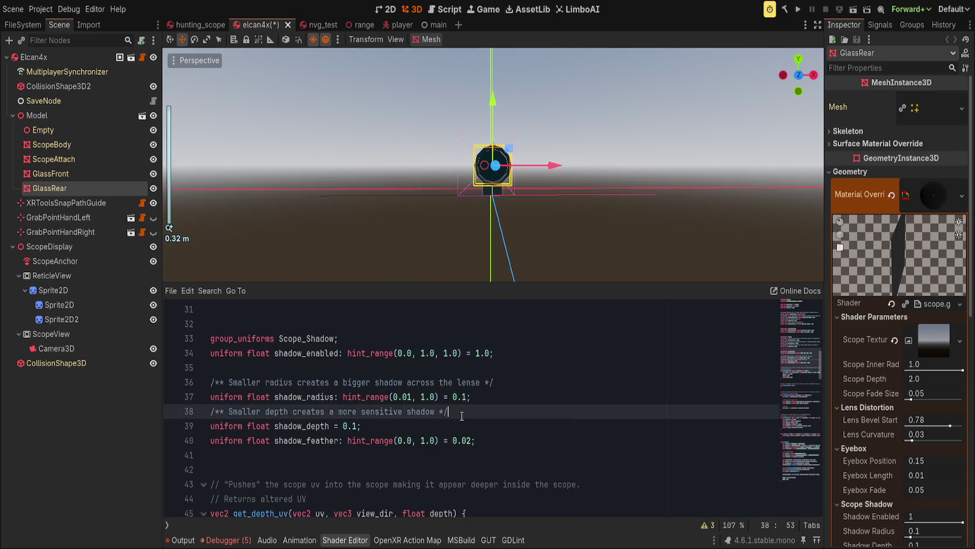
scroll(463, 419, "down", 20)
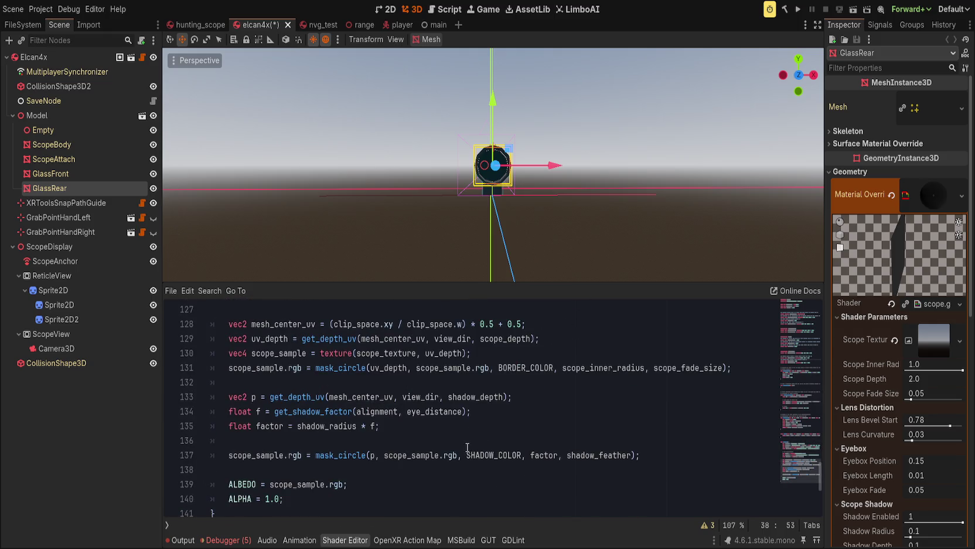
Multiply line 137's shadow factor by shadow_enabled, save, and set GlassRear's Shadow Enabled to 0
scroll(467, 448, "down", 1)
left_click(403, 382)
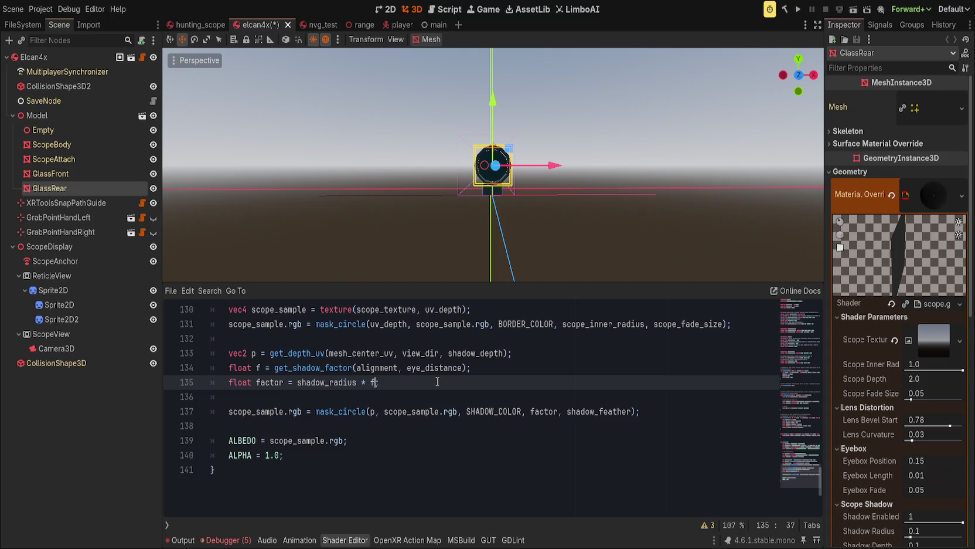
left_click(559, 412)
type("* shadow_enab")
key("Return")
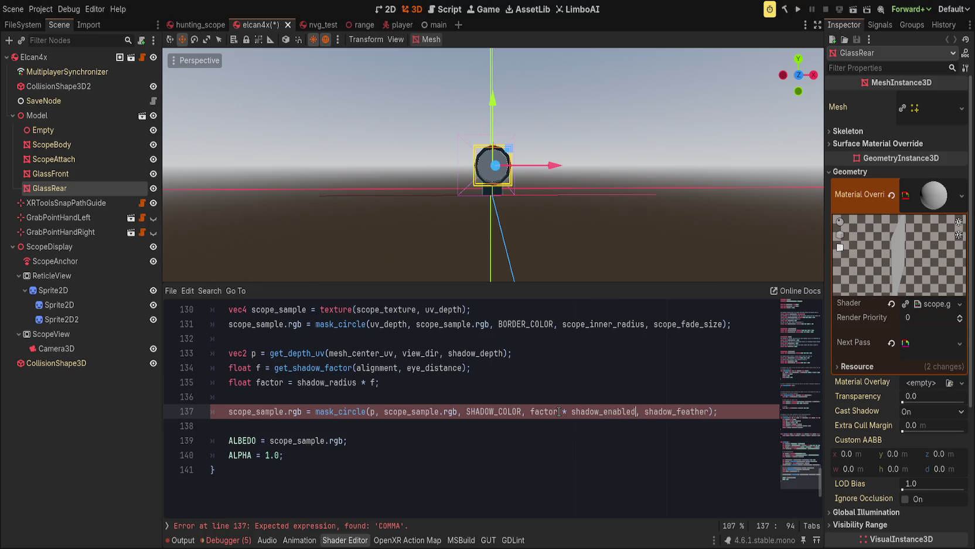
key("End")
key("ctrl+s")
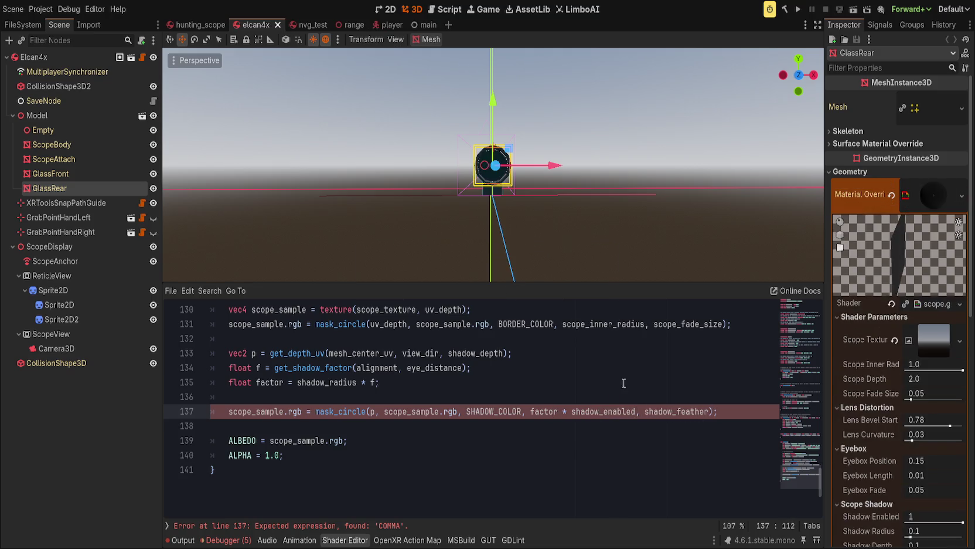
left_click_drag(957, 521, 909, 521)
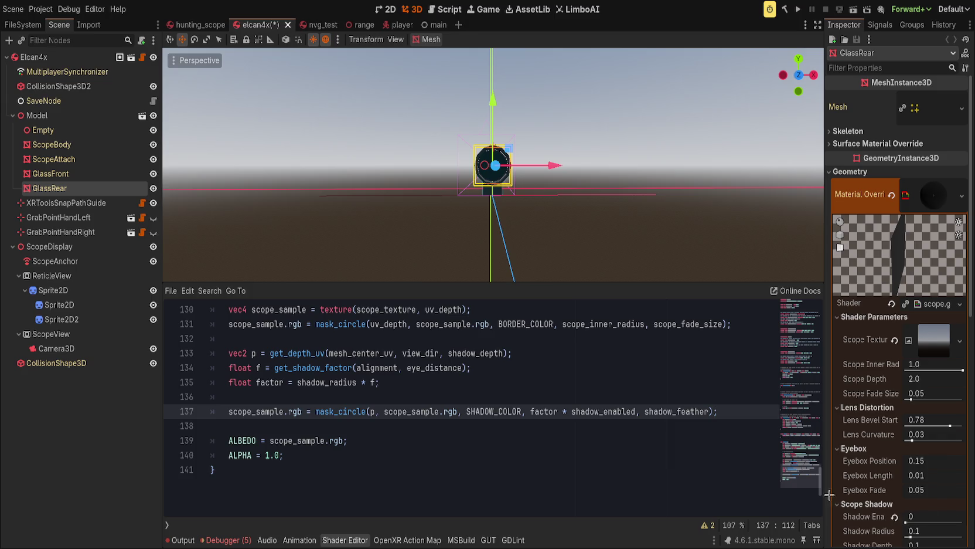
scroll(697, 218, "up", 1)
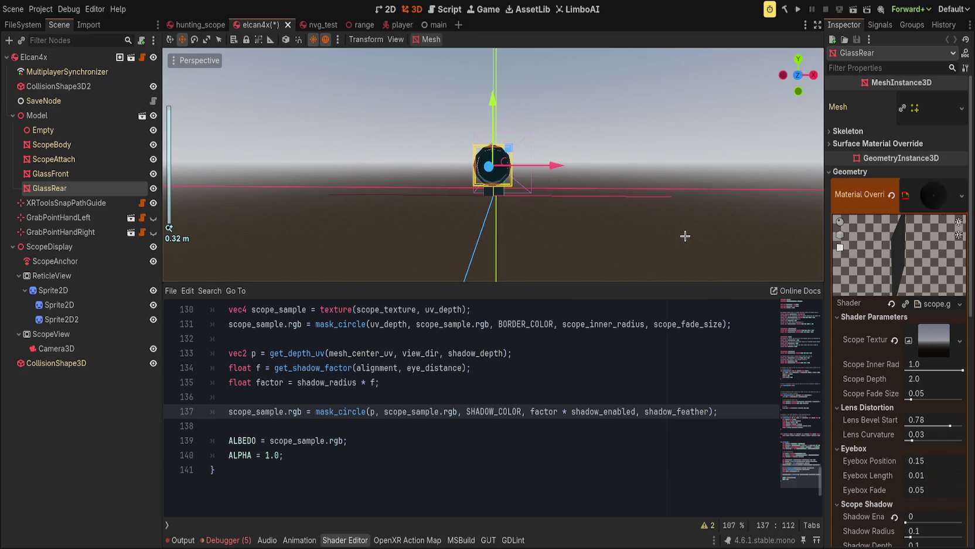
Look over the ScopeView and ReticleView nodes, then reselect the GlassRear mesh
left_click(92, 333)
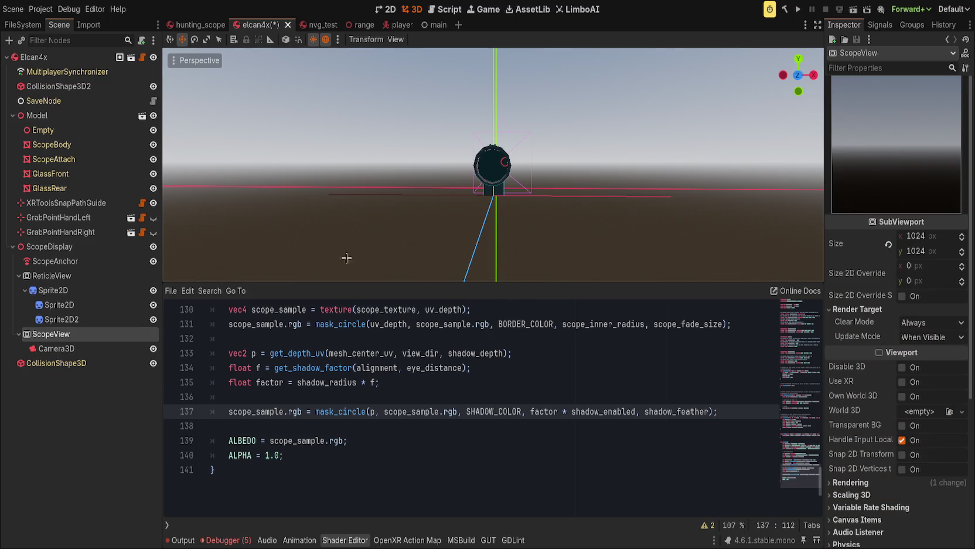
left_click(84, 280)
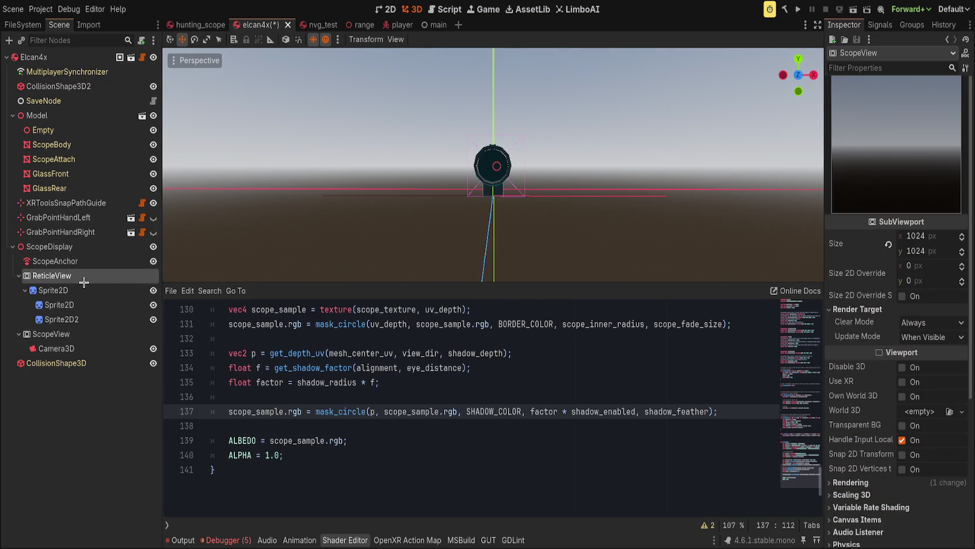
left_click(76, 334)
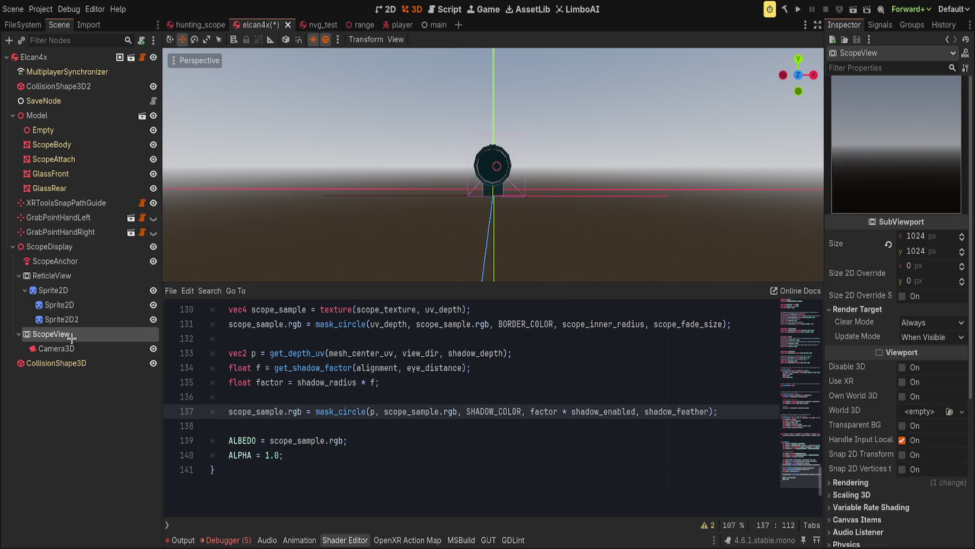
left_click(81, 188)
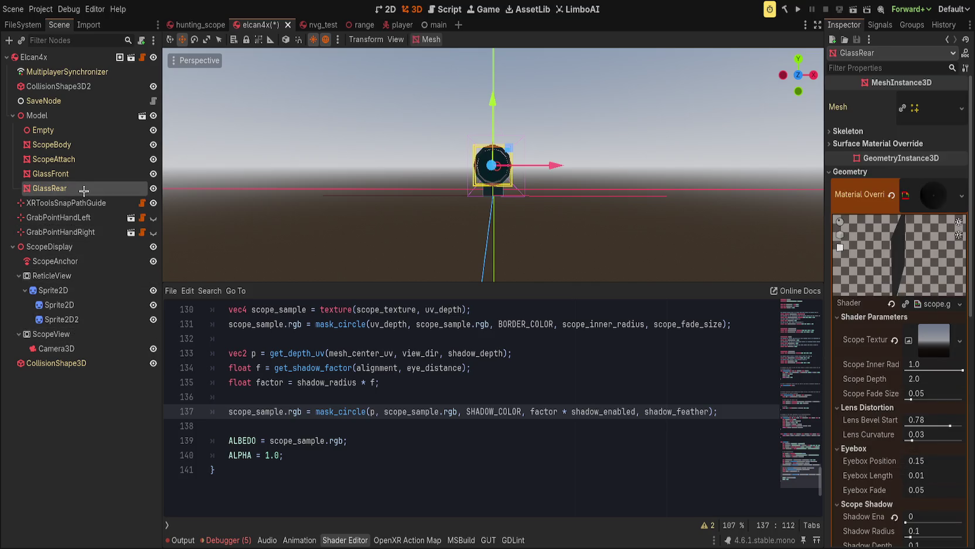
Try Scope Inner Radius 0.915 and Scope Depth 0.235, then reset depth to 2.0 and clear Scope Texture
left_click_drag(956, 368, 952, 368)
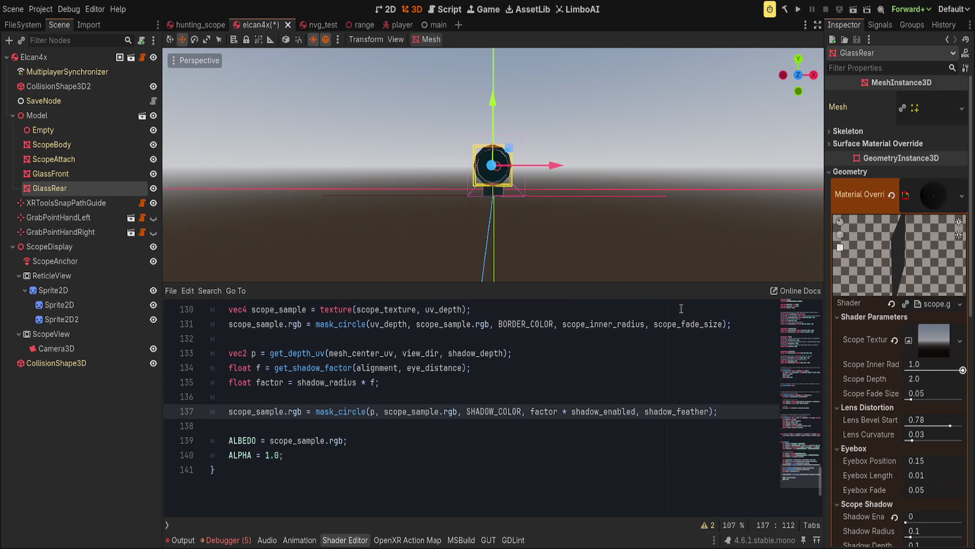
key("f")
left_click_drag(915, 380, 894, 381)
left_click(894, 379)
left_click(894, 339)
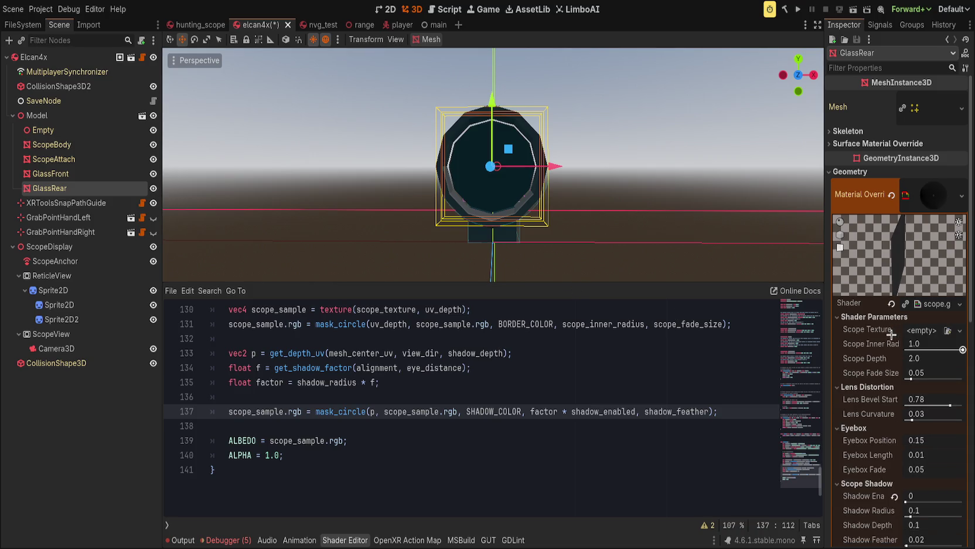
Inspect the Next Pass reflex material's parameters and toggle GlassRear's visibility to compare
left_click_drag(691, 189, 685, 197)
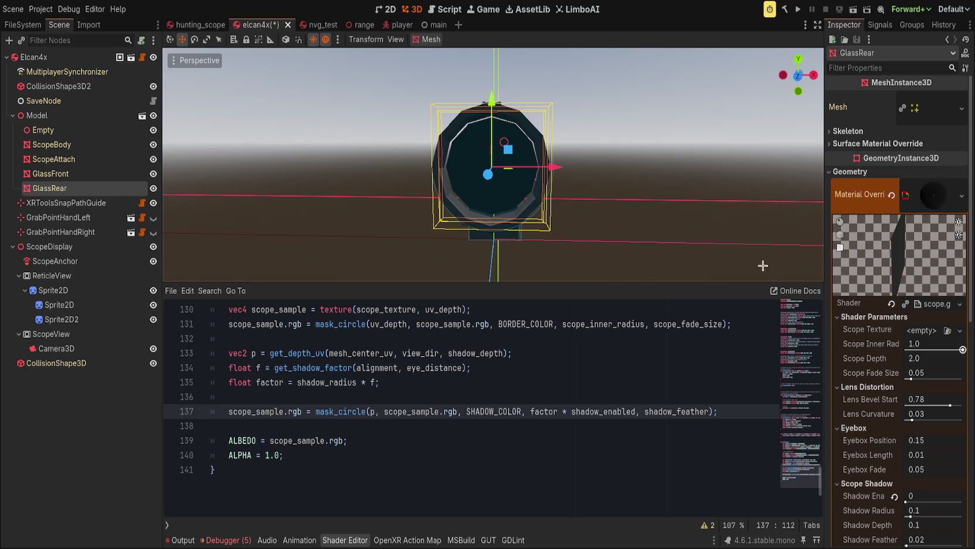
scroll(891, 363, "down", 5)
left_click(844, 426)
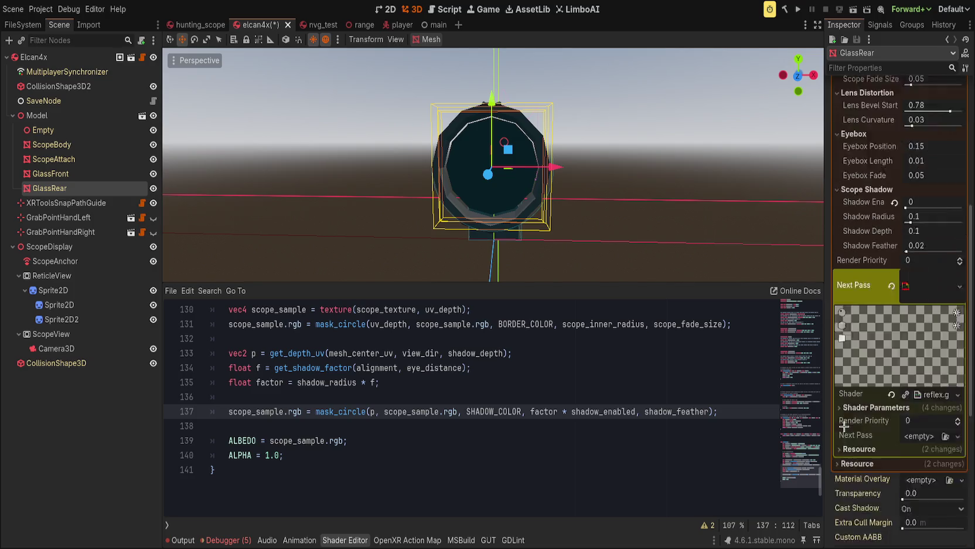
scroll(855, 416, "down", 2)
left_click(882, 350)
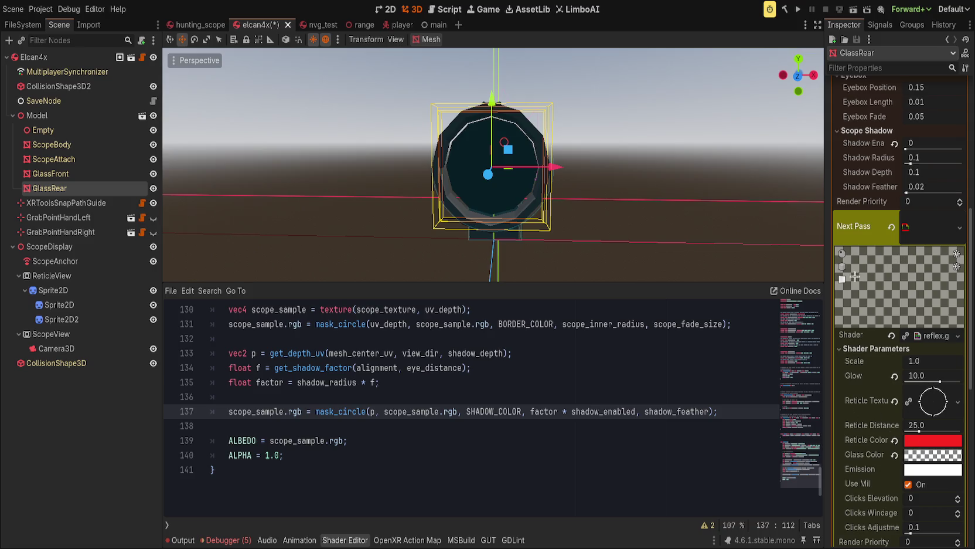
mouse_move(562, 223)
left_mouse_down()
mouse_move(551, 185)
mouse_move(581, 186)
left_mouse_up()
left_click(153, 188)
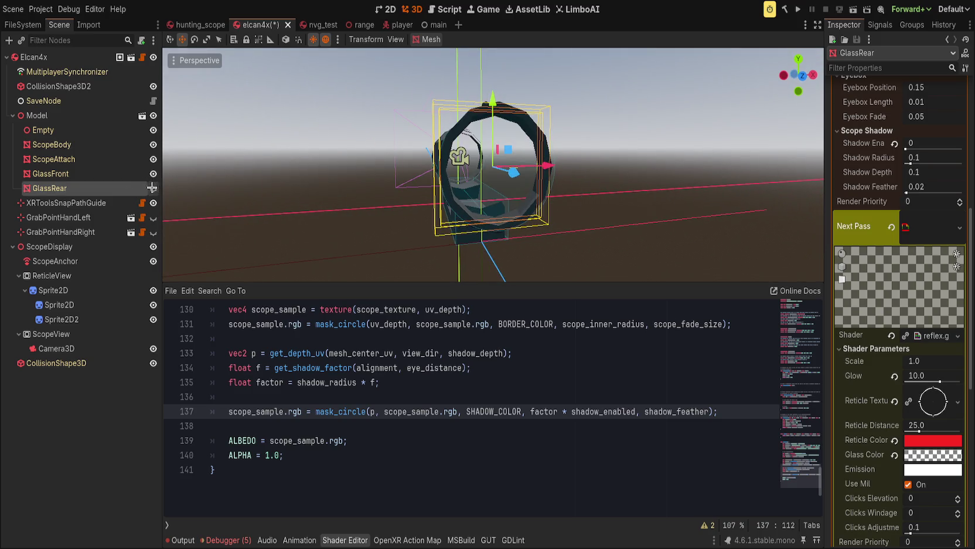
left_click_drag(170, 188, 277, 186)
left_click(154, 189)
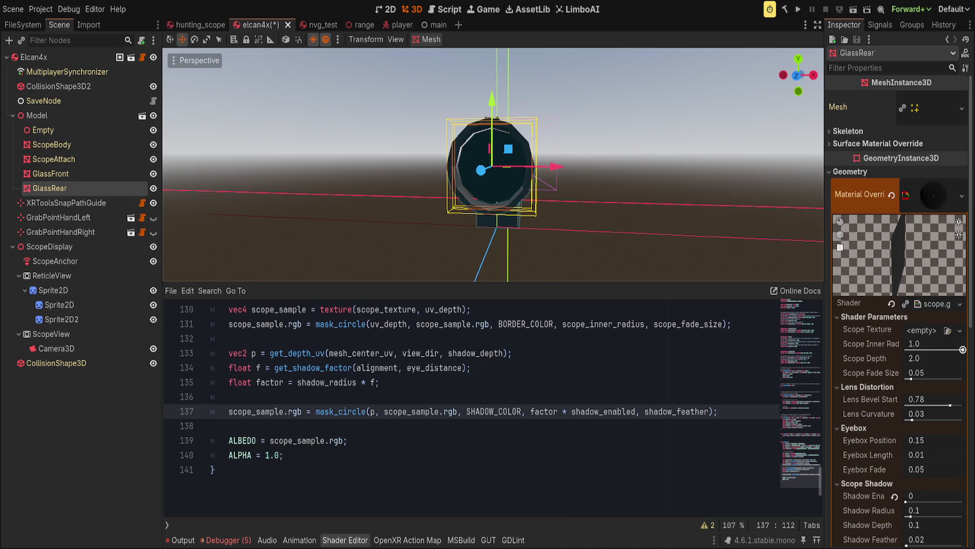
Collapse the Lens Distortion group and lower Scope Inner Radius to 0.007
scroll(882, 340, "down", 3)
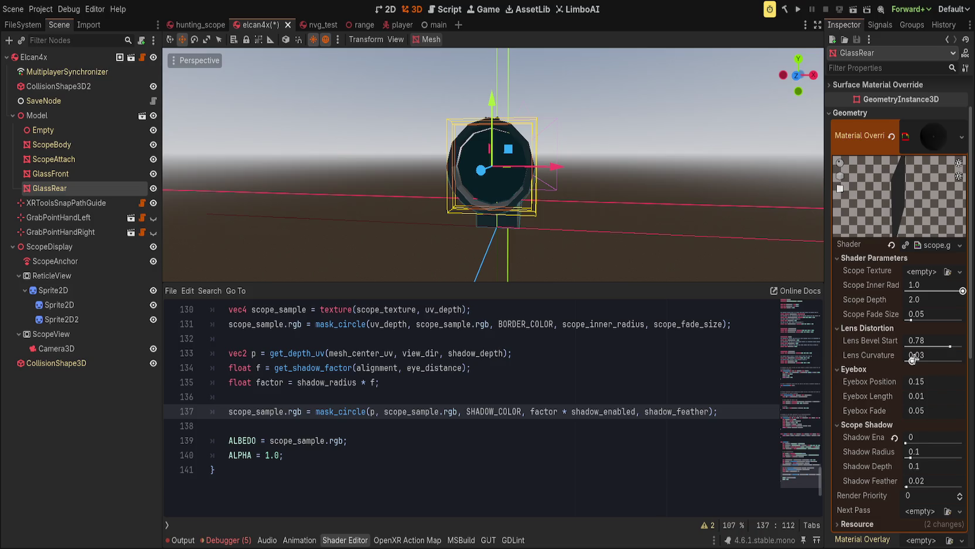
left_click(882, 326)
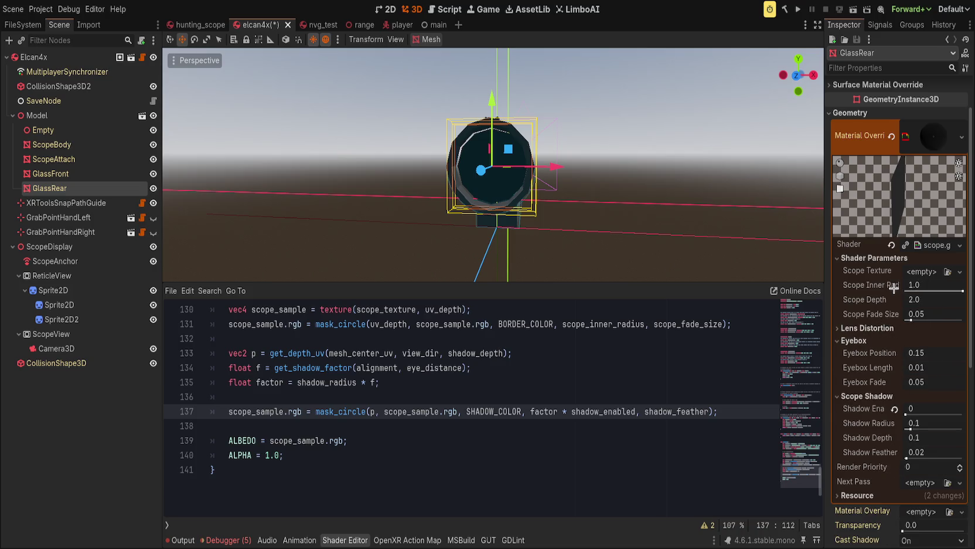
left_click_drag(909, 300, 918, 278)
mouse_move(596, 211)
left_mouse_down()
mouse_move(691, 214)
mouse_move(616, 212)
mouse_move(648, 225)
left_mouse_up()
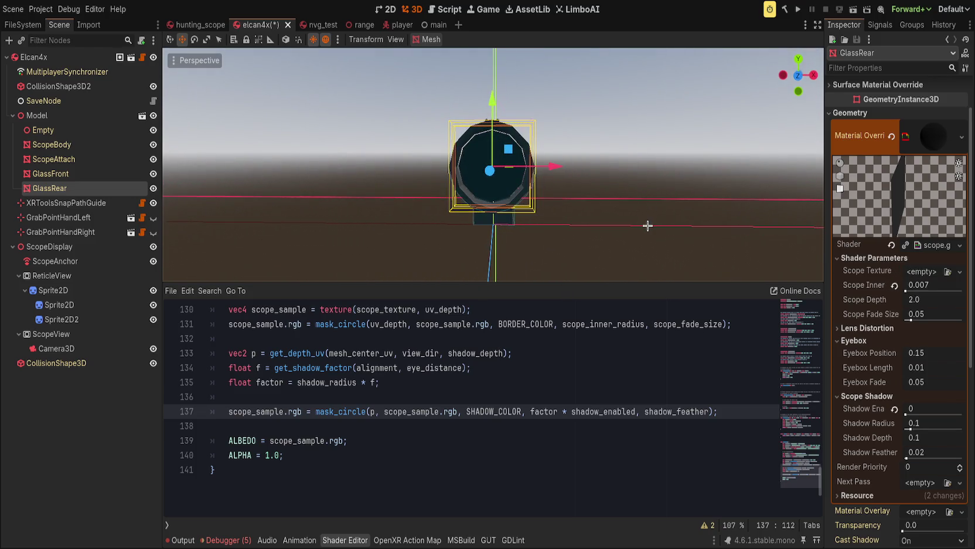
left_click_drag(635, 217, 388, 233)
Move the ScopeAnchor back along Z to -0.143, checking it from the front view
left_click(91, 259)
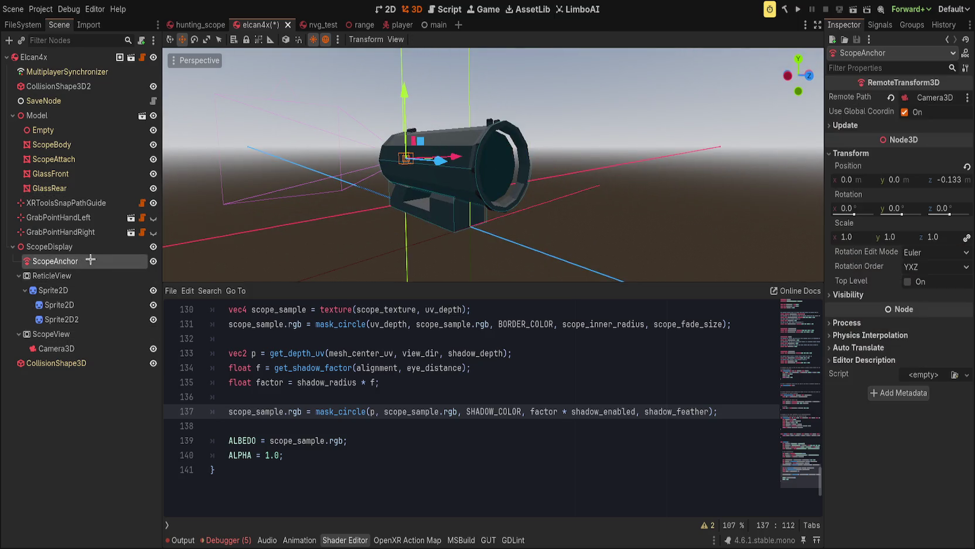
double_click(91, 259)
scroll(496, 224, "up", 3)
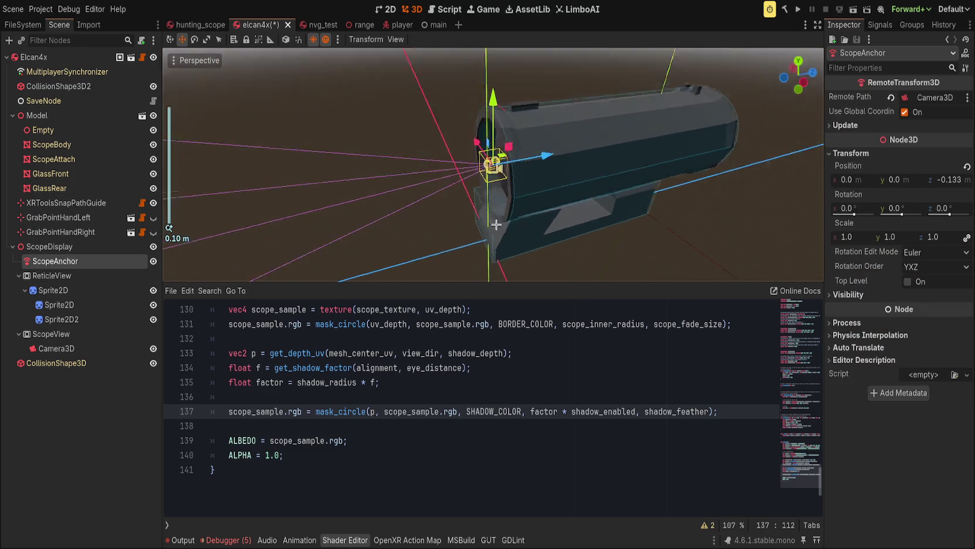
left_click_drag(544, 156, 515, 160)
key("KP_1")
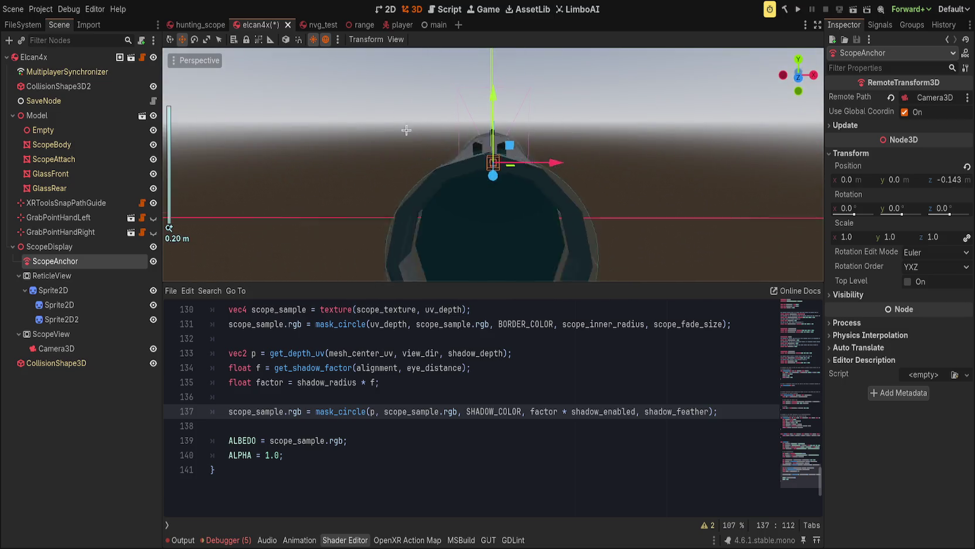
scroll(406, 130, "down", 3)
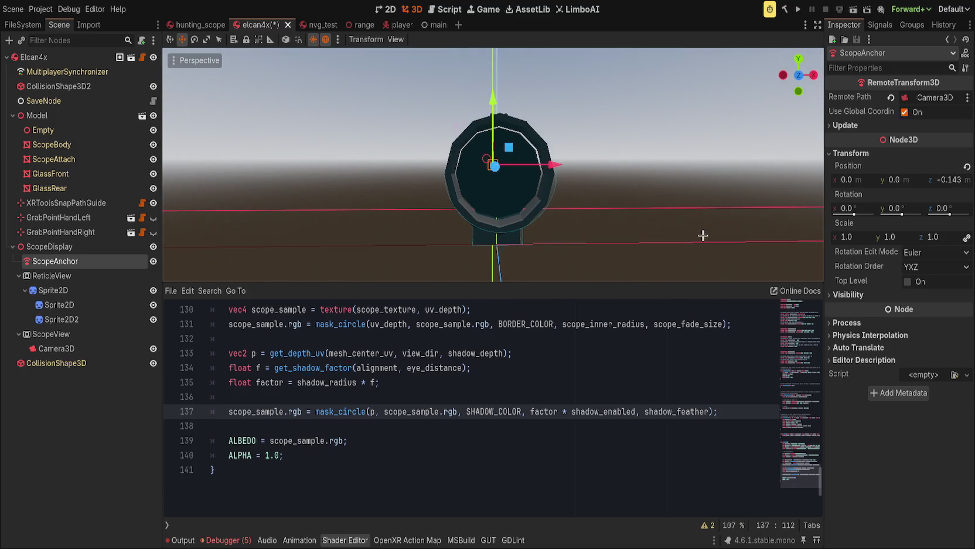
left_click(838, 125)
left_click(838, 125)
Set the scope Camera3D's field of view to 20° and save the elcan4x scene
left_click(101, 351)
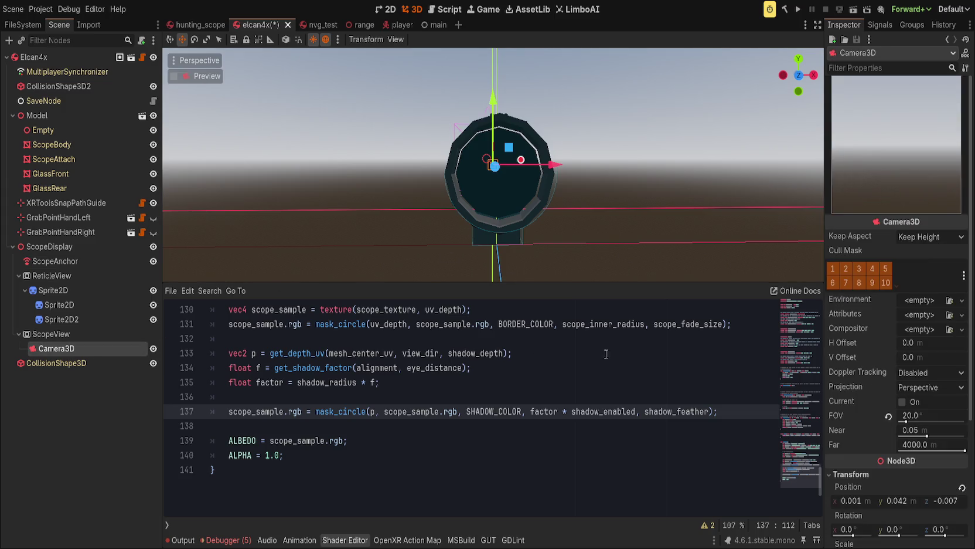
left_click_drag(906, 420, 870, 416)
key("ctrl+s")
mouse_move(568, 216)
left_mouse_down()
mouse_move(626, 204)
mouse_move(612, 201)
mouse_move(638, 222)
mouse_move(725, 218)
mouse_move(648, 265)
left_mouse_up()
scroll(649, 266, "up", 2)
key("KP_1")
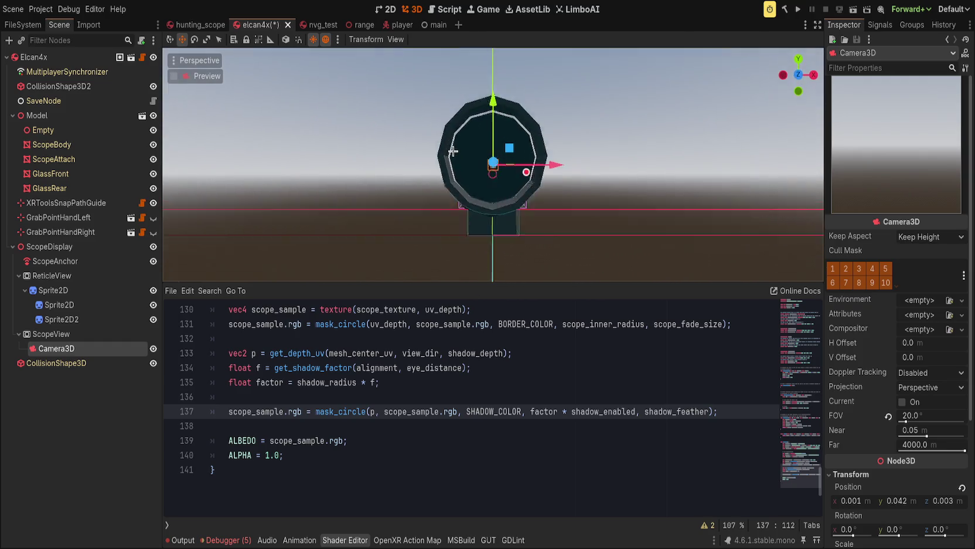
left_click(88, 261)
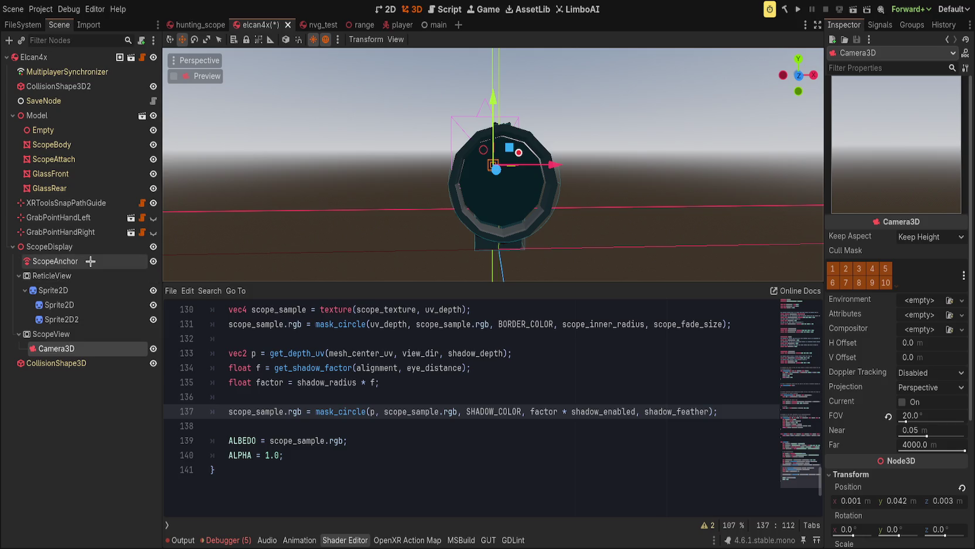
Assign the Viewport texture as GlassRear's Scope Texture, keeping its material override
left_click(134, 188)
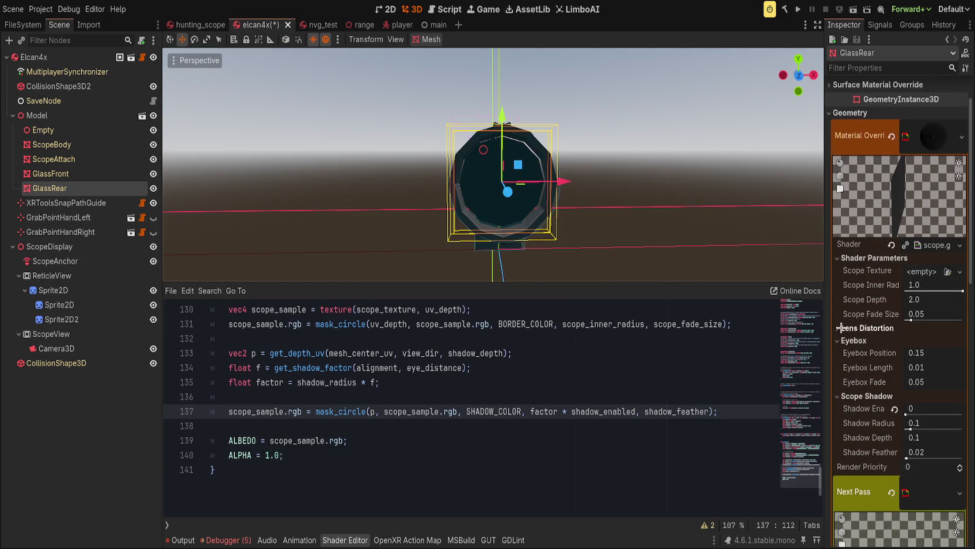
left_click(892, 136)
key("ctrl+z")
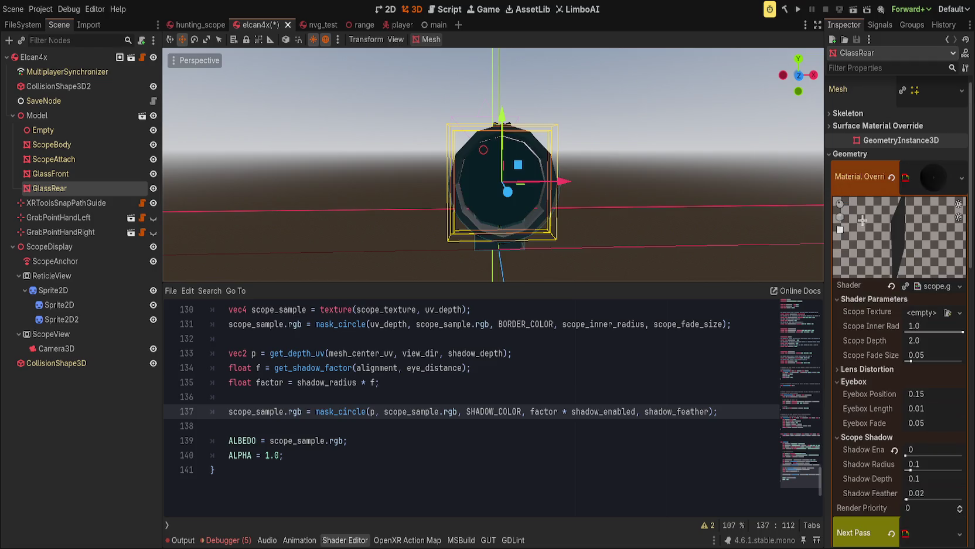
scroll(879, 302, "down", 5)
left_click(893, 242)
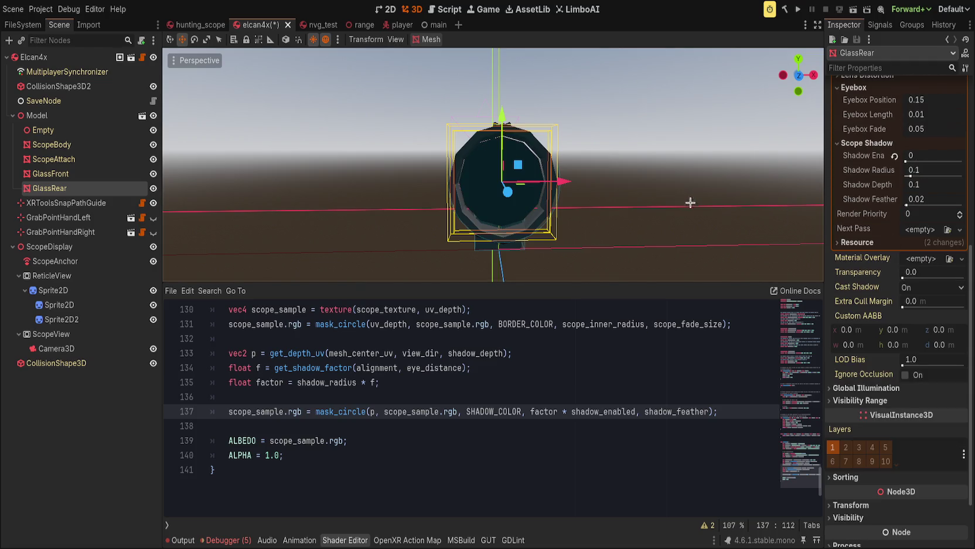
scroll(874, 293, "up", 4)
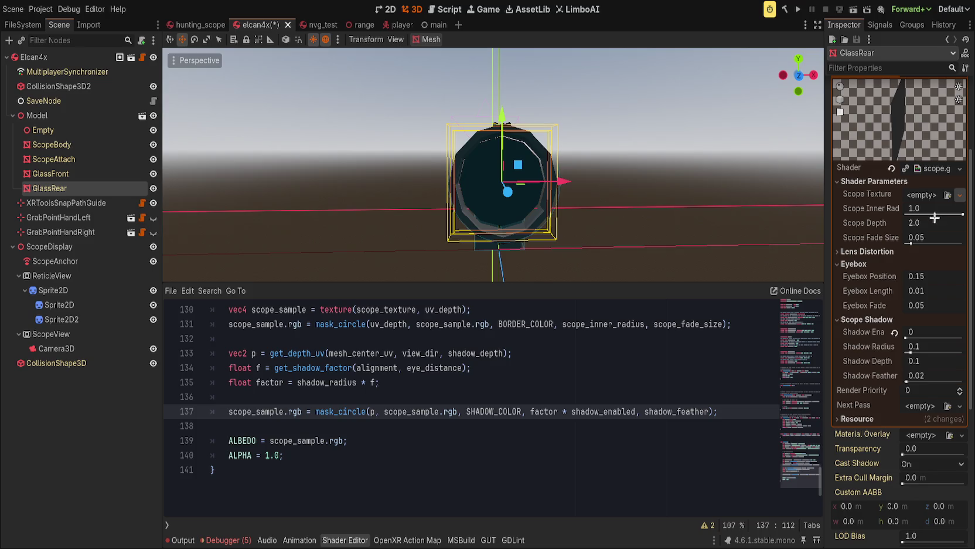
key("ctrl+z")
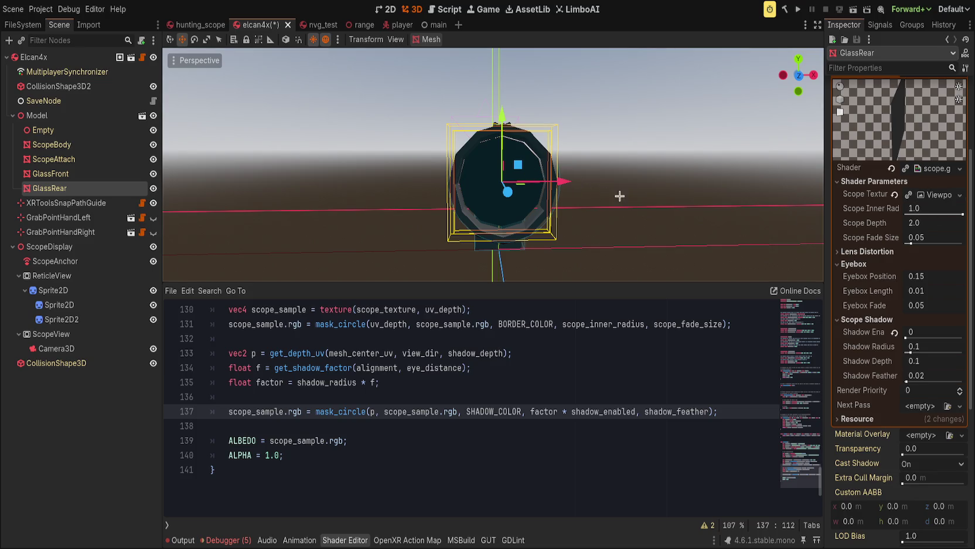
Tilt the rear glass to preview the shader and set Shadow Enabled to 1
key("f")
key("e")
mouse_move(513, 185)
left_mouse_down()
mouse_move(521, 126)
mouse_move(448, 104)
mouse_move(577, 231)
mouse_move(613, 208)
left_mouse_up()
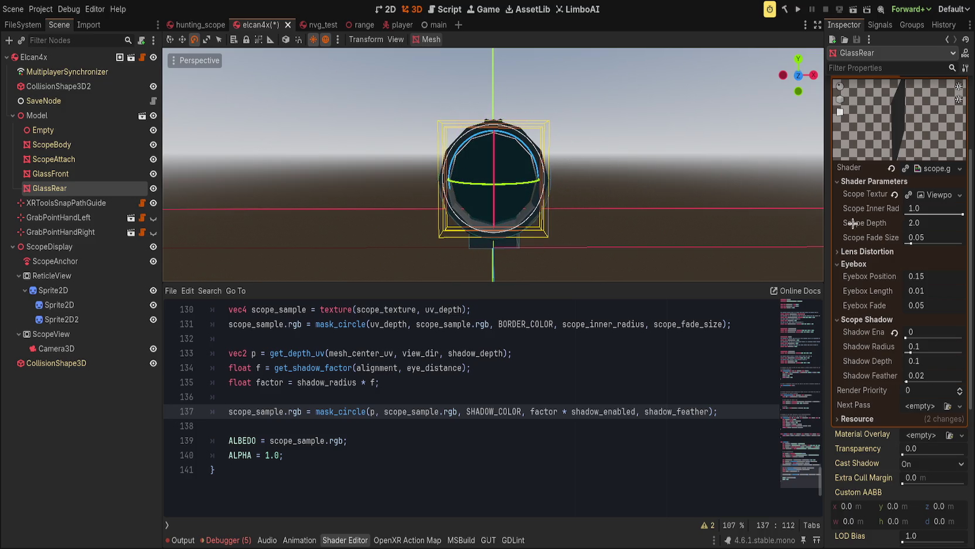
left_click_drag(923, 333, 961, 334)
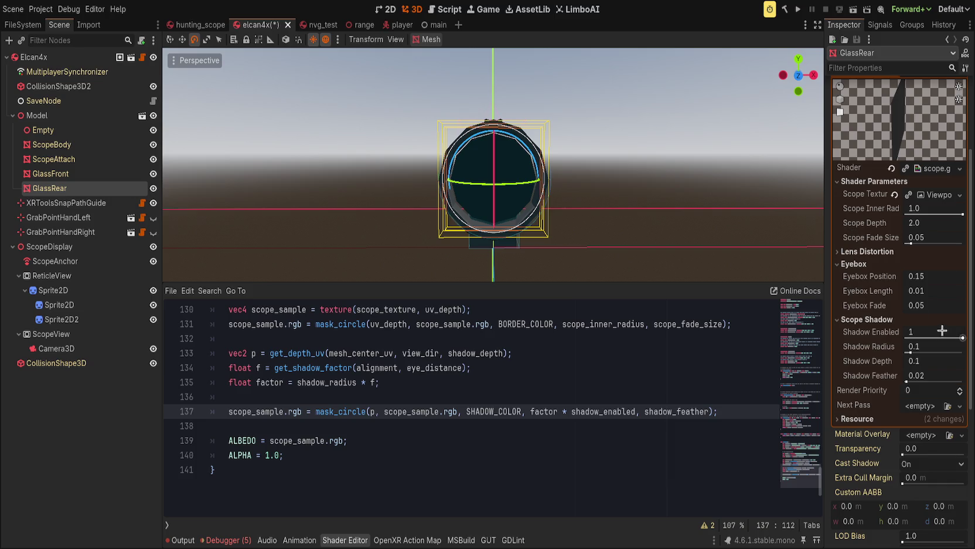
Switch to the hunting_scope scene
left_click(498, 436)
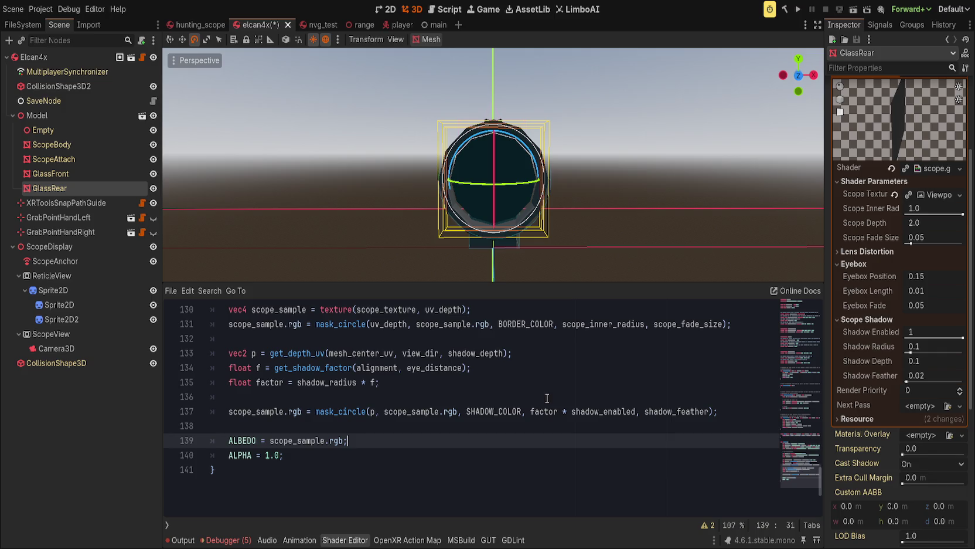
left_click(199, 24)
scroll(412, 225, "left", 5)
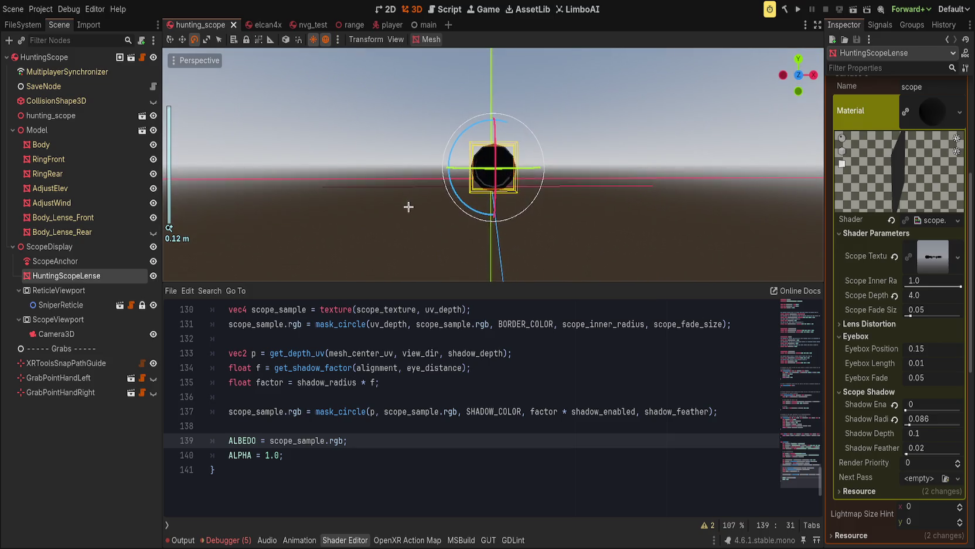
Deselect the hunting scope lens and scroll the shader code to blank line 138
scroll(404, 214, "up", 2)
left_click(403, 218)
scroll(344, 240, "down", 4)
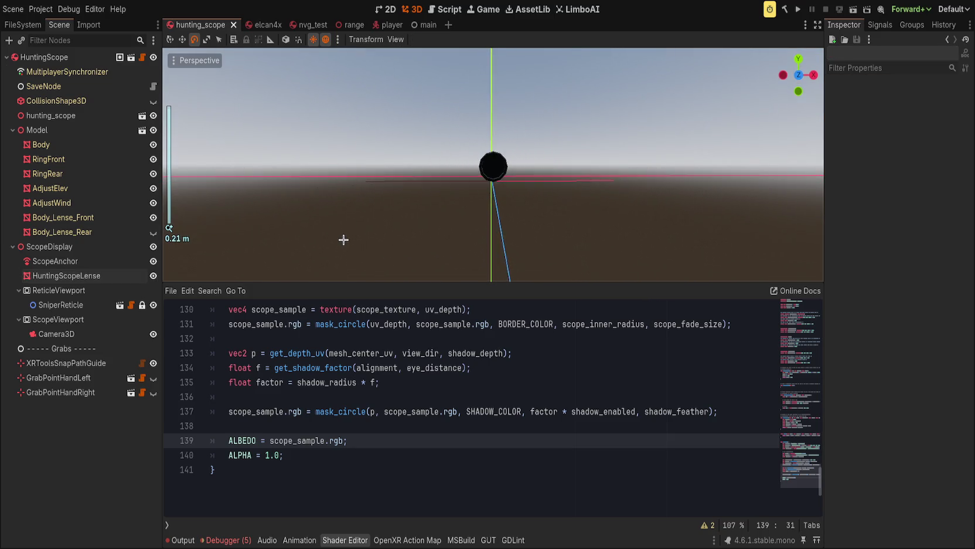
scroll(343, 240, "left", 5)
scroll(313, 204, "left", 5)
scroll(331, 201, "up", 2)
scroll(331, 201, "left", 3)
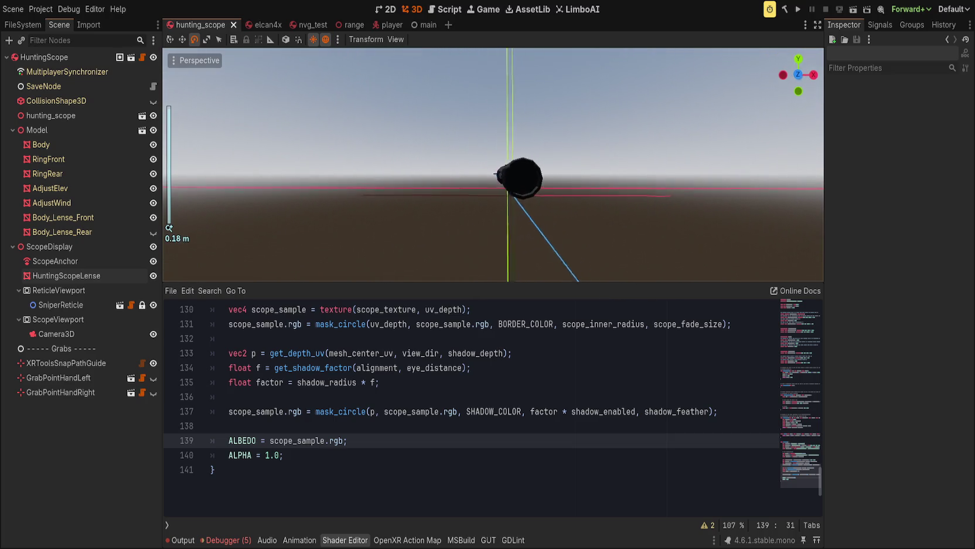
scroll(494, 164, "left", 5)
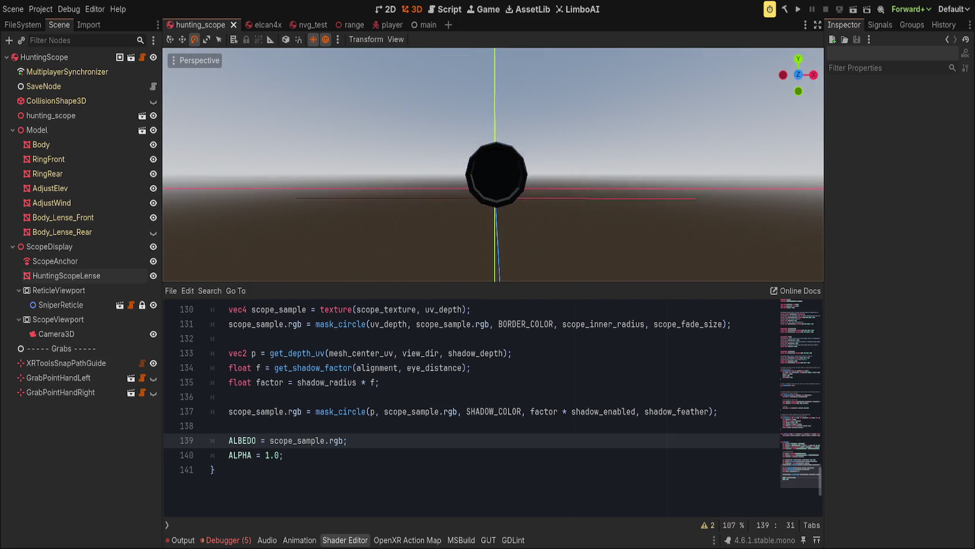
scroll(448, 200, "down", 3)
left_click(210, 425)
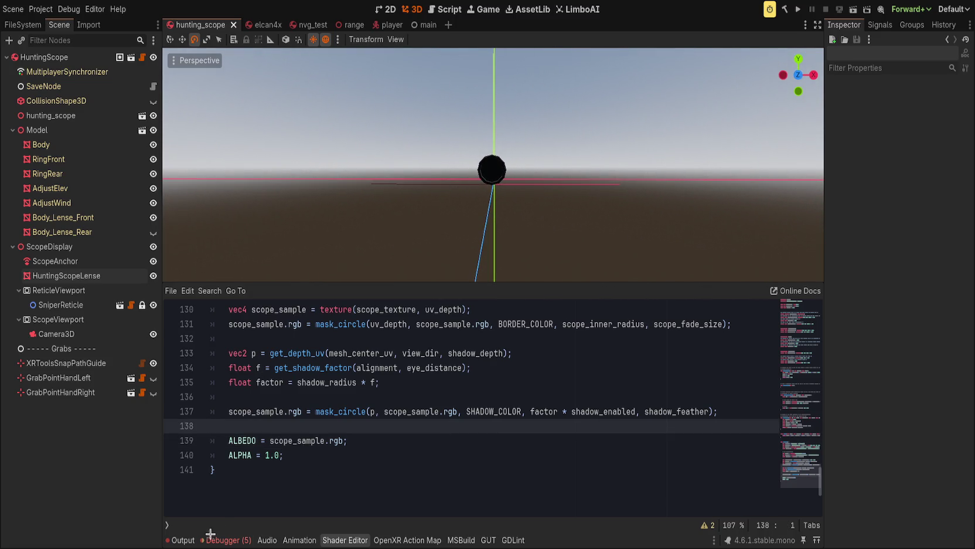
Clear the output log of old shader errors and save the hunting_scope scene
left_click(183, 540)
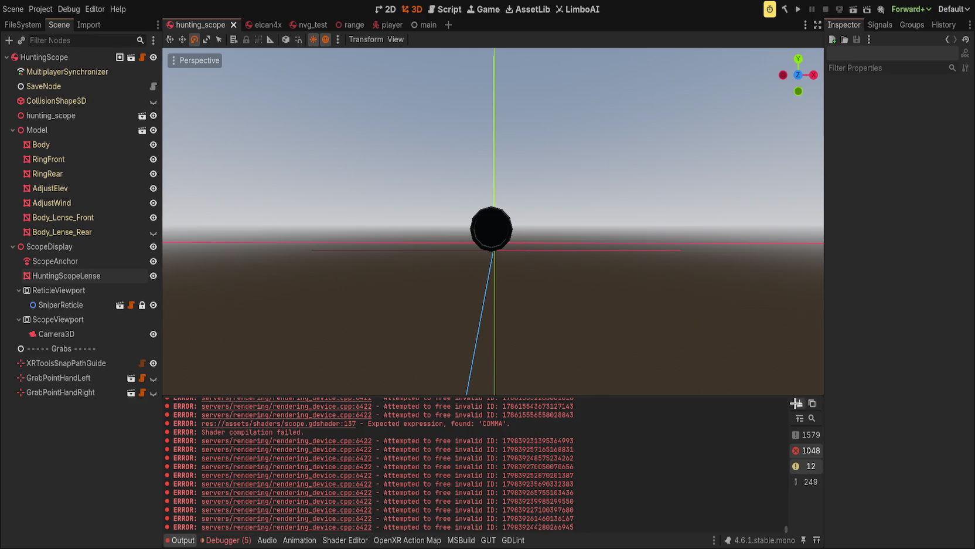
left_click(796, 403)
key("ctrl+s")
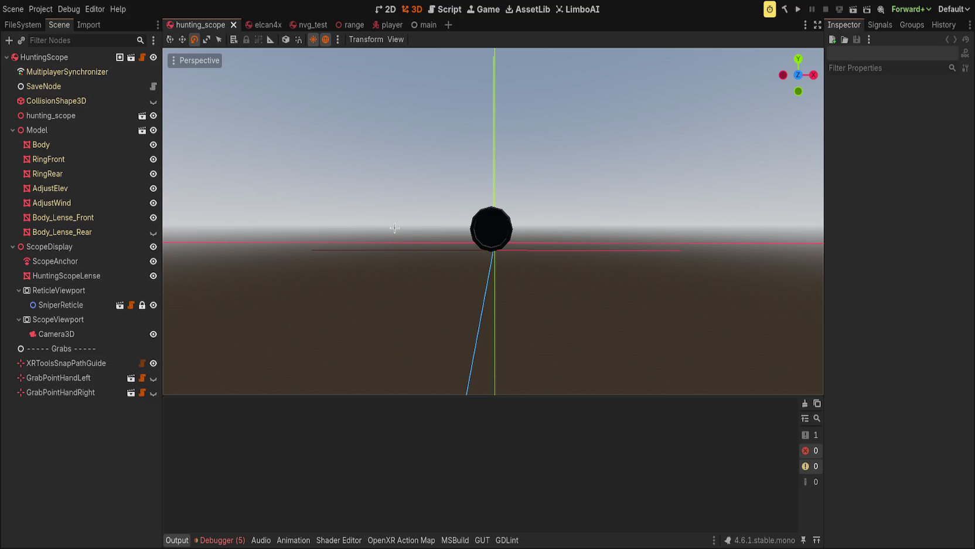
Orbit around the scope and bring the shader code back into view
scroll(421, 249, "up", 5)
scroll(415, 214, "down", 2)
scroll(411, 211, "down", 3)
left_click_drag(405, 219, 390, 302)
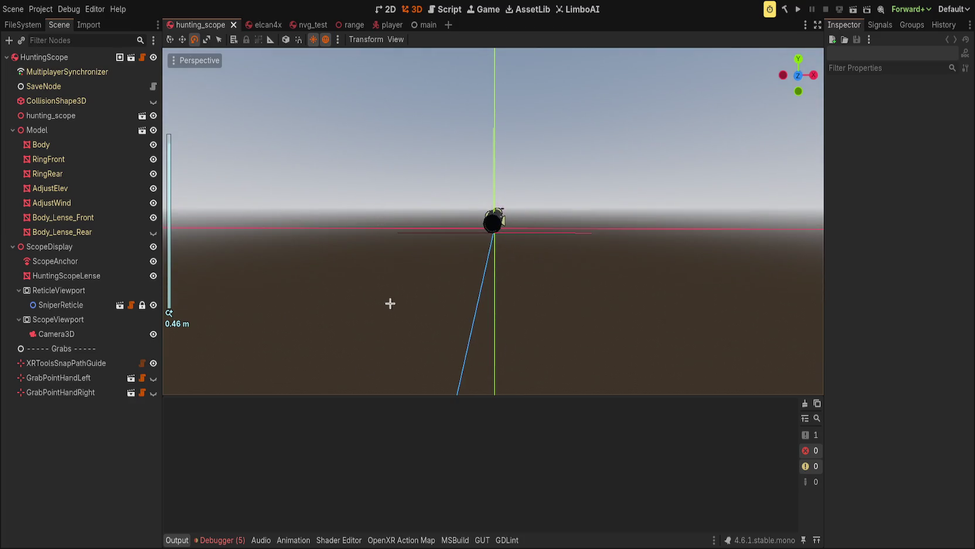
scroll(407, 303, "down", 1)
left_click(335, 540)
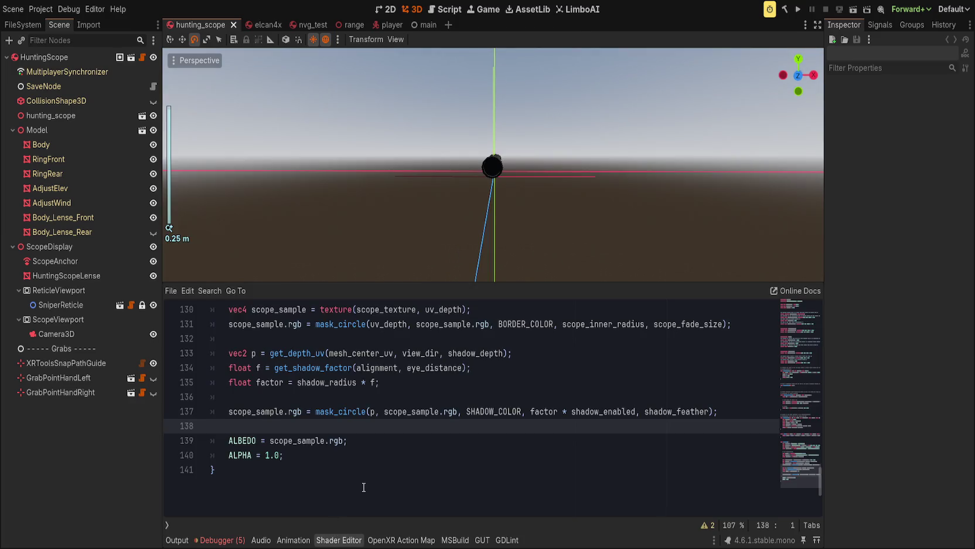
Delete shadow_enabled from line 137's mask_circle call and save the shader
scroll(363, 473, "up", 1)
left_click(377, 487)
left_click(266, 499)
left_click_drag(270, 484, 330, 484)
left_click(394, 485)
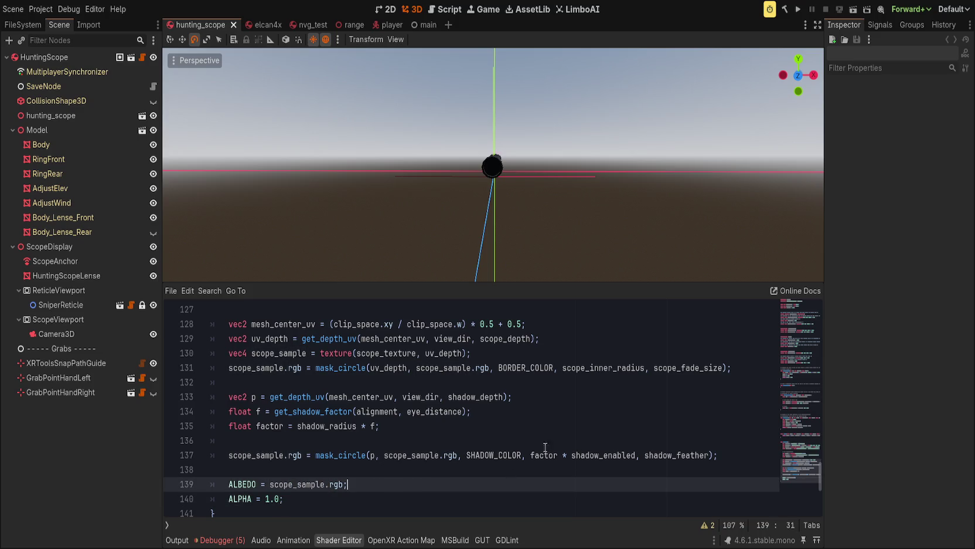
double_click(540, 455)
double_click(596, 457)
key("BackSpace")
key("BackSpace")
key("BackSpace")
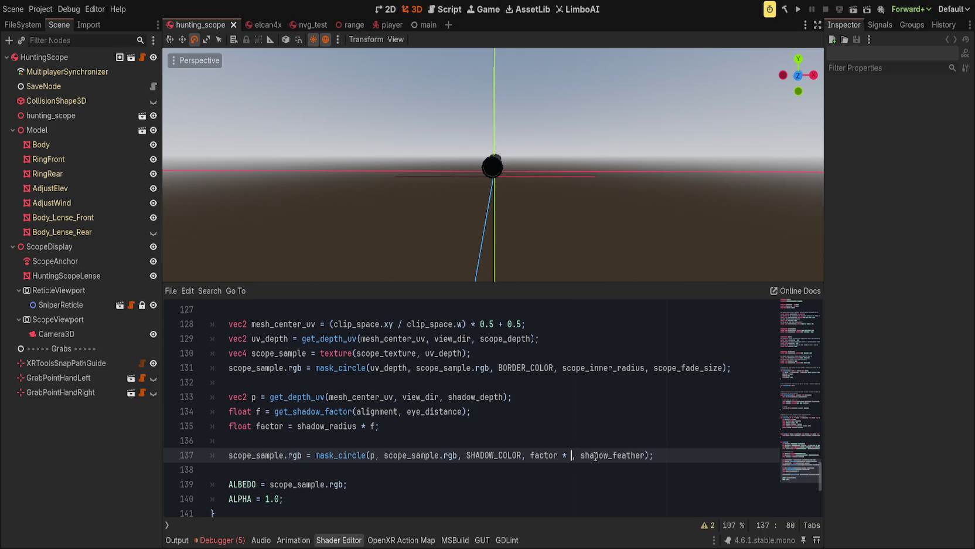
key("ctrl+s")
Rewrite line 137 as factor * (1.0 - shadow_enabled), using autocomplete for shadow_enabled
scroll(464, 258, "up", 4)
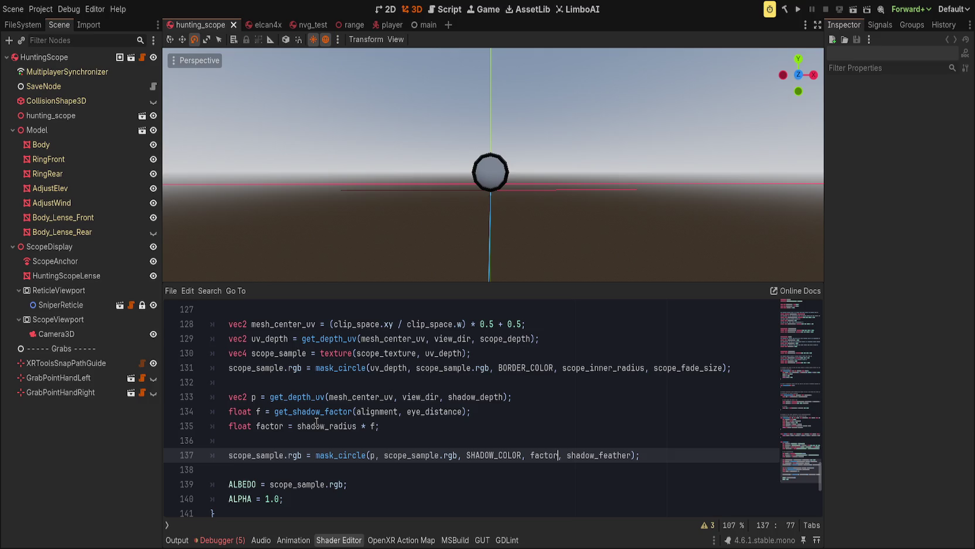
type("* ")
type("(1.0 - ")
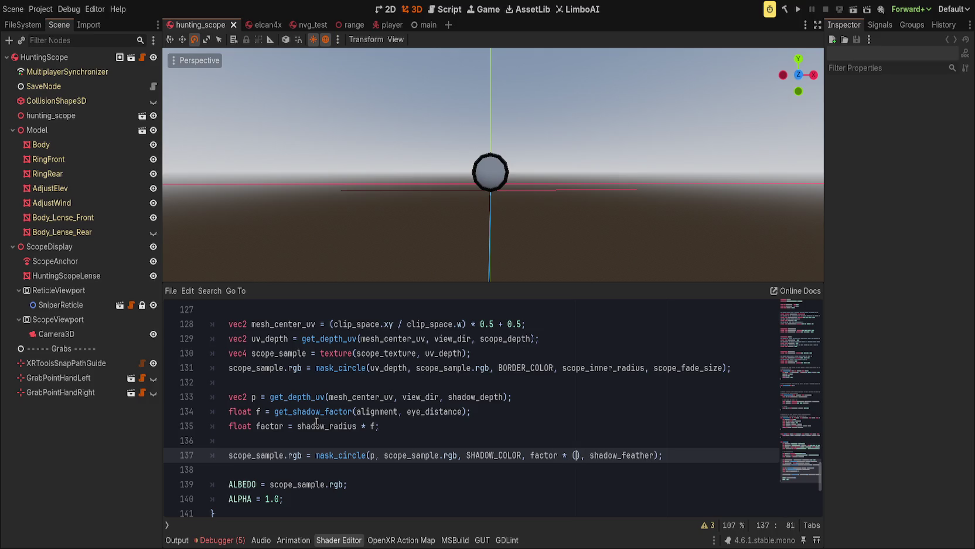
type("shad")
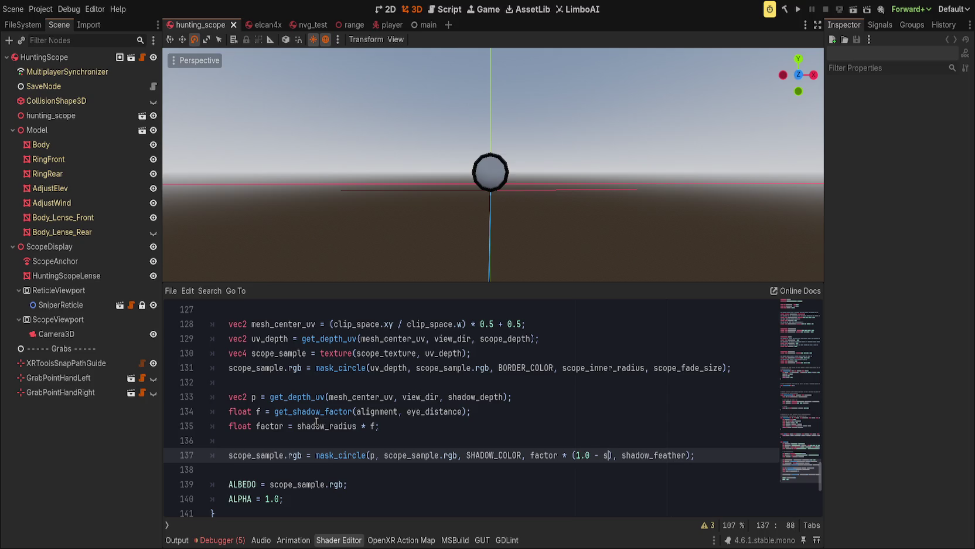
key("Down")
key("Return")
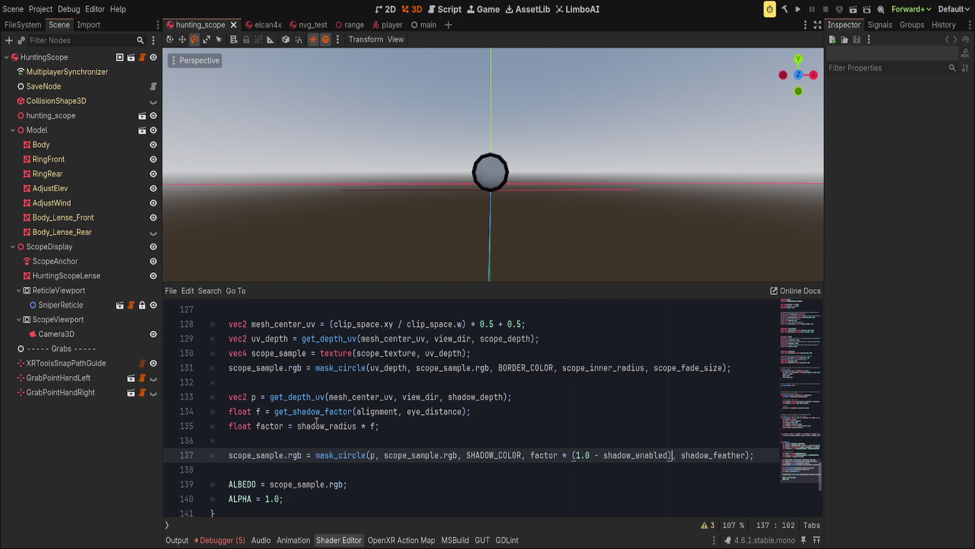
key("End")
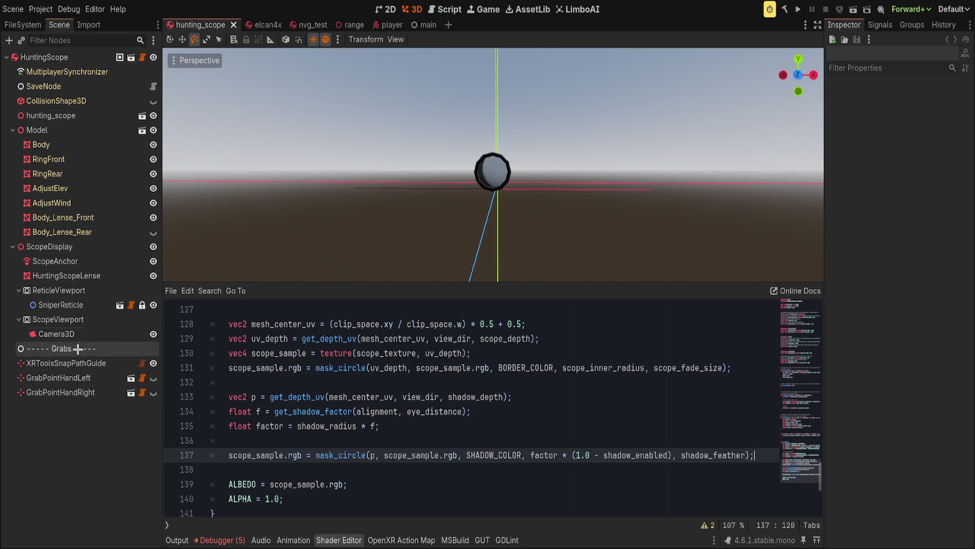
left_click(66, 276)
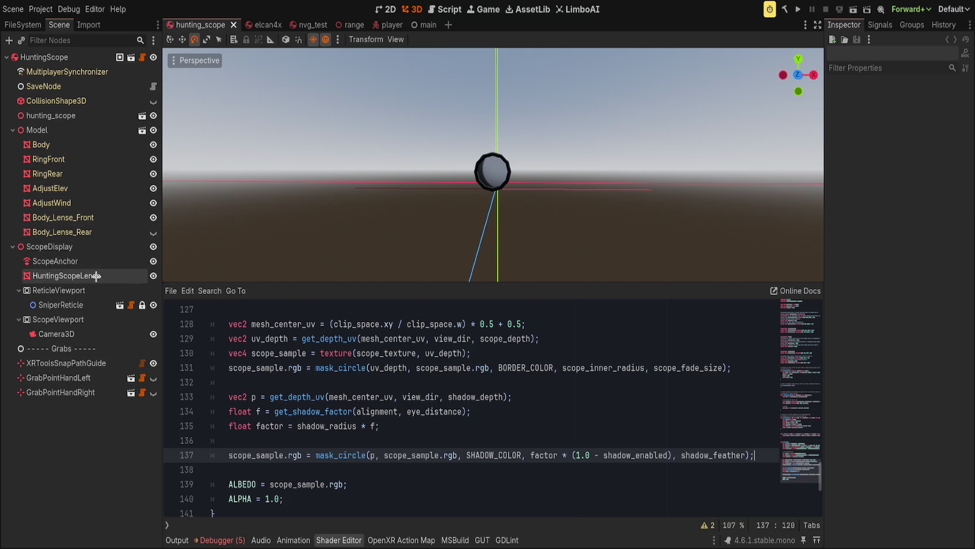
Set HuntingScopeLense's Shadow Enable to 1
scroll(864, 477, "down", 2)
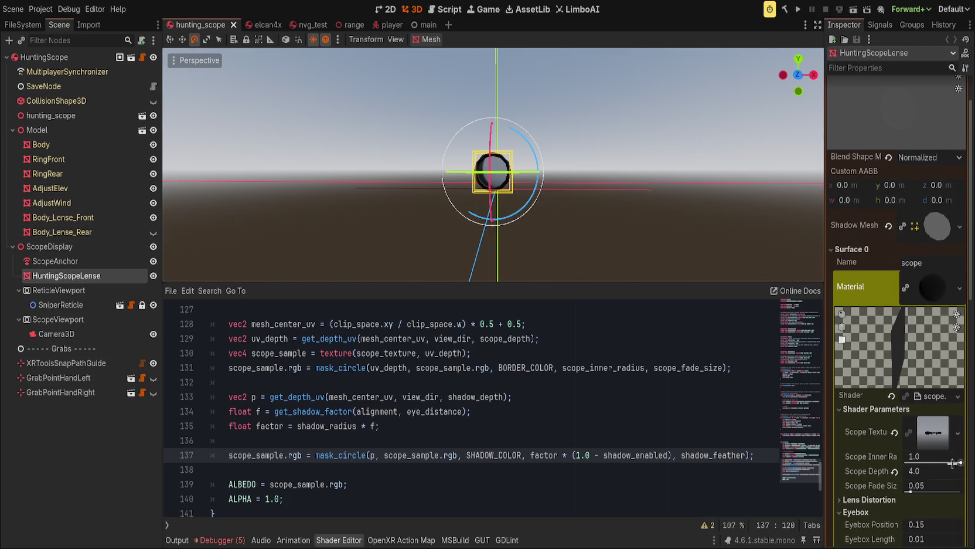
scroll(871, 460, "down", 5)
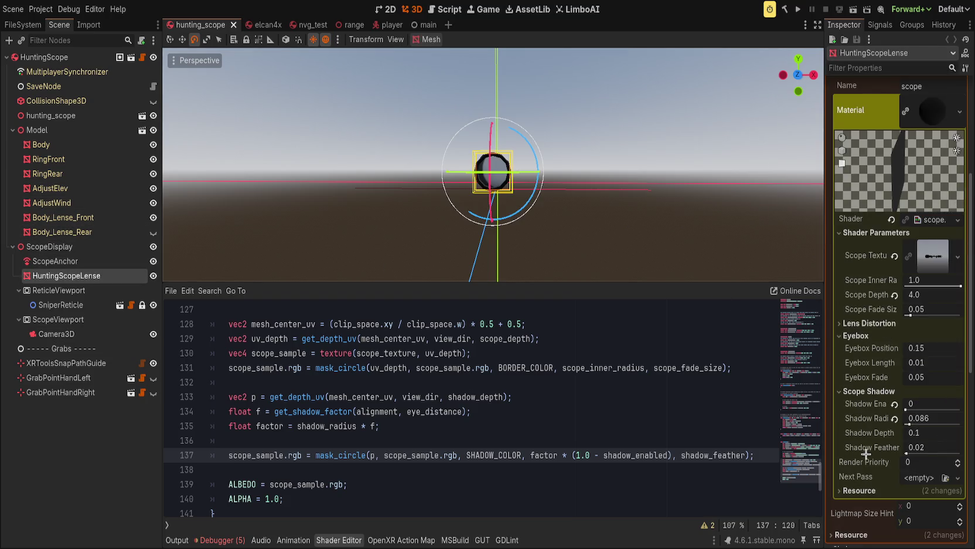
left_click(895, 405)
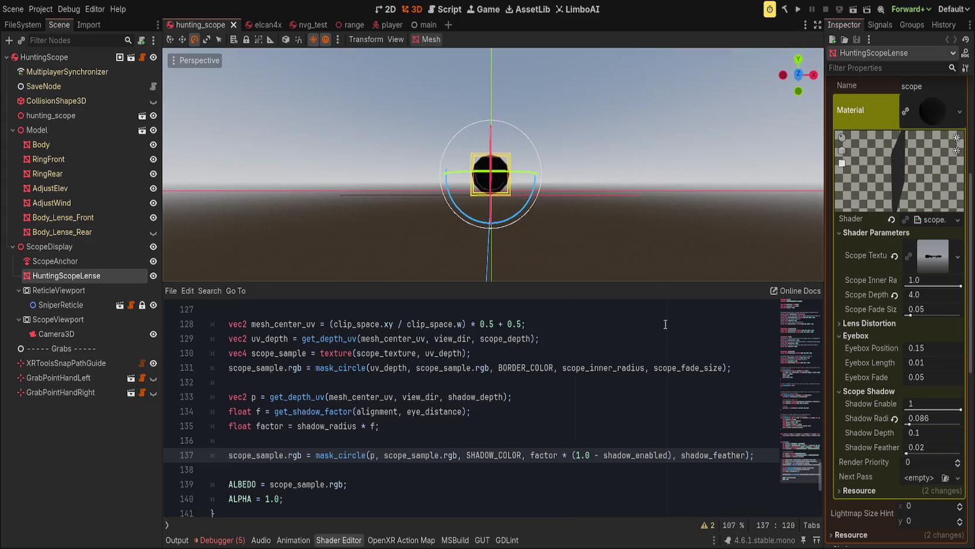
Strip '(1.0 - ' and ')' from line 137 so it reads factor * shadow_enabled, then save
left_click_drag(603, 455, 573, 455)
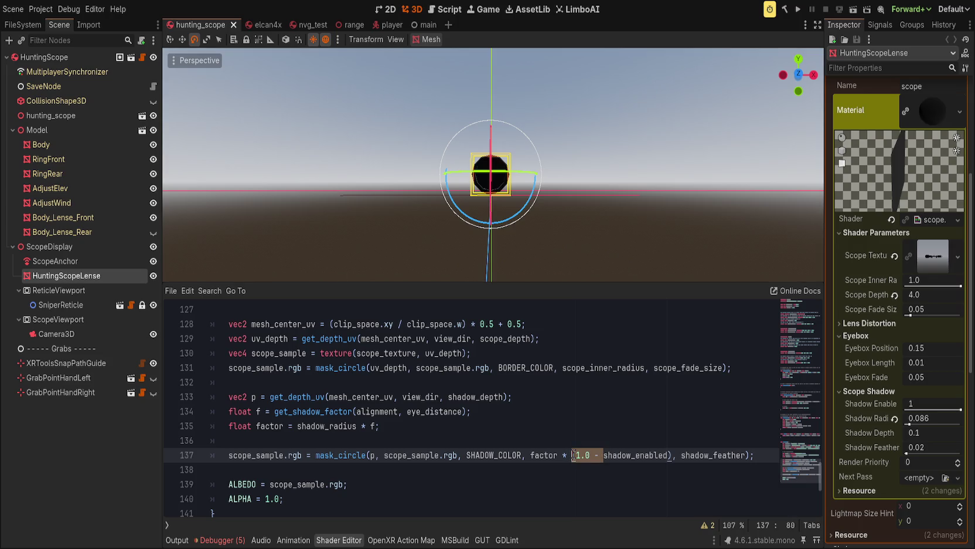
key("BackSpace")
key("Delete")
key("ctrl+s")
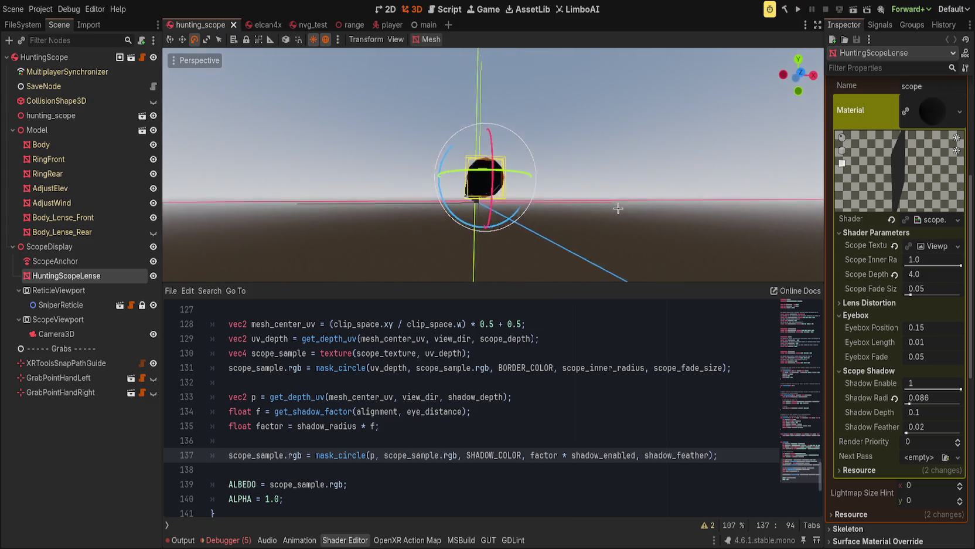
mouse_move(960, 388)
left_mouse_down()
mouse_move(916, 382)
mouse_move(961, 388)
left_mouse_up()
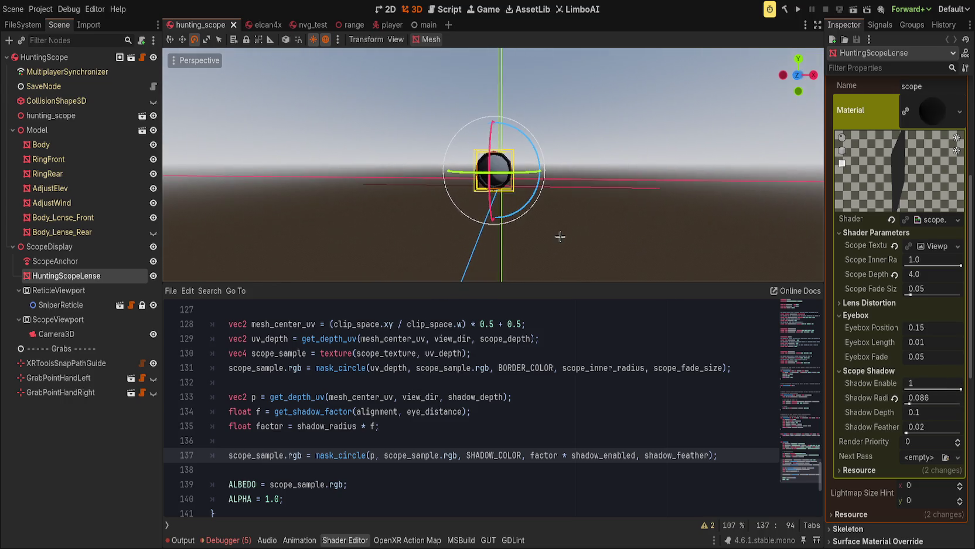
scroll(564, 244, "up", 2)
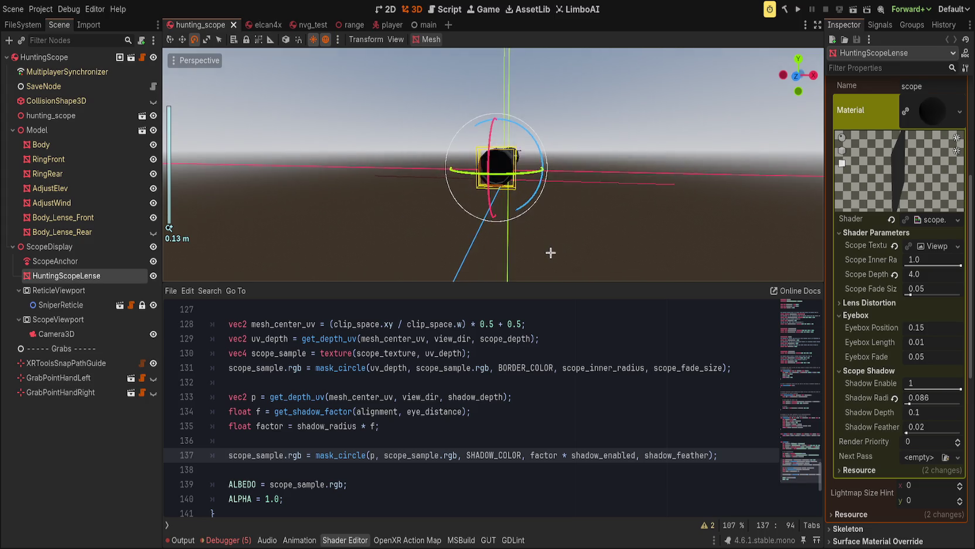
left_click(353, 445)
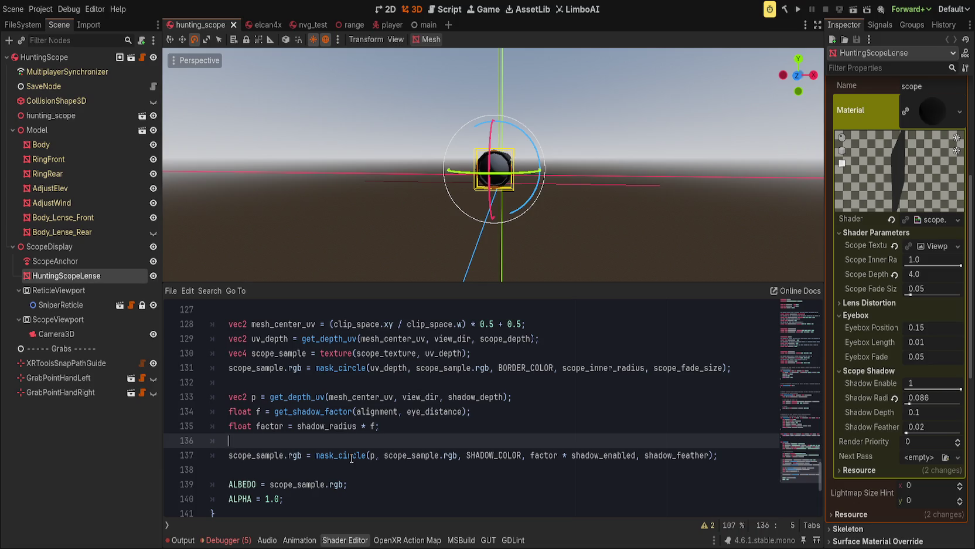
Remove the shadow_enabled multiplier so line 137 passes plain factor to mask_circle
double_click(351, 456)
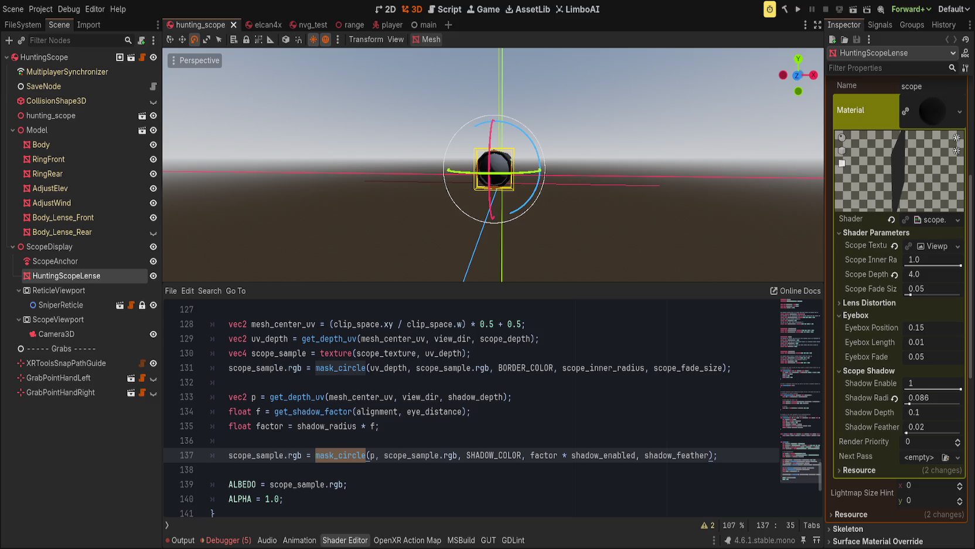
double_click(600, 456)
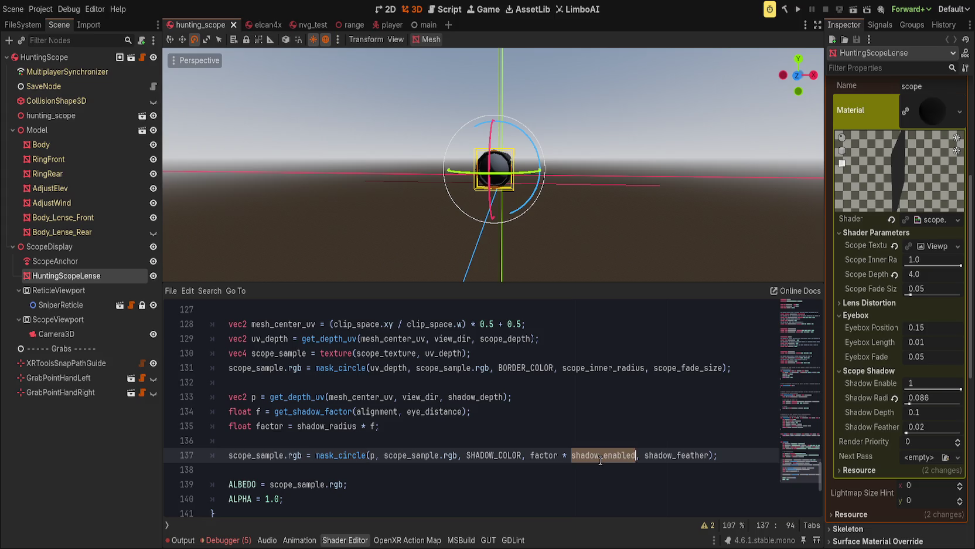
key("BackSpace")
key("BackSpace")
key("BackSpace")
key("End")
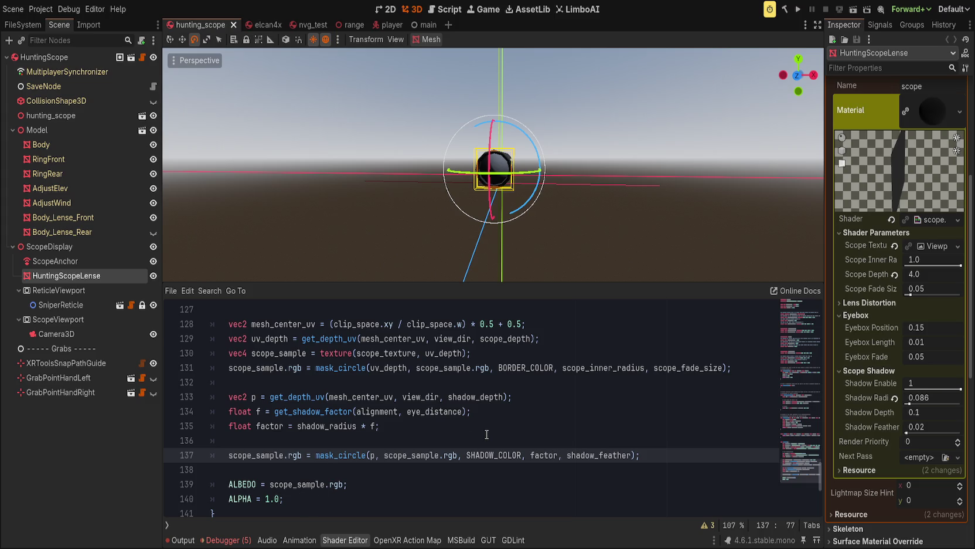
Review the mask_circle function, highlighting mask_color, color, smoothie and mask_end
scroll(487, 434, "up", 10)
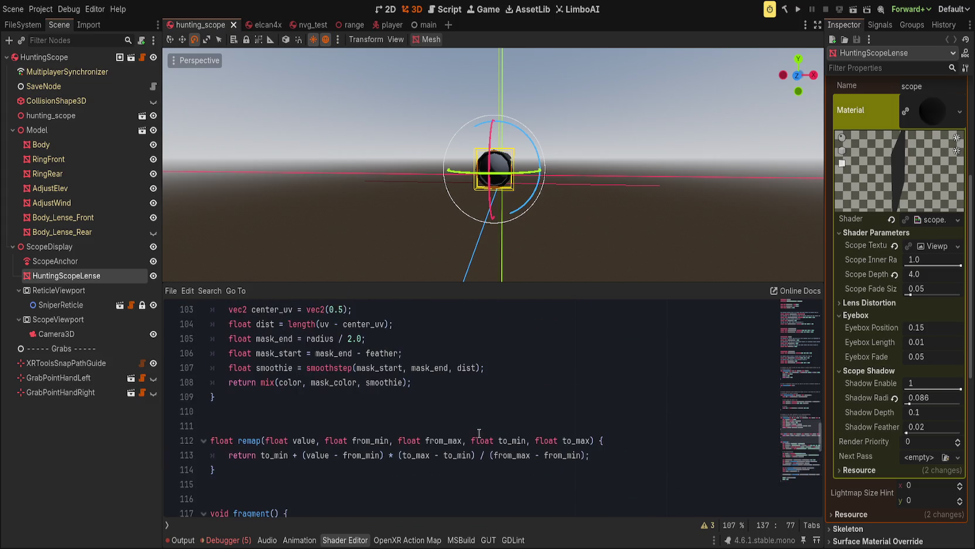
double_click(265, 426)
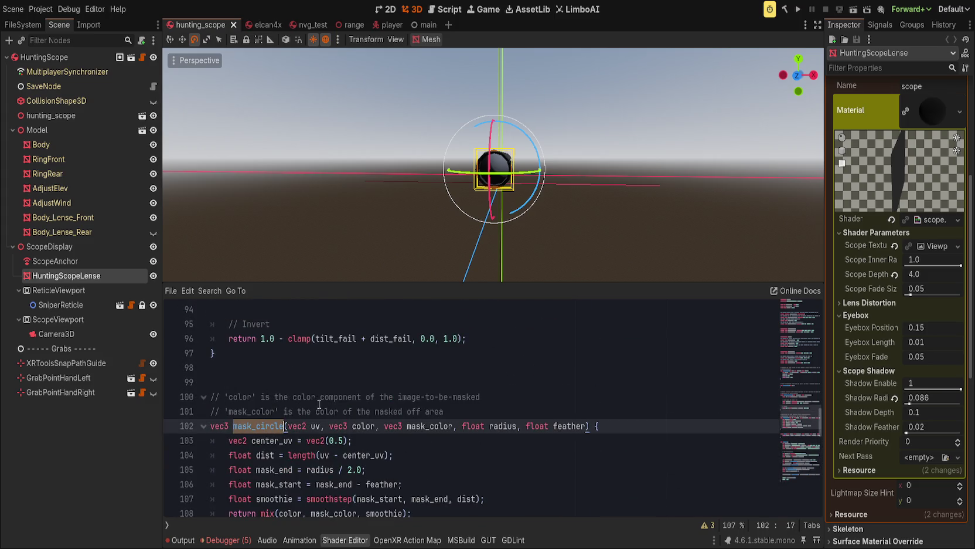
scroll(513, 389, "down", 2)
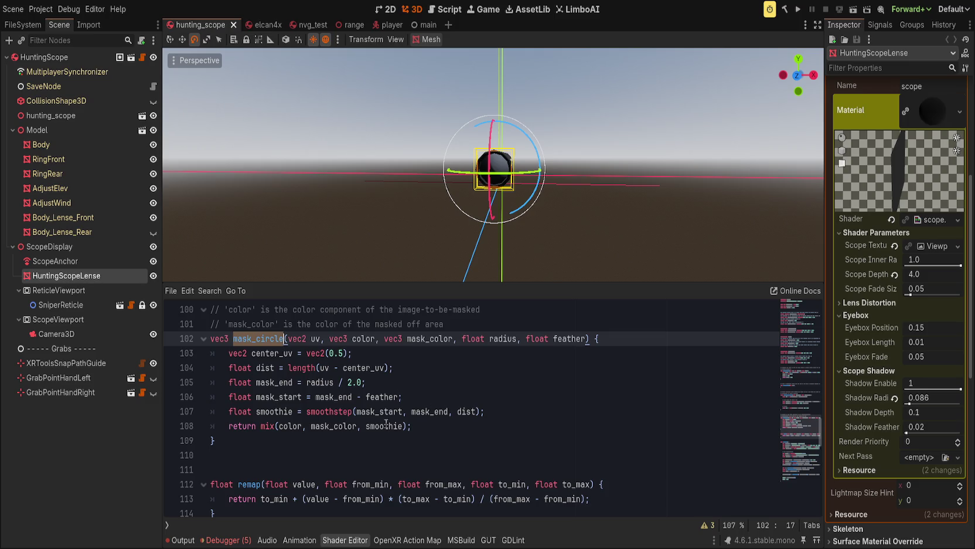
double_click(334, 426)
double_click(289, 425)
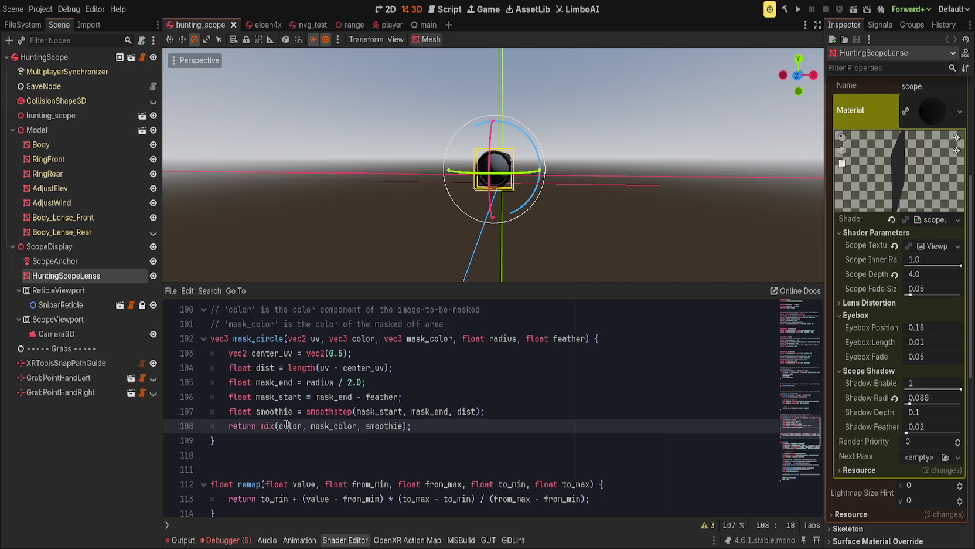
left_click(484, 427)
double_click(334, 426)
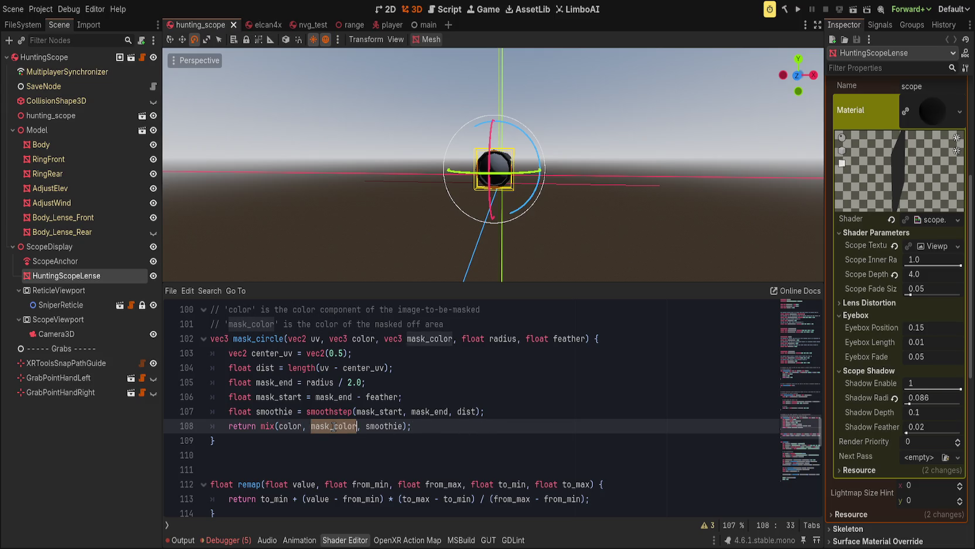
double_click(387, 426)
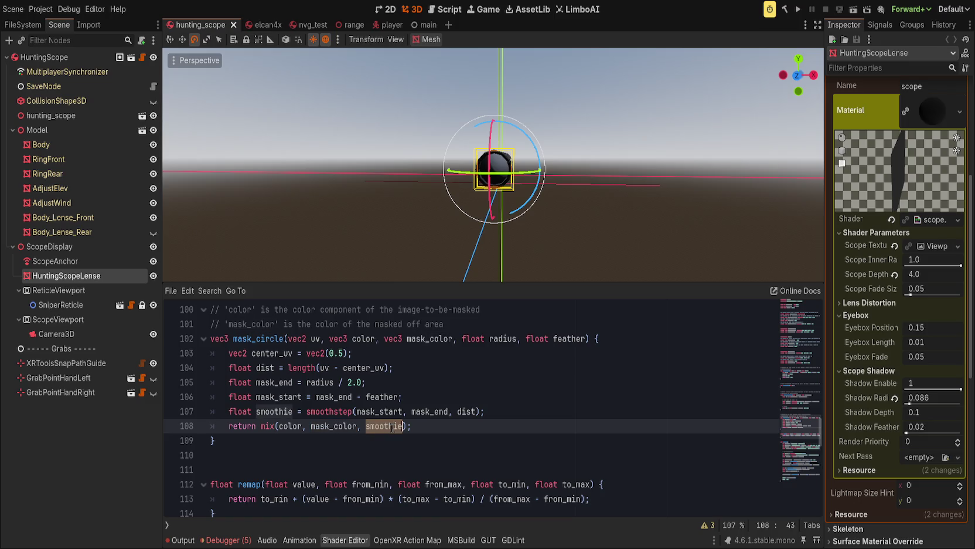
left_click(565, 424)
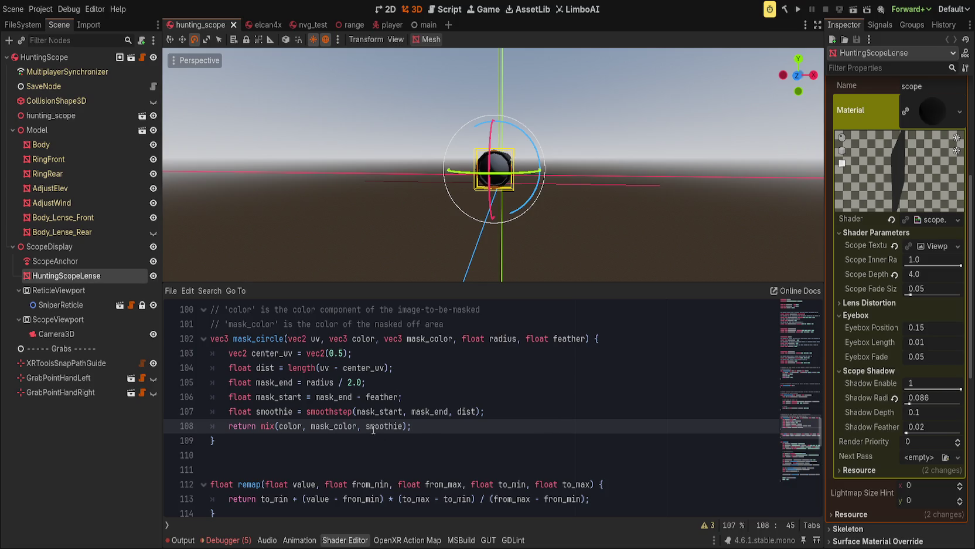
left_click(395, 410)
left_click(434, 413)
left_click(553, 421)
Replace factor on line 137 with 1.0 and save to preview the lens
scroll(553, 422, "down", 10)
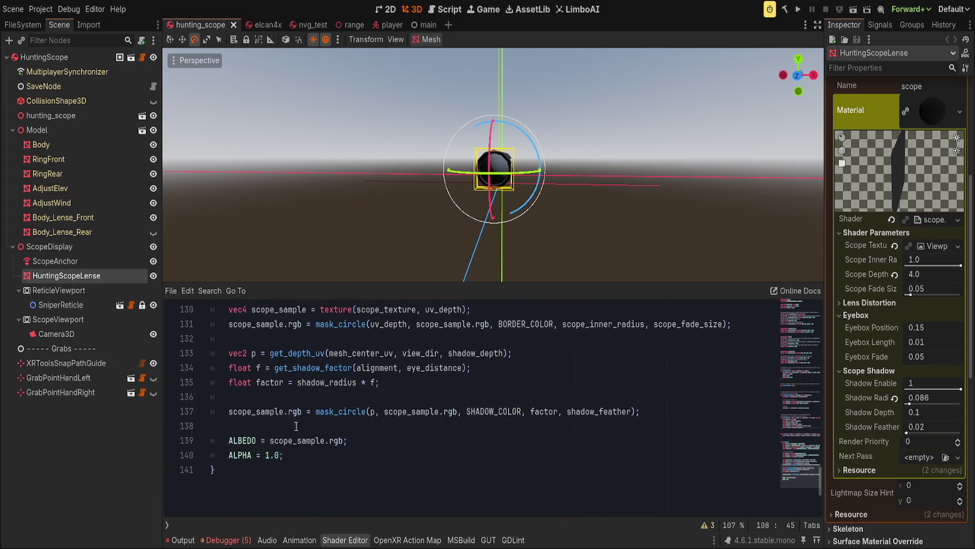
scroll(422, 410, "up", 1)
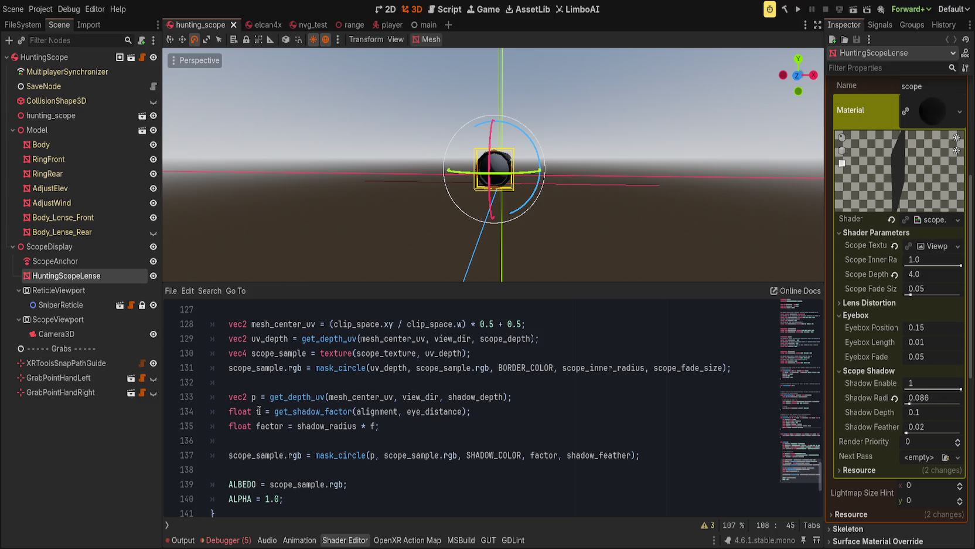
left_click(258, 411)
key("Down")
key("End")
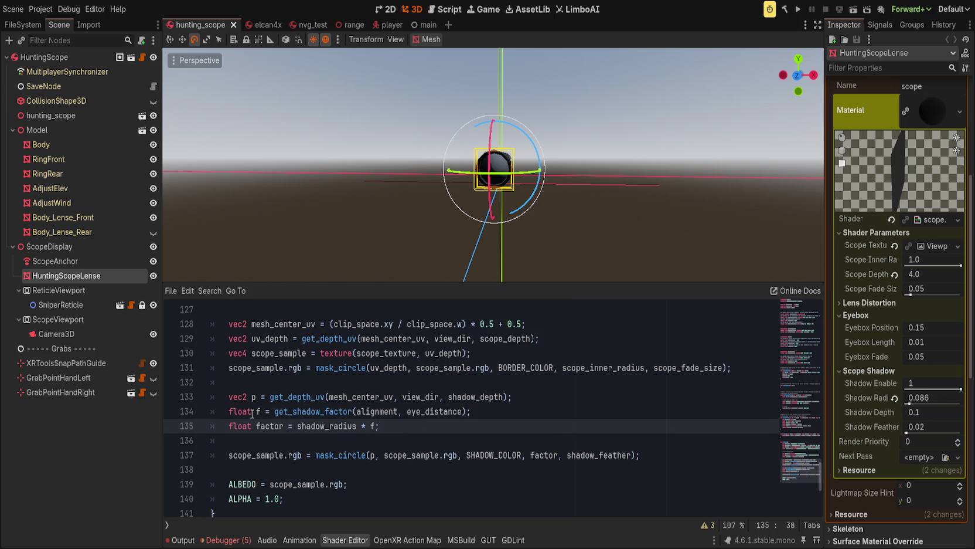
double_click(259, 411)
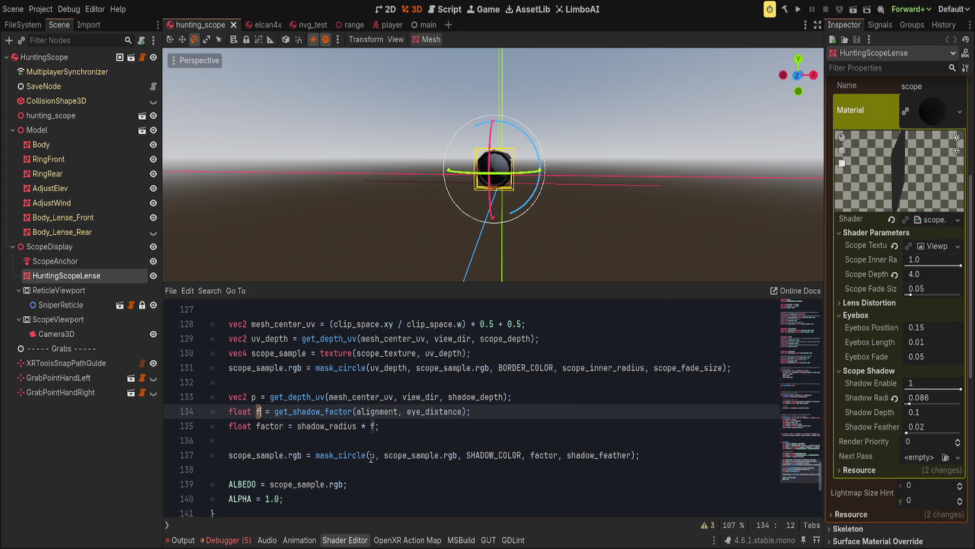
double_click(541, 453)
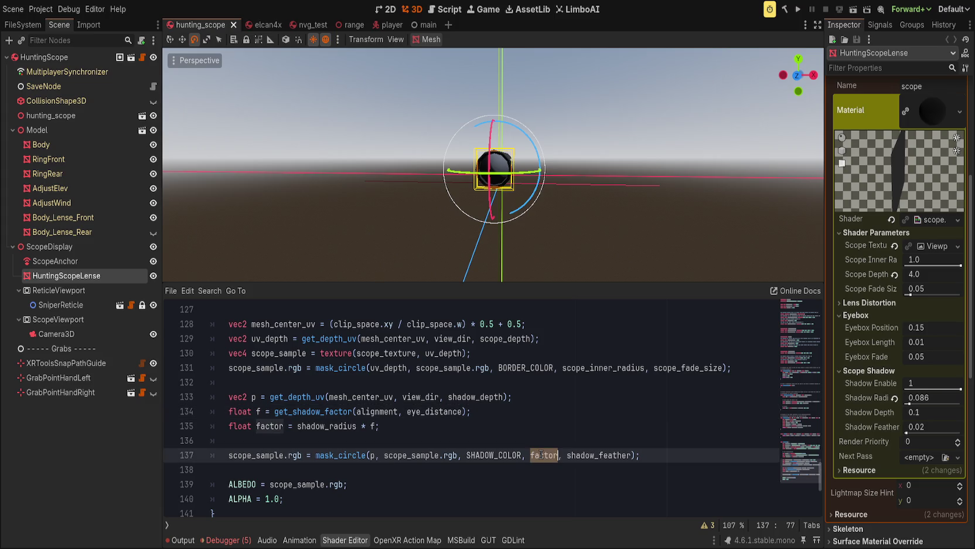
type("1.0")
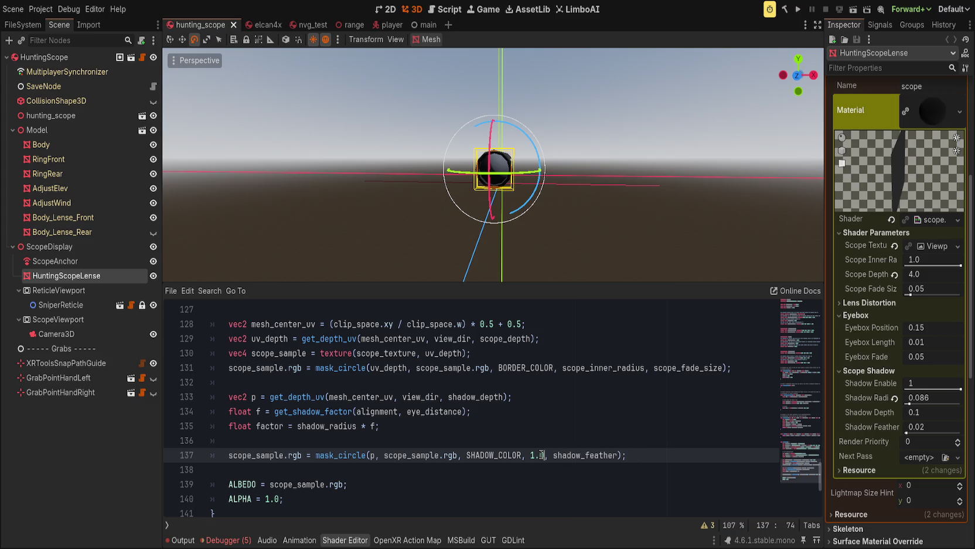
key("ctrl+s")
Orbit around the lens to check the result, then undo line 137 back to factor
scroll(410, 176, "up", 3)
mouse_move(364, 194)
left_mouse_down()
mouse_move(310, 204)
mouse_move(598, 222)
mouse_move(578, 249)
left_mouse_up()
double_click(533, 455)
left_click(602, 424)
key("ctrl+z")
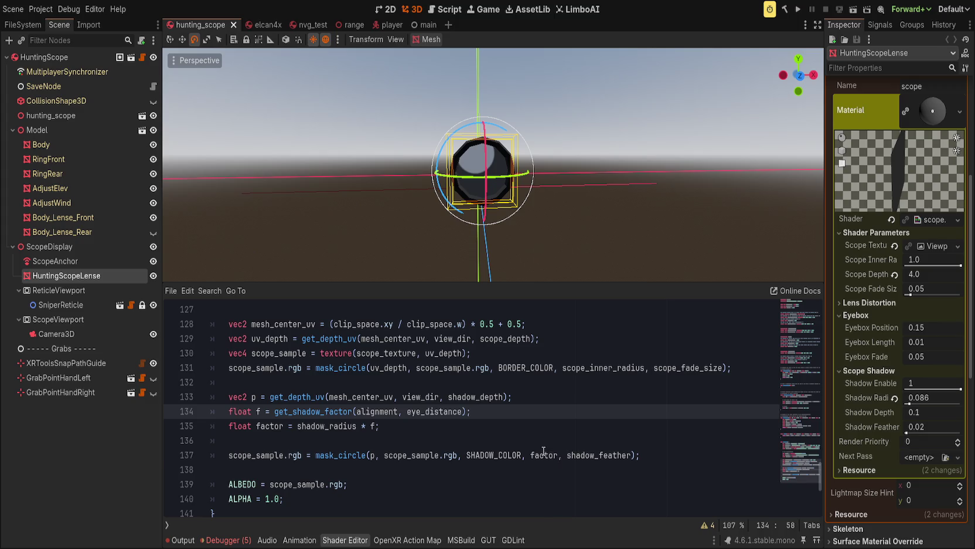
double_click(544, 453)
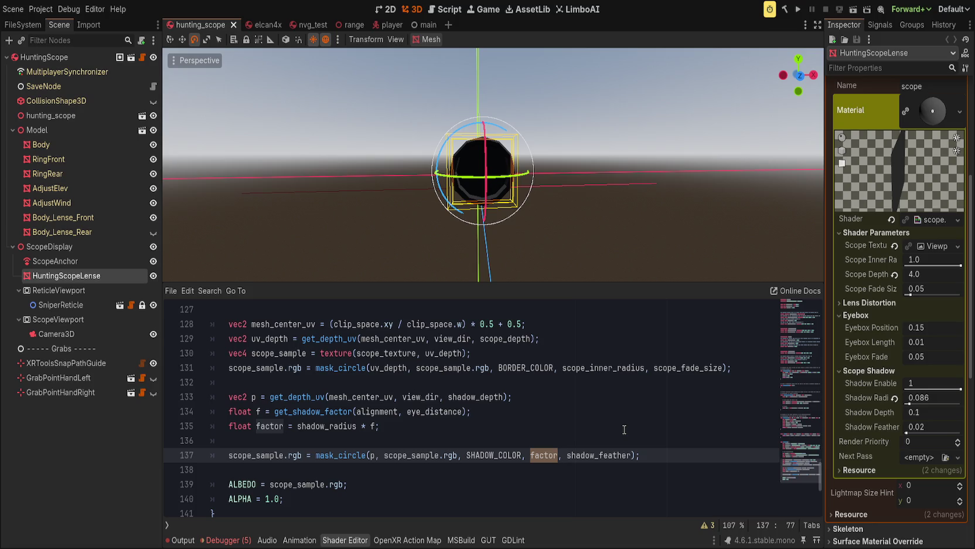
Wrap factor on line 137 in max(factor, shadow_enabled) and save the scene
key("ctrl+x")
type("max(")
key("ctrl+v")
type(", shadow_enabled")
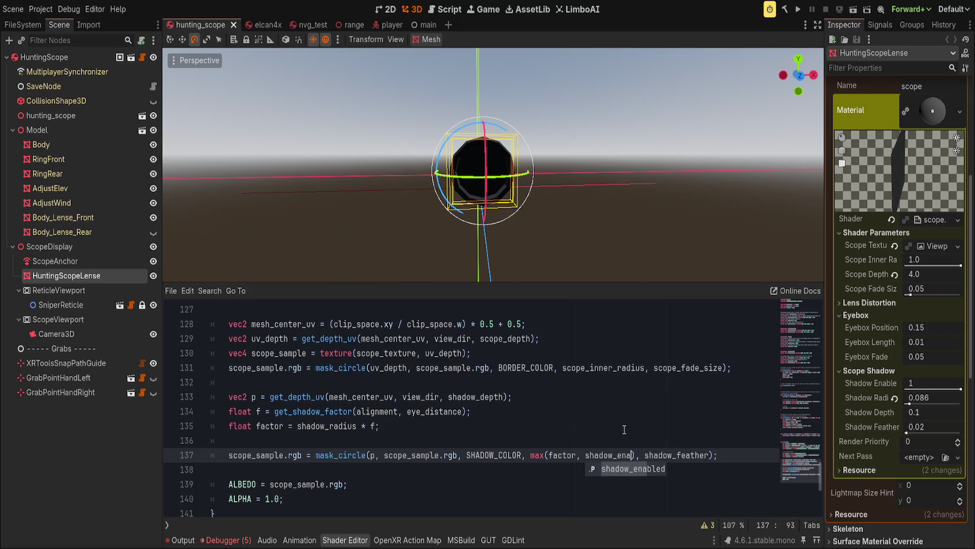
key("ctrl+s")
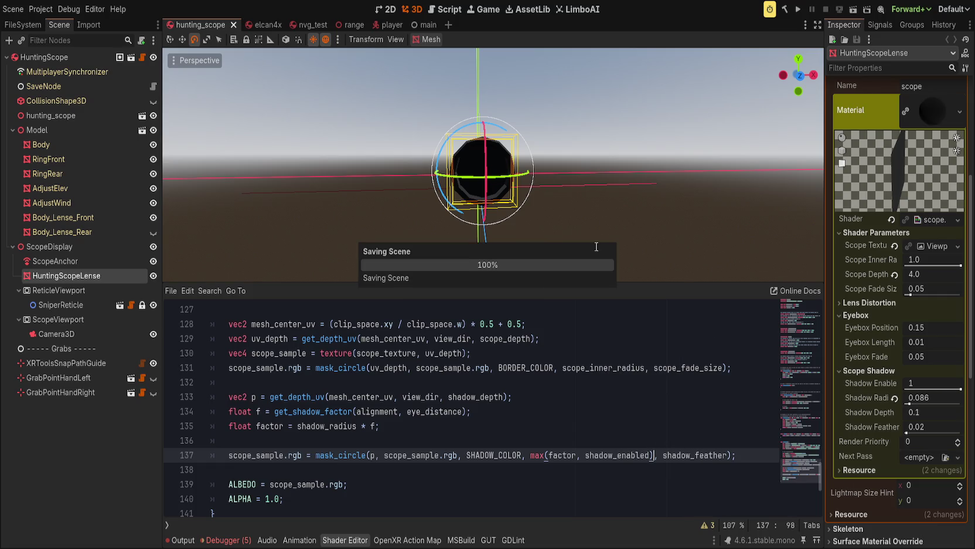
Test the scope shadow by setting Shadow Enable to 0, then back to 1
mouse_move(964, 382)
left_mouse_down()
mouse_move(910, 387)
mouse_move(961, 388)
left_mouse_up()
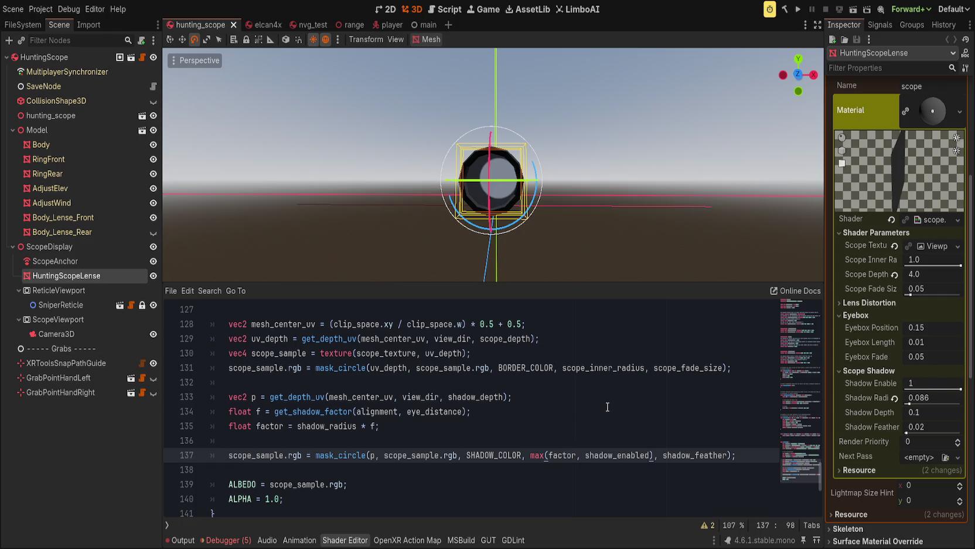
mouse_move(411, 246)
left_mouse_down()
mouse_move(381, 214)
mouse_move(341, 246)
mouse_move(410, 235)
left_mouse_up()
mouse_move(952, 388)
left_mouse_down()
mouse_move(906, 388)
mouse_move(961, 389)
left_mouse_up()
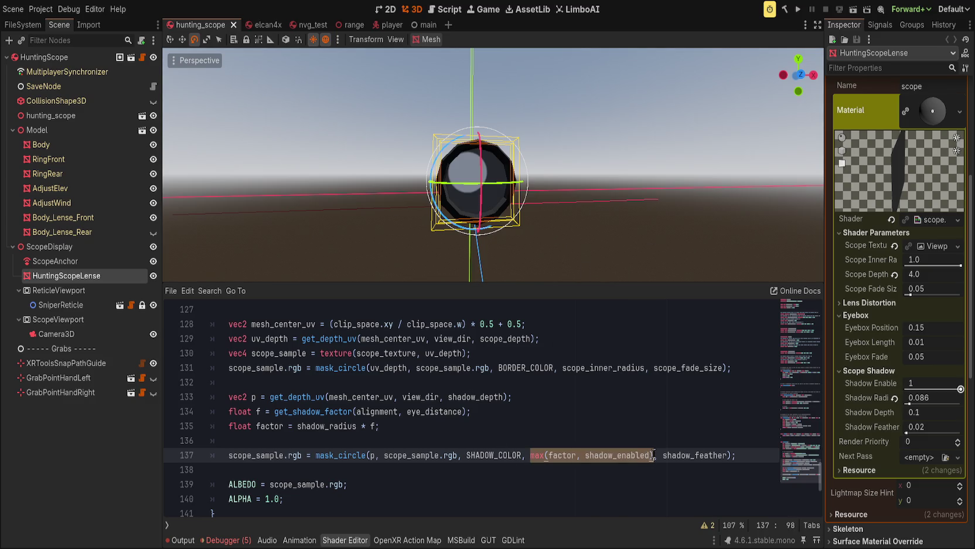
Select the shadow code on lines 132–140 of the scope shader
left_click(511, 397)
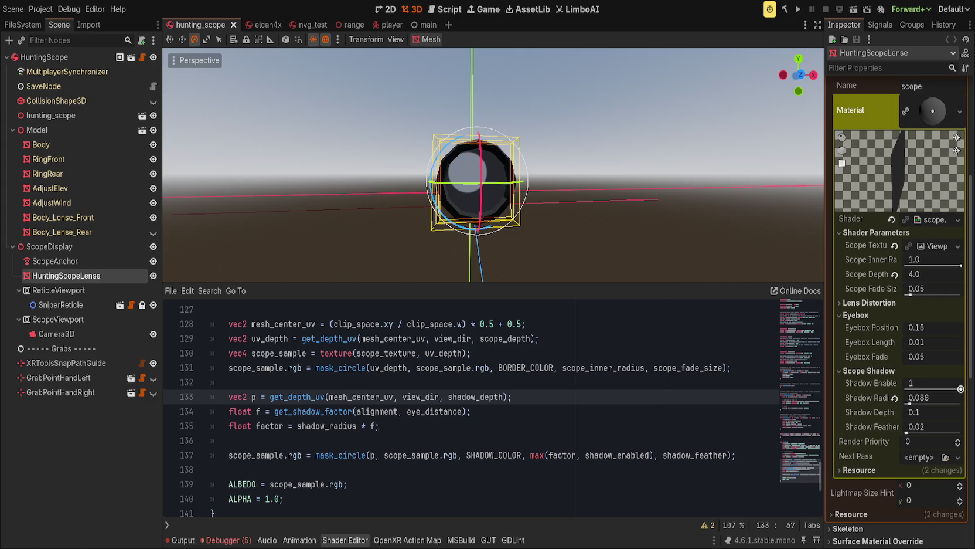
left_click(352, 484)
scroll(349, 443, "down", 1)
scroll(349, 443, "up", 9)
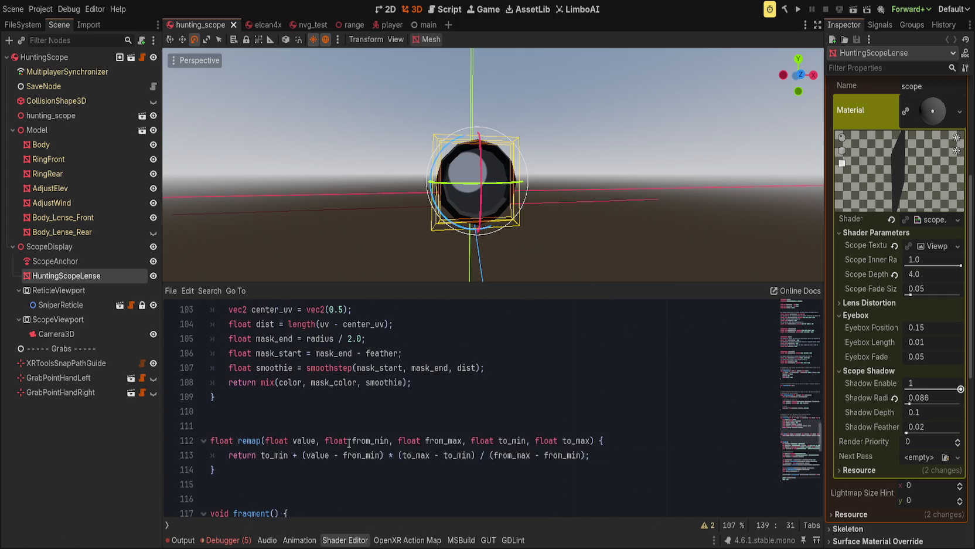
scroll(349, 443, "down", 8)
left_click_drag(284, 498, 176, 382)
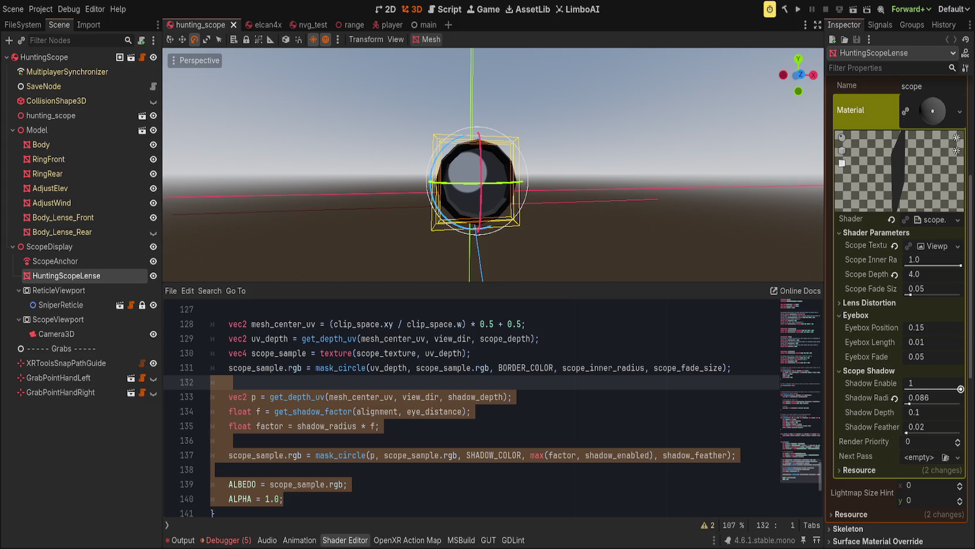
Replace max(factor, shadow_enabled) on line 137 with plain factor and save
left_click(502, 441)
left_click_drag(530, 456, 655, 456)
type("factor")
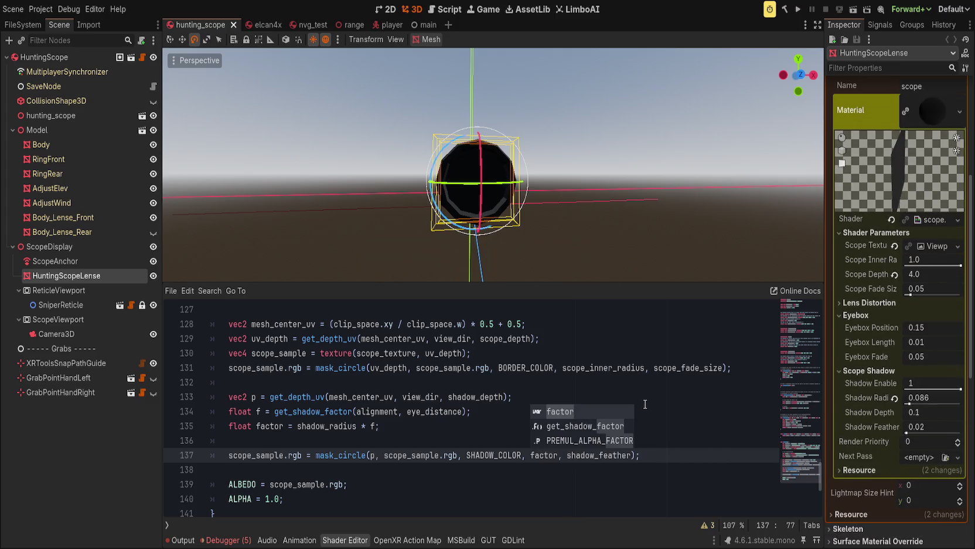
left_click(664, 391)
scroll(518, 248, "down", 3)
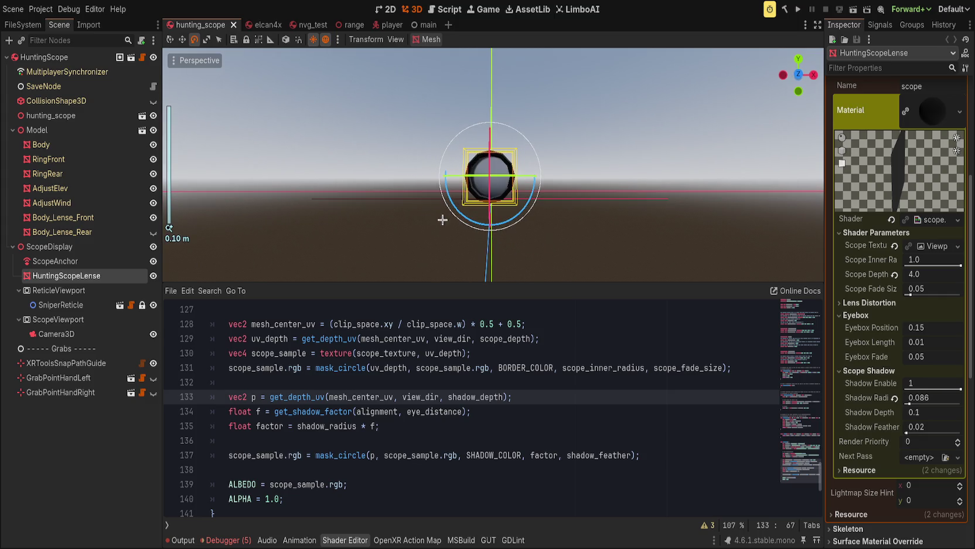
key("ctrl+s")
In the elcan4x scene, turn the scope shadow off and back on
left_click(262, 24)
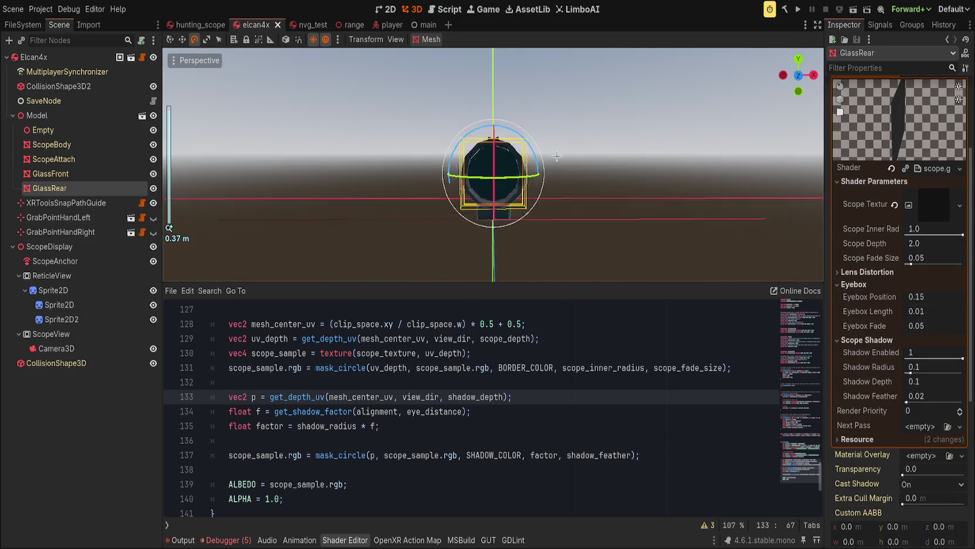
scroll(518, 176, "up", 5)
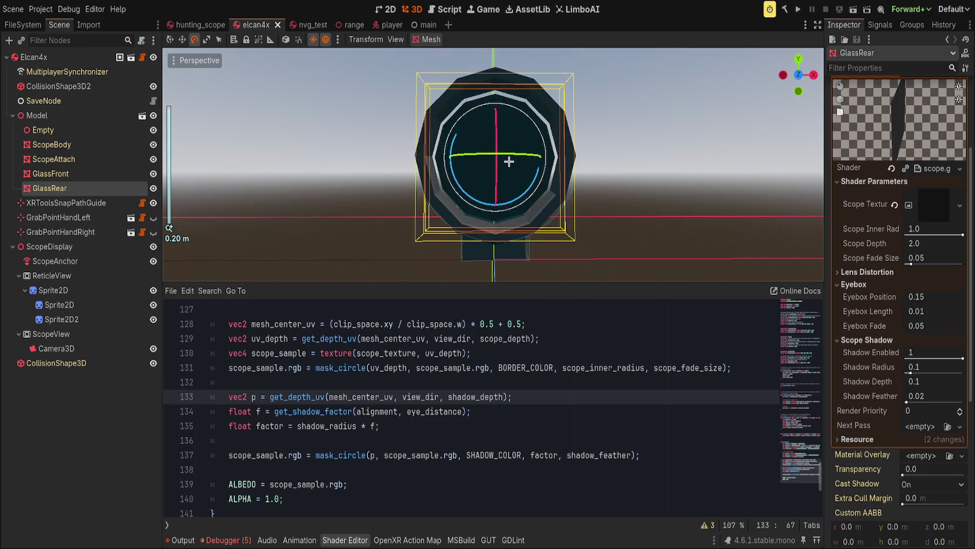
left_click_drag(955, 357, 906, 357)
scroll(286, 192, "down", 3)
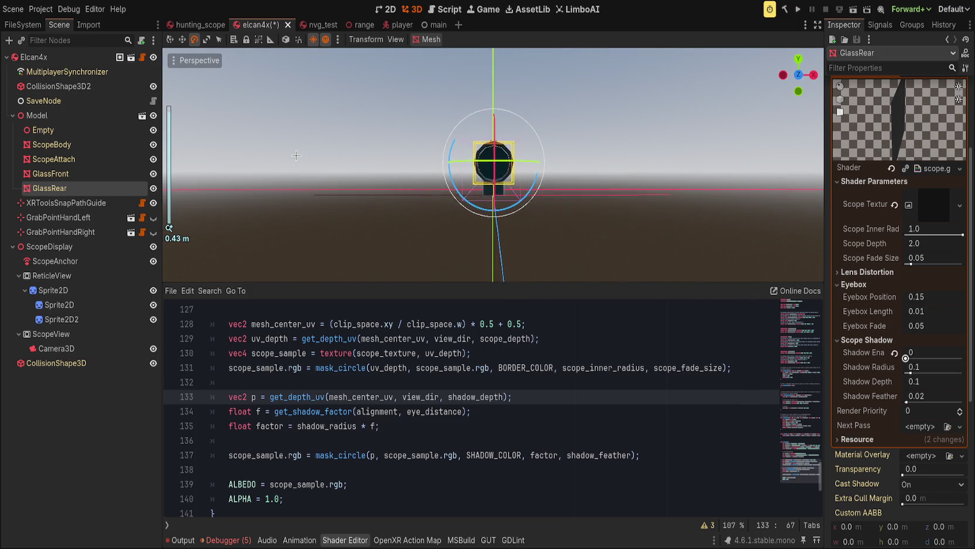
scroll(286, 192, "up", 3)
left_click(894, 353)
Nudge Eyebox Position, revert it to 0.15 and save the elcan4x scene
mouse_move(936, 300)
left_mouse_down()
mouse_move(949, 303)
mouse_move(902, 304)
mouse_move(961, 311)
mouse_move(962, 326)
left_mouse_up()
left_click(895, 298)
key("ctrl+s")
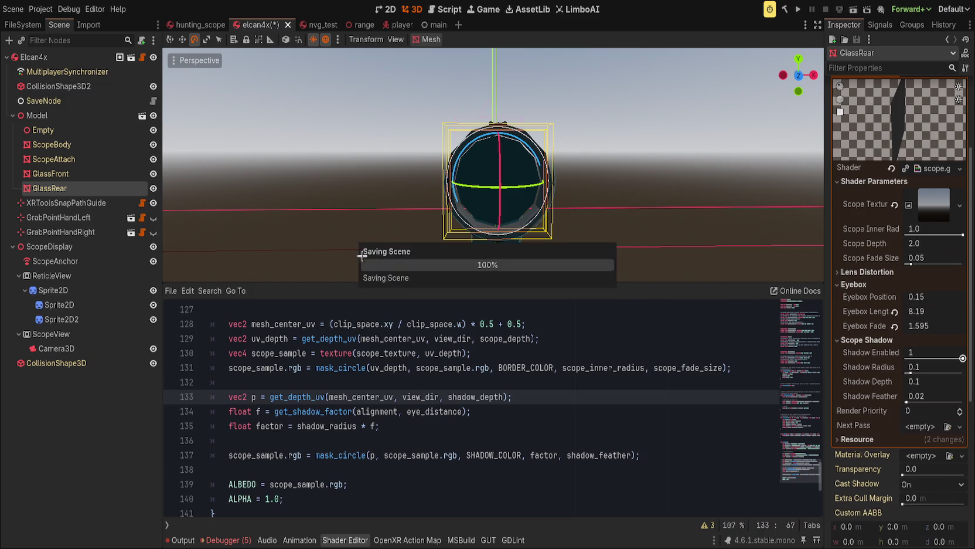
Try new Scope Depth and Fade Size values, revert both to default, then clear Scope Texture
scroll(440, 207, "down", 3)
scroll(440, 206, "up", 5)
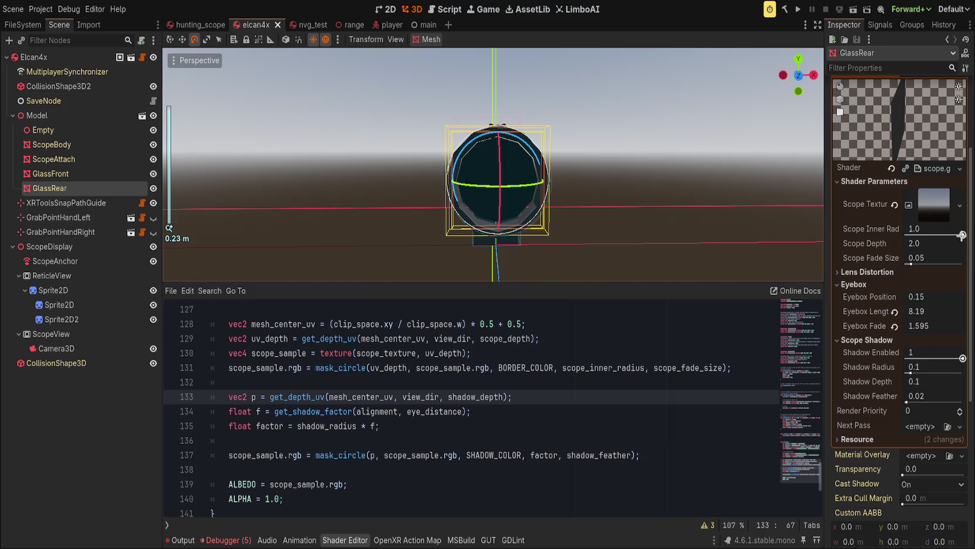
left_click(874, 272)
mouse_move(914, 258)
left_mouse_down()
mouse_move(949, 258)
mouse_move(932, 243)
mouse_move(890, 246)
left_mouse_up()
left_click(894, 244)
left_click(893, 258)
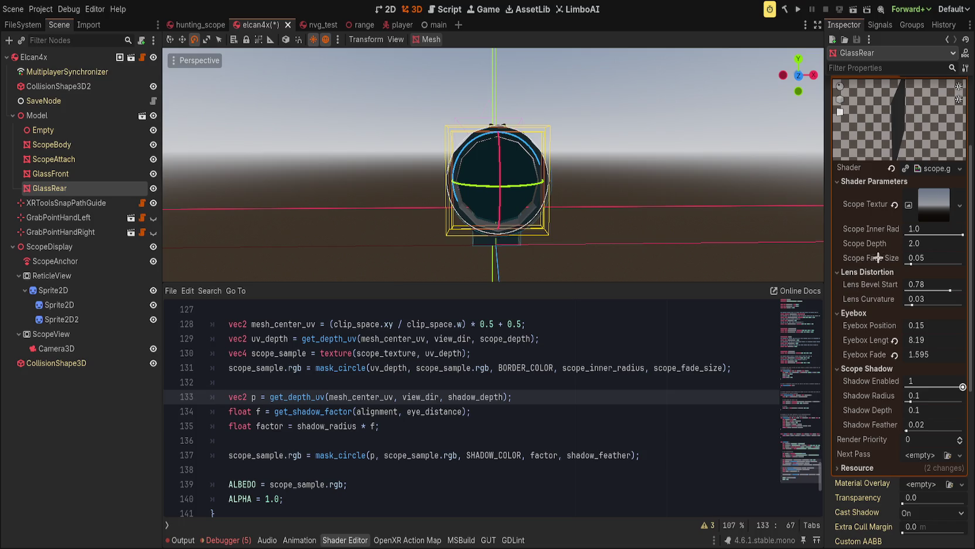
left_click(894, 204)
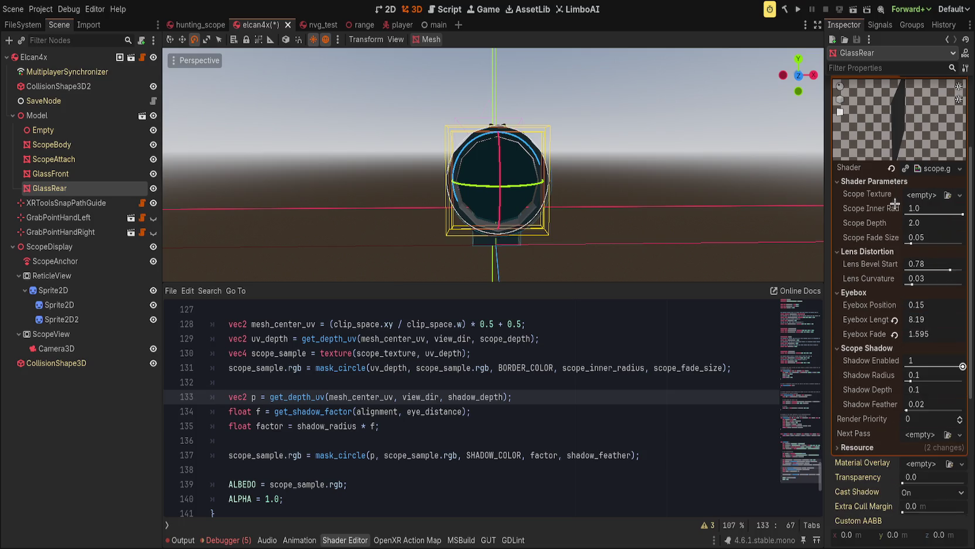
Make GlassRear's material override Local to Scene, after undoing an accidental clear of the override
left_click(892, 168)
scroll(880, 243, "up", 3)
left_click(891, 194)
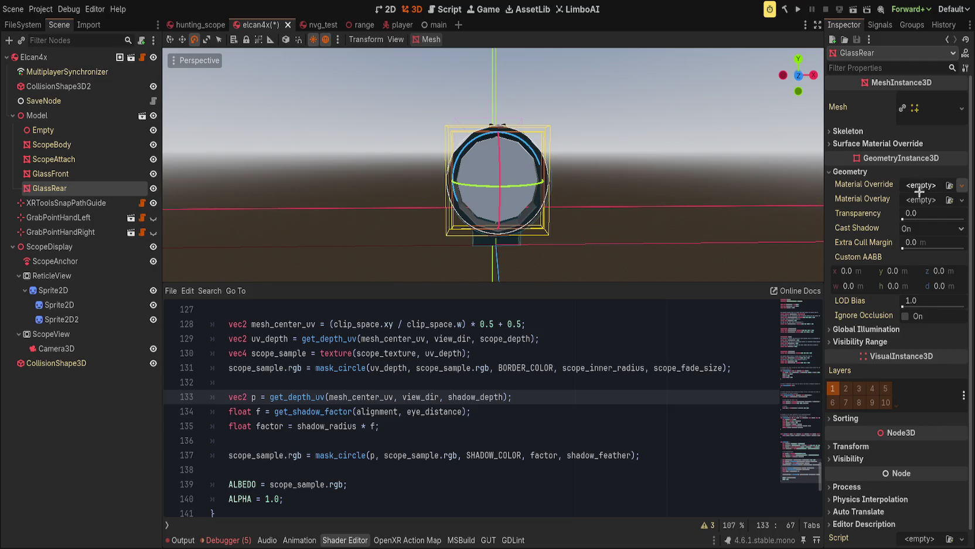
key("ctrl+z")
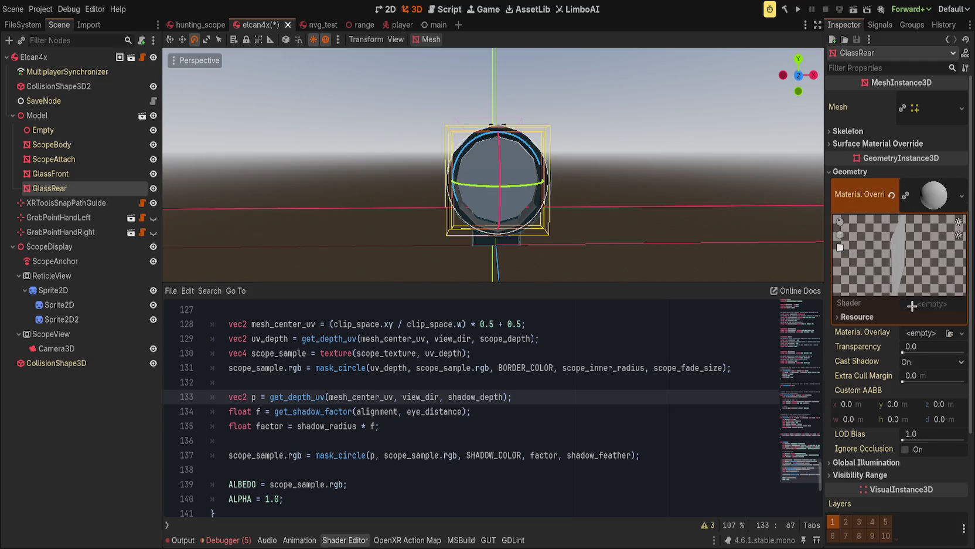
left_click(876, 317)
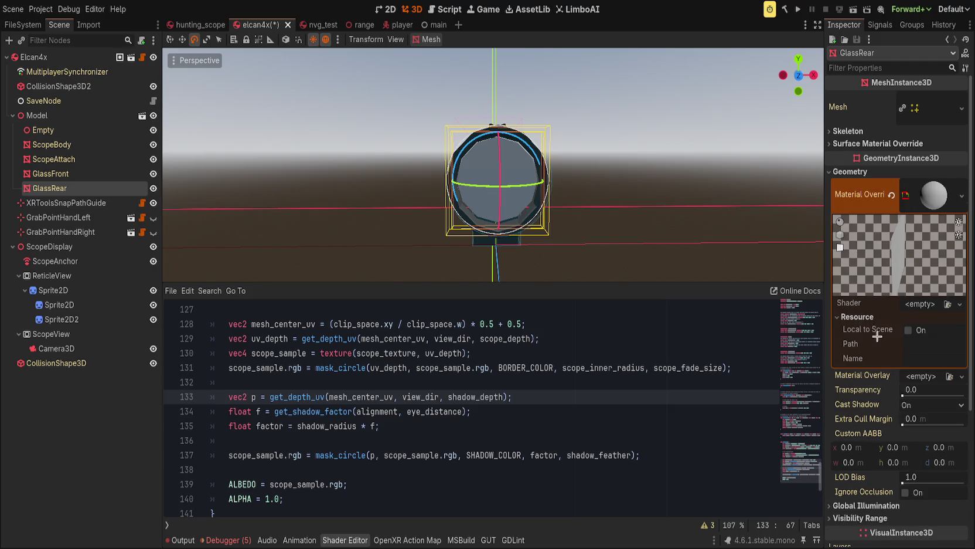
left_click(924, 328)
Restore the material's shader after removing it, and reselect GlassRear
scroll(647, 200, "down", 2)
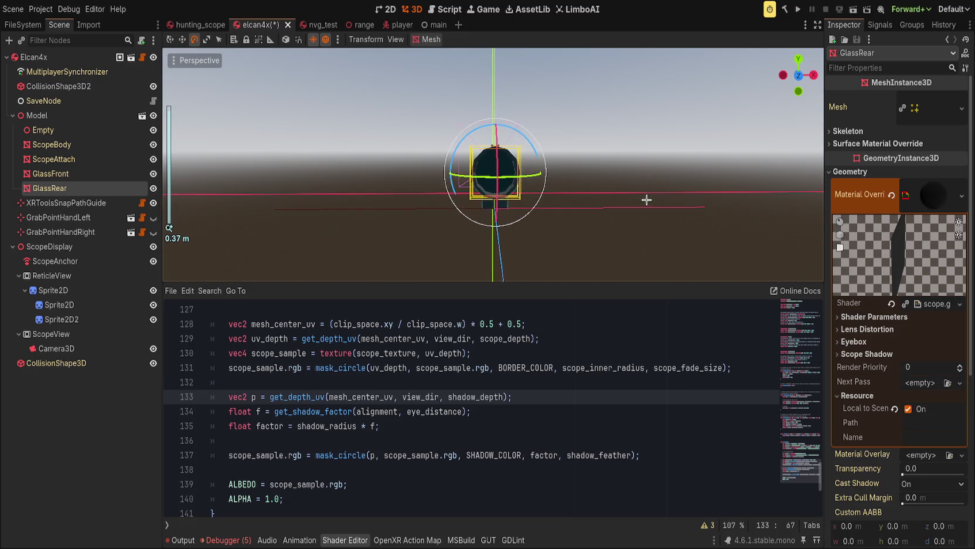
left_click(892, 305)
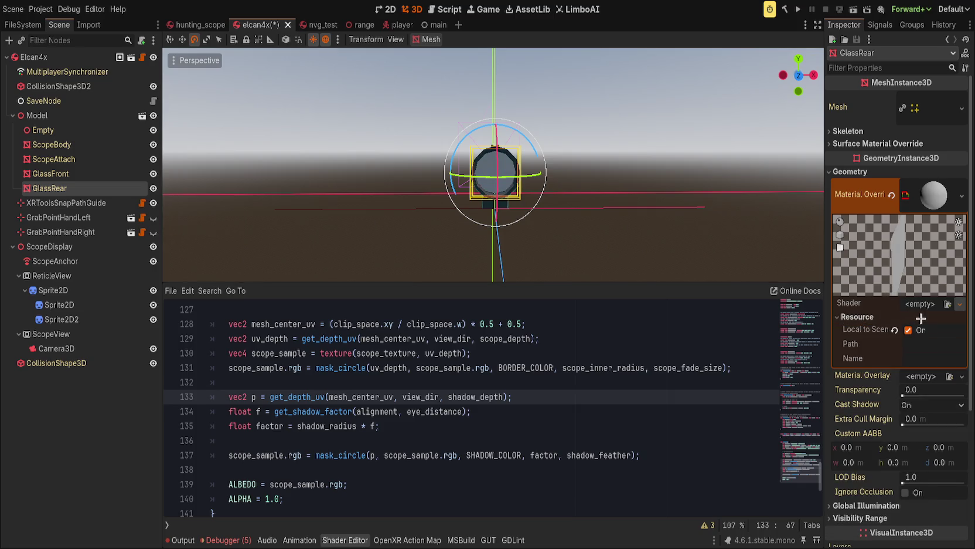
key("ctrl+z")
left_click(706, 243)
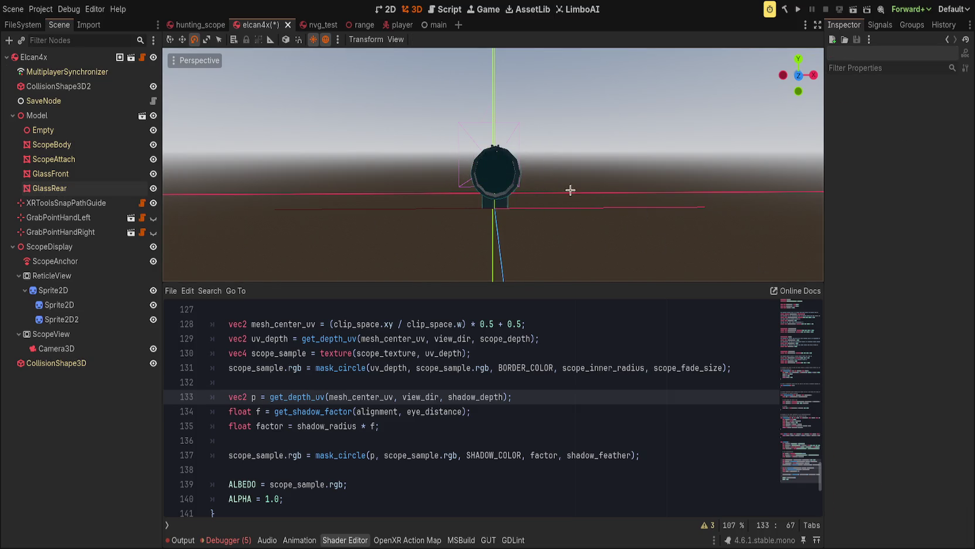
left_click(508, 168)
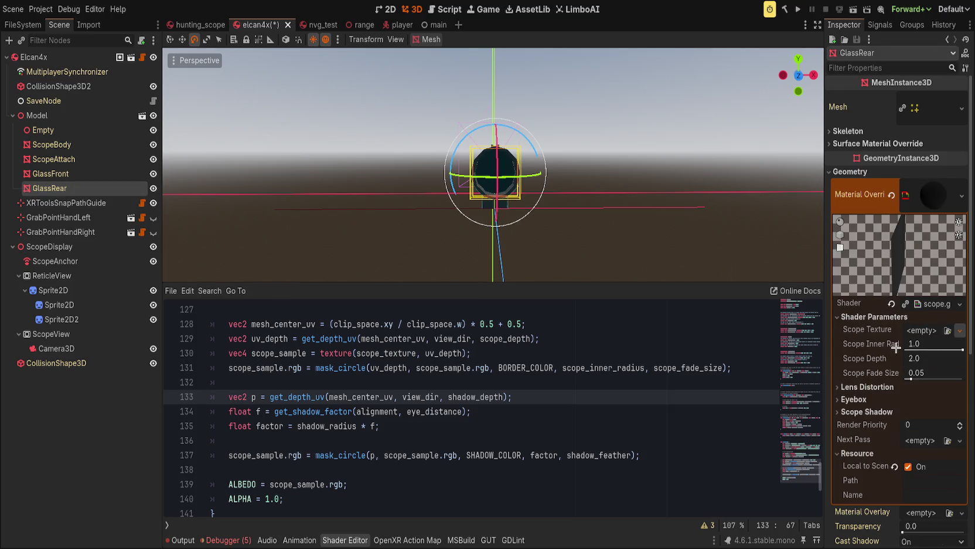
scroll(589, 252, "up", 3)
mouse_move(589, 252)
left_mouse_down()
mouse_move(679, 258)
mouse_move(576, 254)
left_mouse_up()
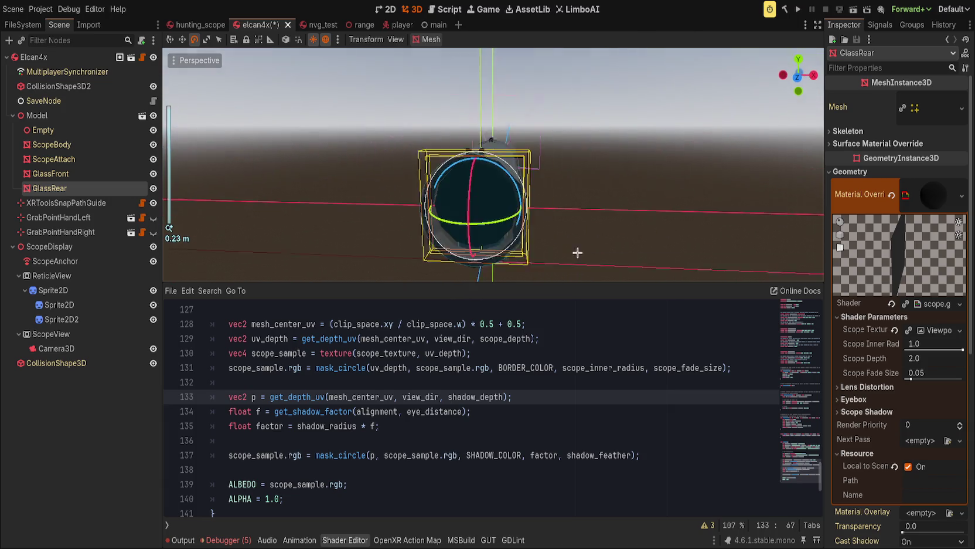
Set GlassRear's Shadow Enabled to 0, frame the lens and save elcan4x
left_click(863, 410)
left_click_drag(961, 430, 906, 430)
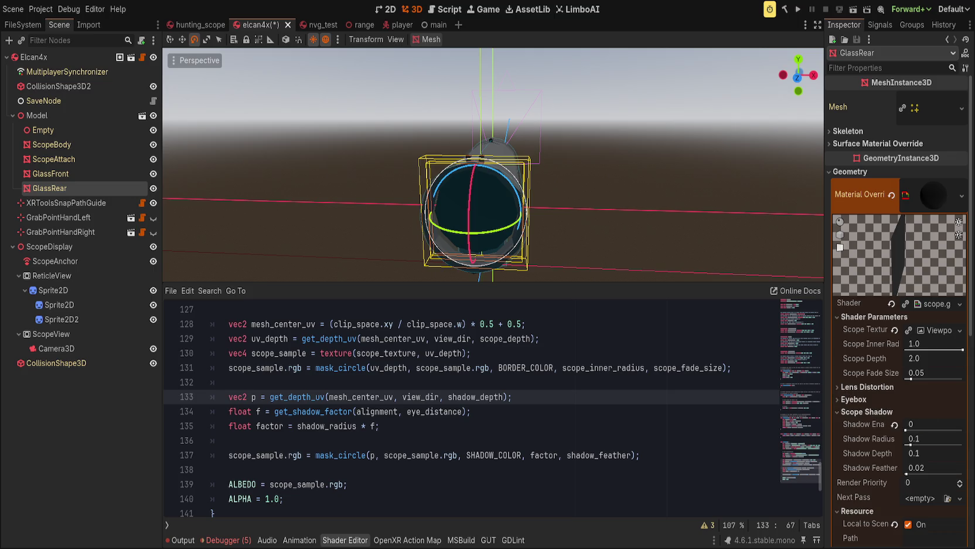
key("f")
key("ctrl+s")
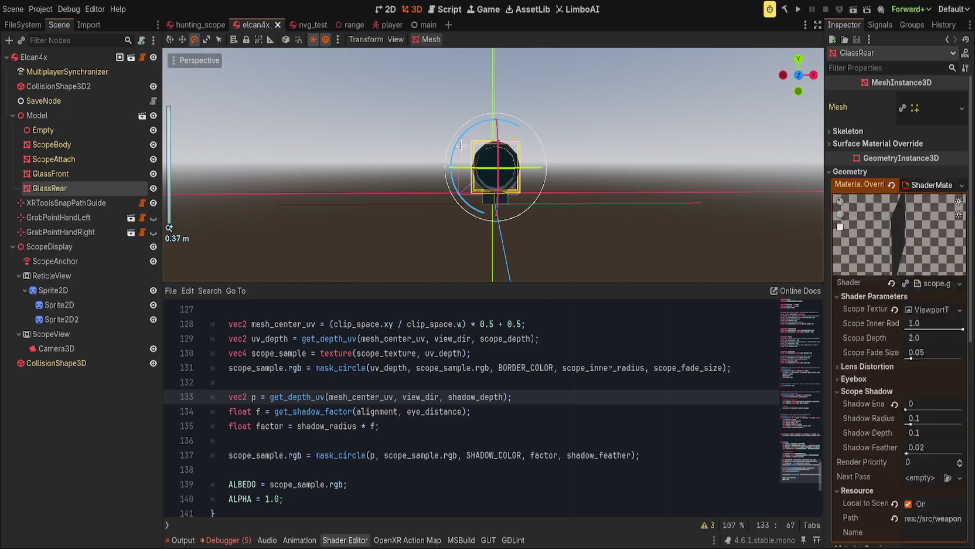
left_click(176, 25)
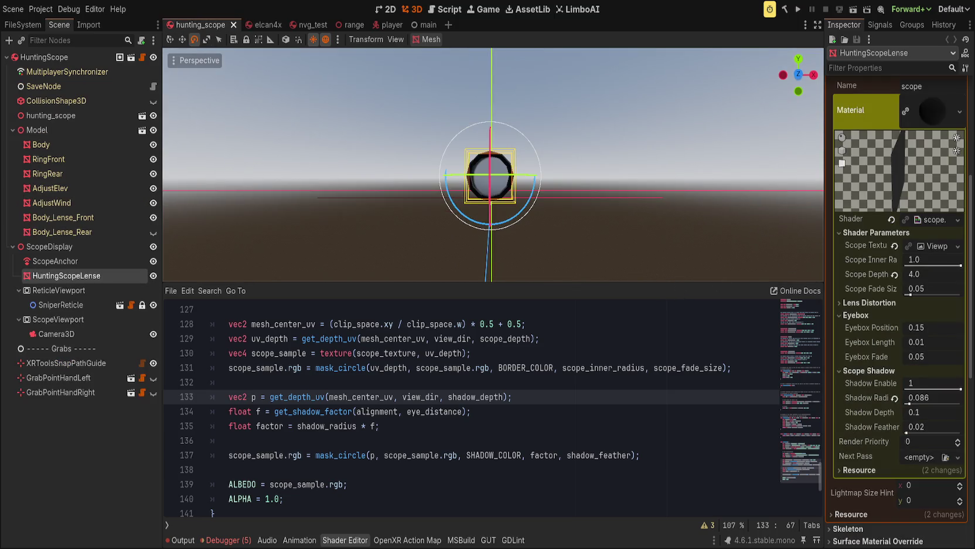
Undo the accidental Body_Lense_Scope paste under HuntingScopeLense and return to elcan4x
key("ctrl+v")
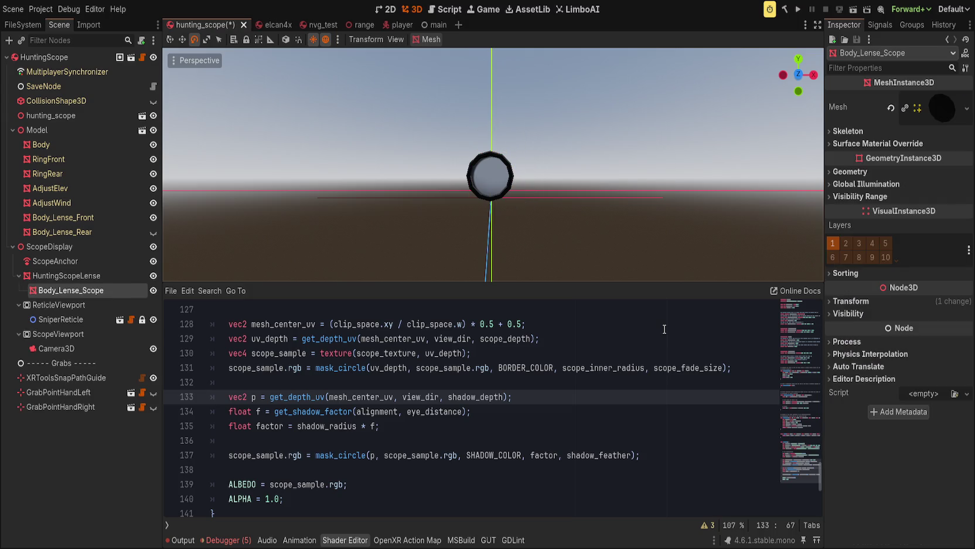
key("ctrl+z")
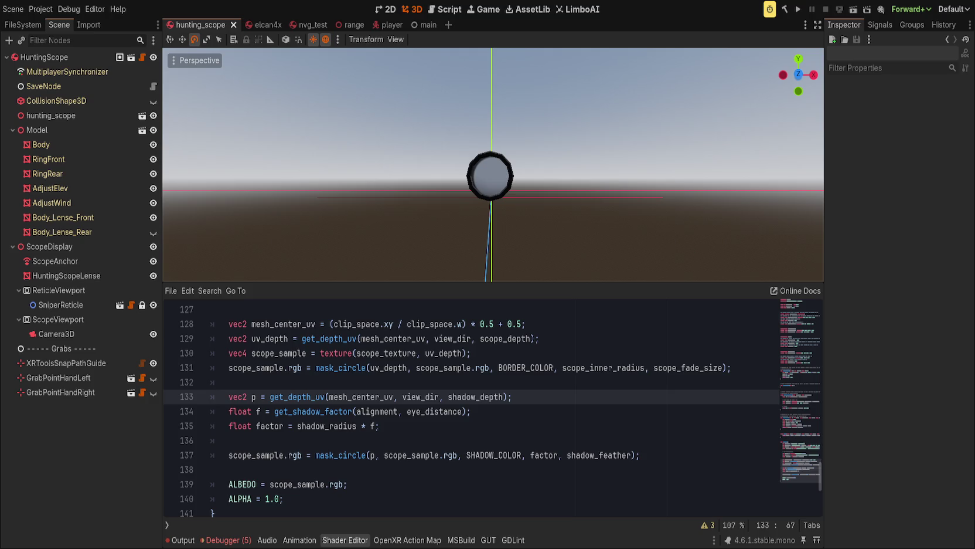
left_click(263, 24)
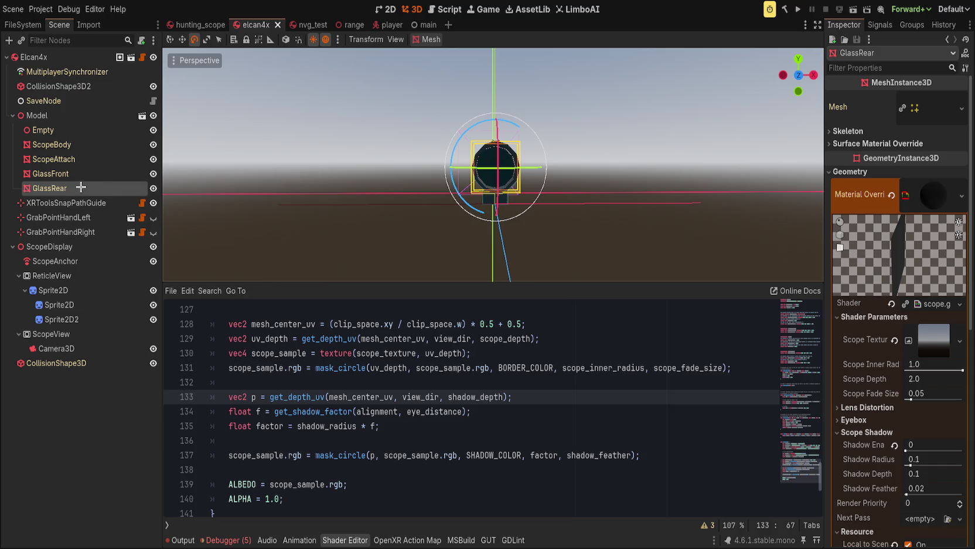
Set GlassRear's Scope Depth to 4.0
left_click(67, 119)
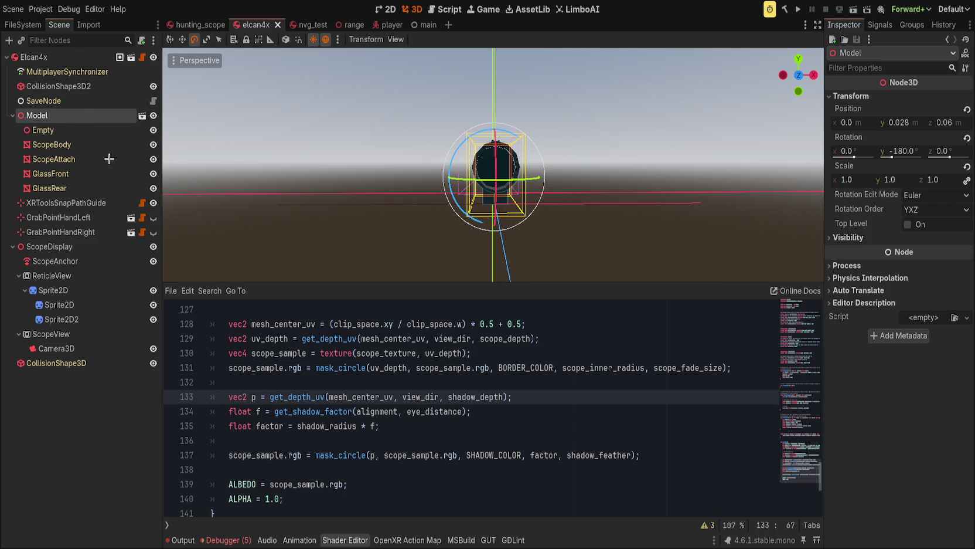
left_click(50, 188)
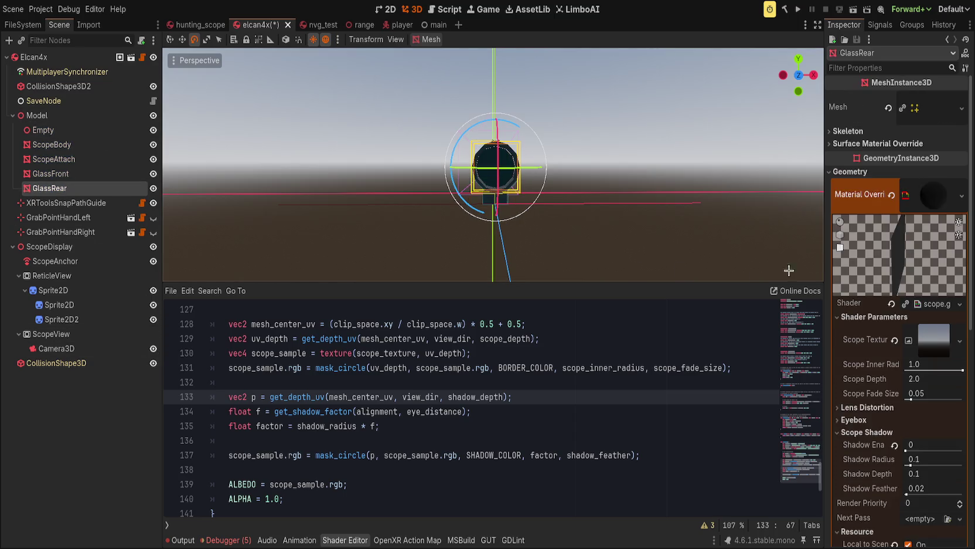
scroll(892, 304, "down", 2)
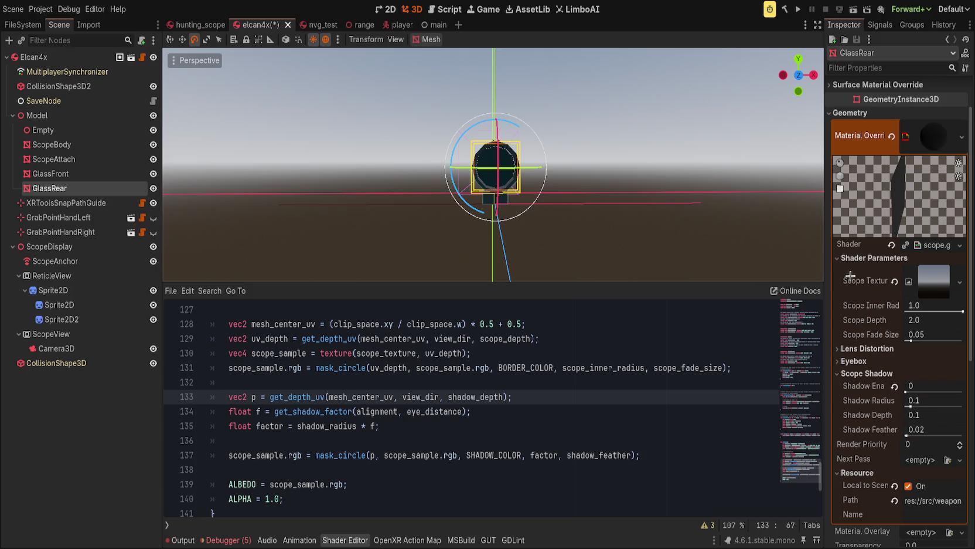
left_click(925, 319)
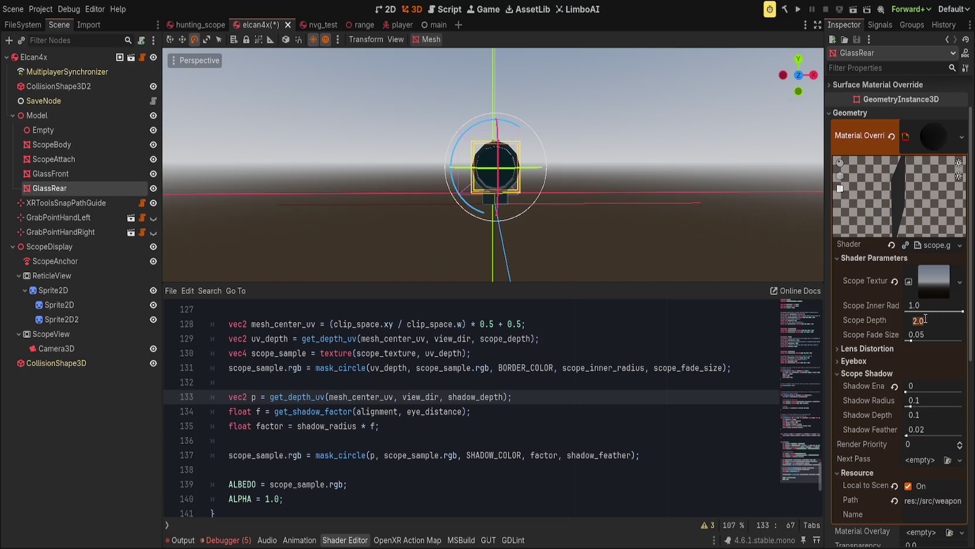
type("4")
key("Return")
Enable the scope shadow and set Shadow Radius to 0.086, then lower it to 0.01
left_click(861, 361)
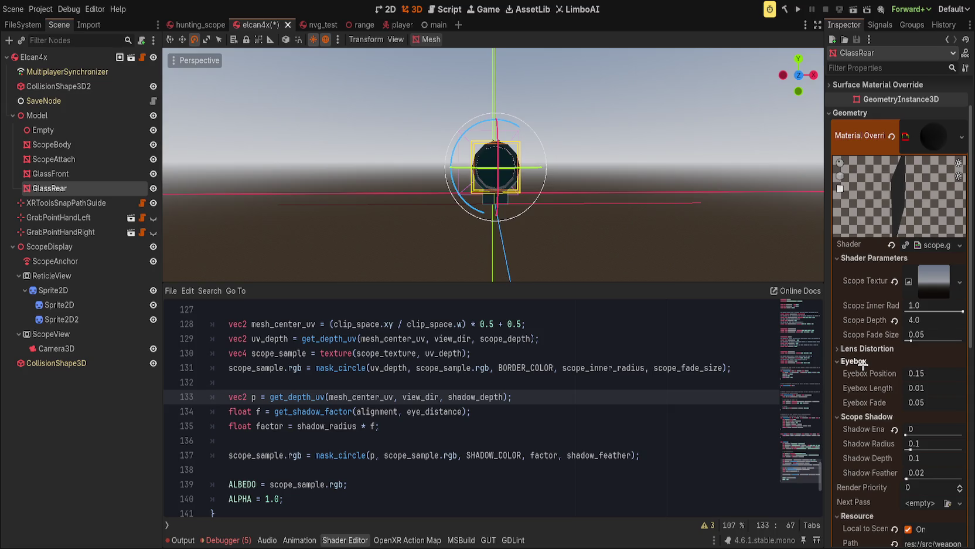
left_click(895, 430)
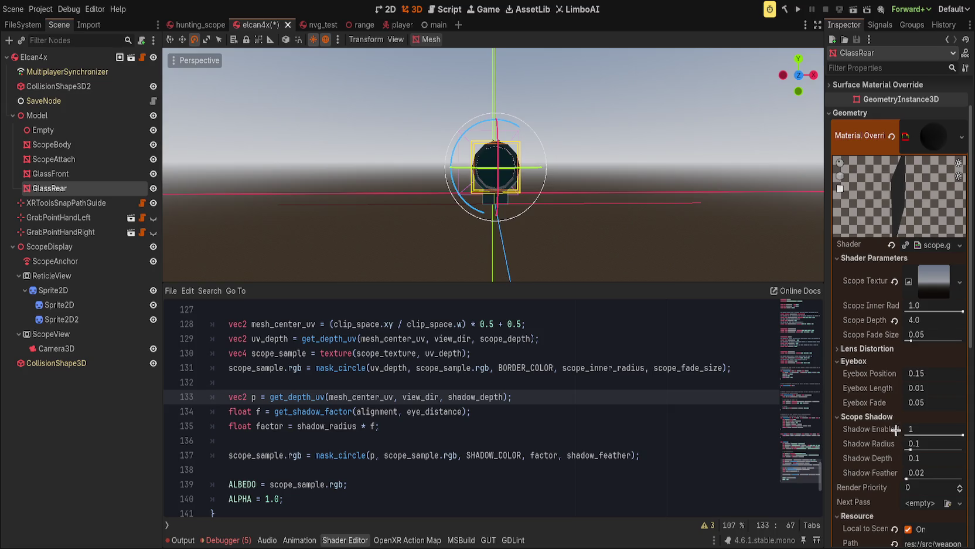
left_click(934, 442)
key("Return")
scroll(532, 195, "up", 3)
scroll(531, 195, "down", 5)
scroll(531, 195, "up", 5)
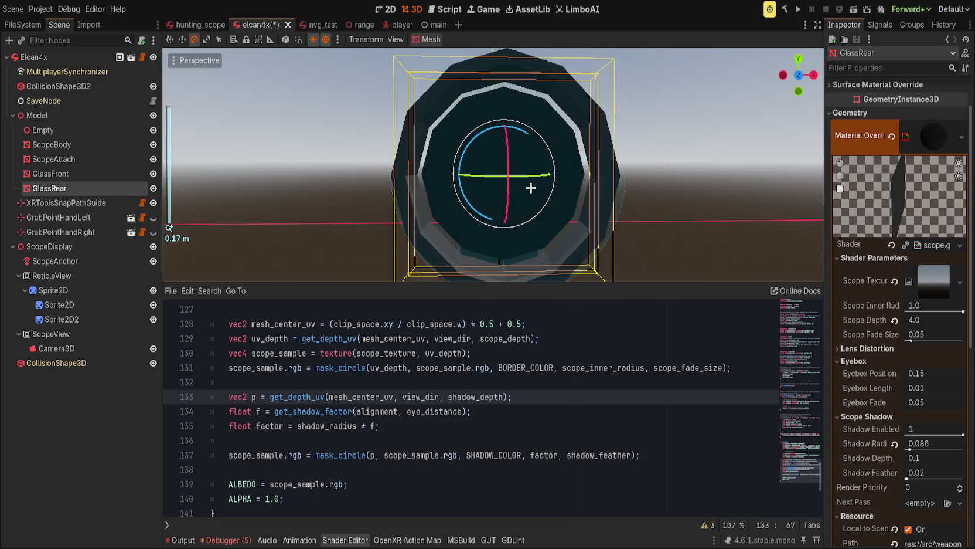
left_click_drag(931, 440, 926, 441)
scroll(567, 247, "down", 5)
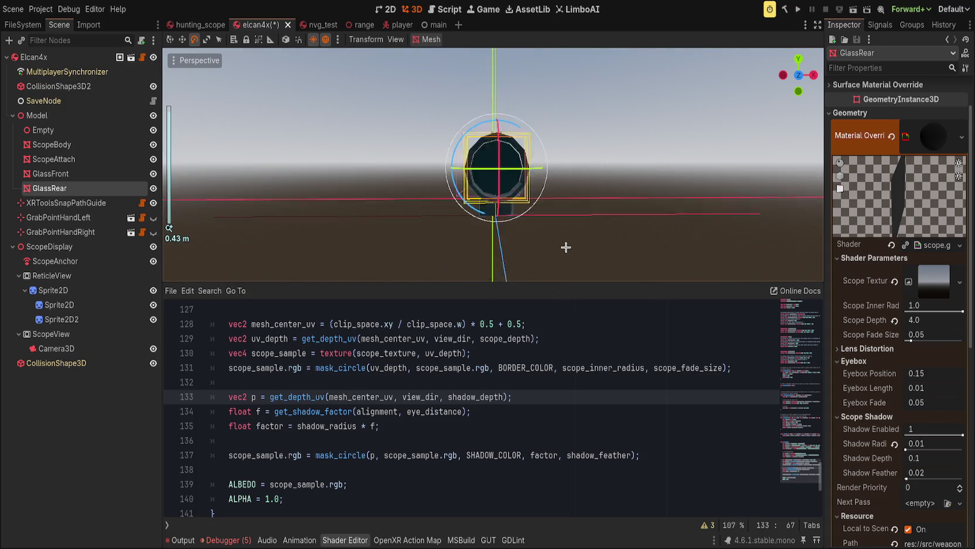
scroll(645, 223, "up", 6)
Adjust GlassRear's Eyebox Length, then show HuntingScopeLense's material in hunting_scope
left_click(716, 196)
scroll(559, 239, "down", 5)
scroll(559, 240, "up", 6)
left_click(70, 188)
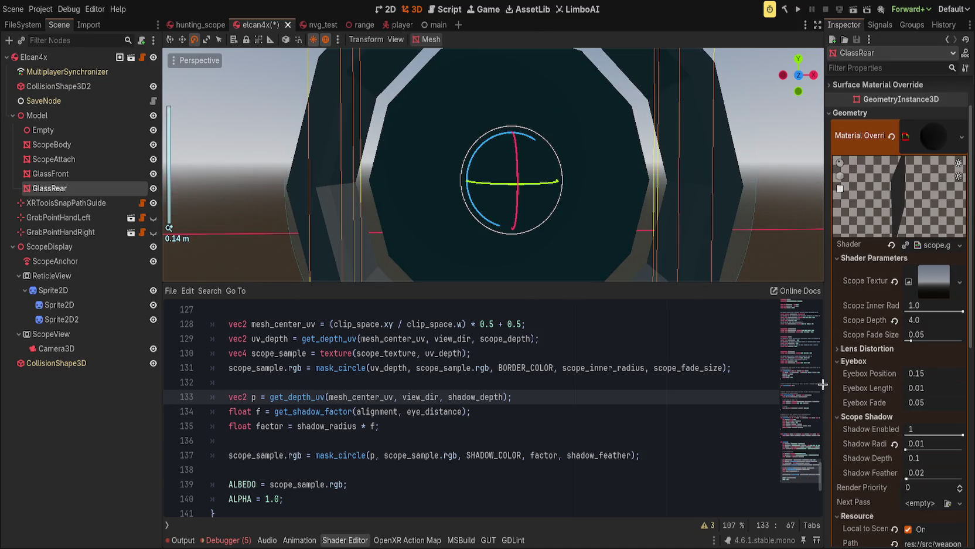
left_click_drag(922, 394, 937, 393)
scroll(544, 206, "down", 5)
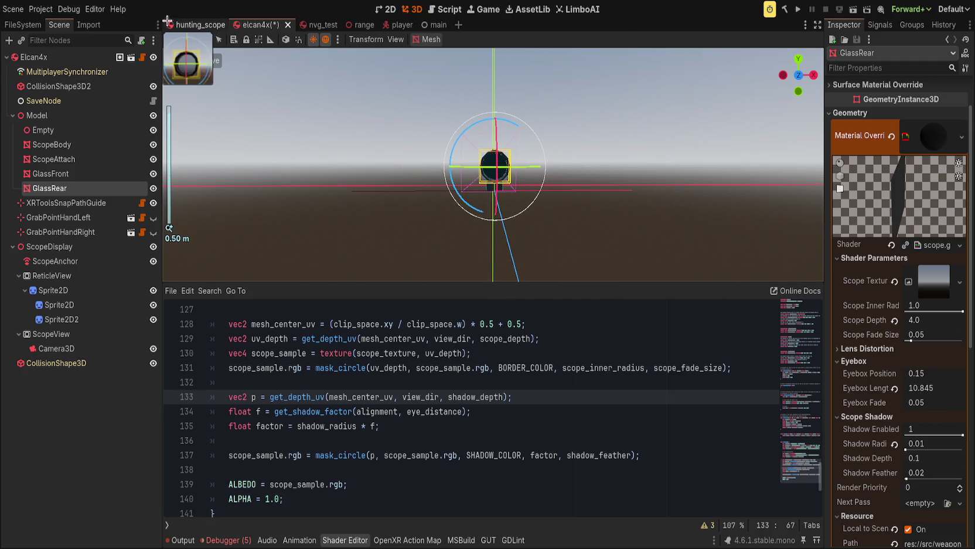
left_click(199, 25)
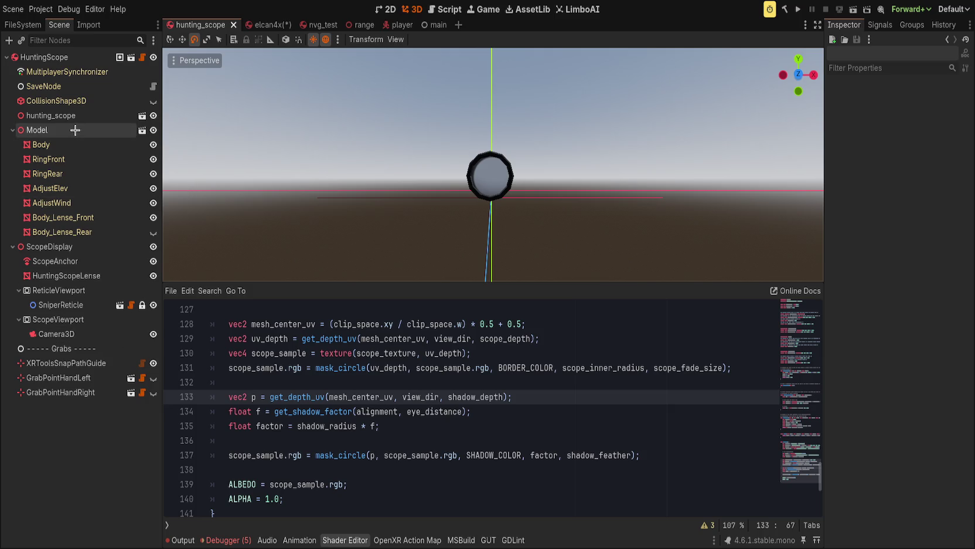
left_click(69, 275)
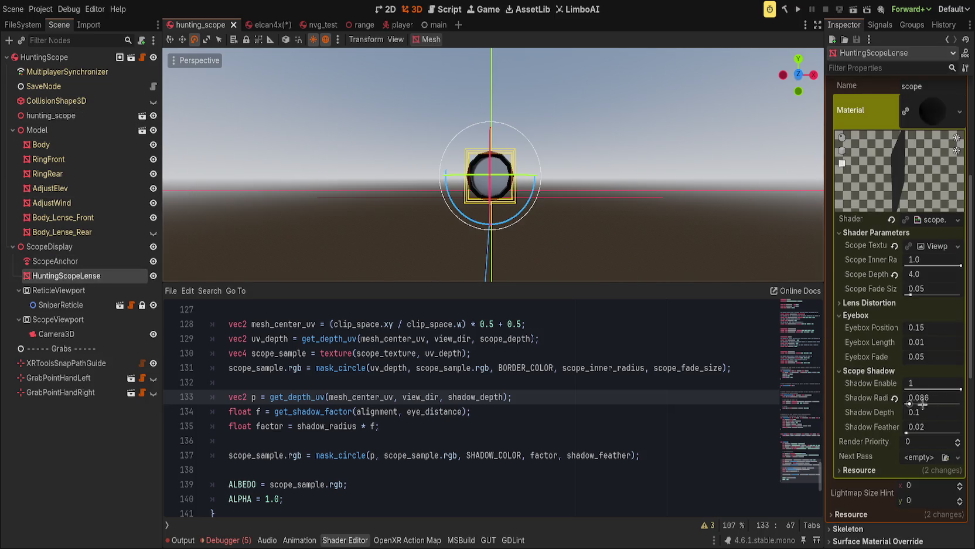
Test larger Shadow Radius values up to 1.0 on HuntingScopeLense, settling back on 0.066
mouse_move(924, 399)
left_mouse_down()
mouse_move(961, 403)
mouse_move(910, 404)
left_mouse_up()
scroll(602, 242, "up", 2)
mouse_move(601, 241)
left_mouse_down()
mouse_move(640, 260)
mouse_move(631, 263)
left_mouse_up()
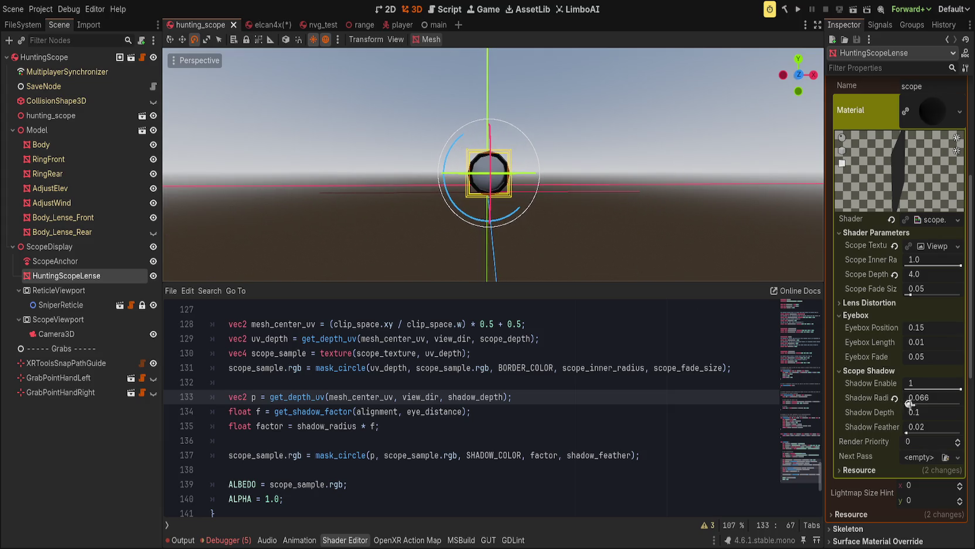
left_click_drag(910, 403, 961, 403)
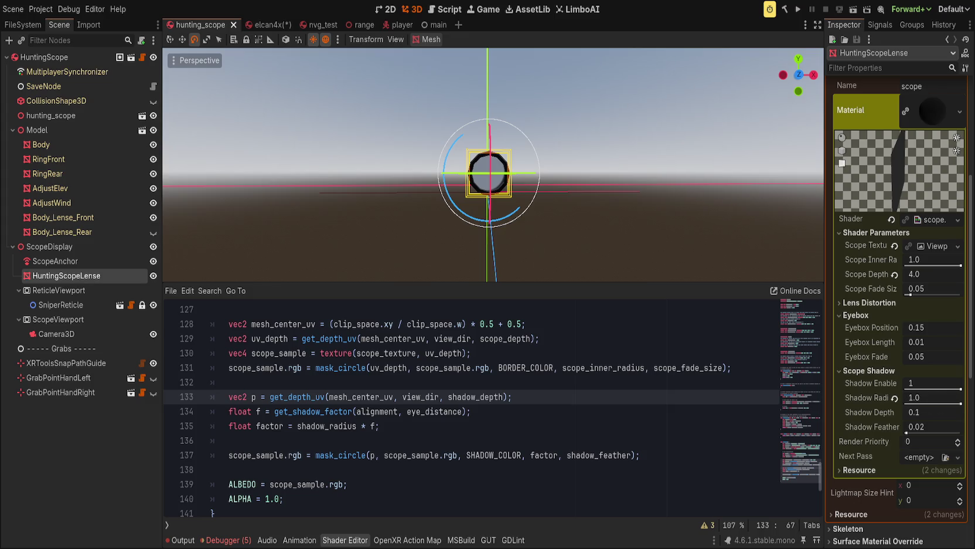
key("ctrl+z")
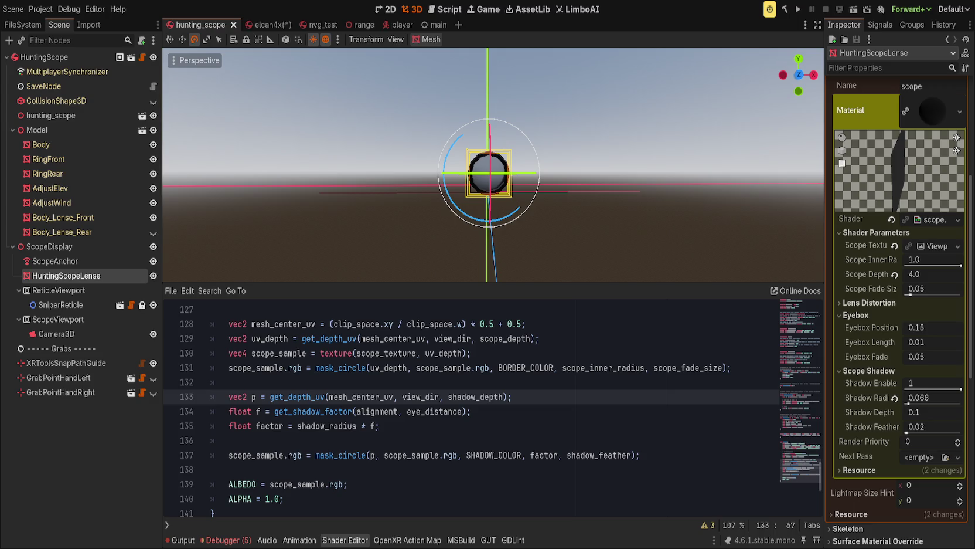
left_click(594, 407)
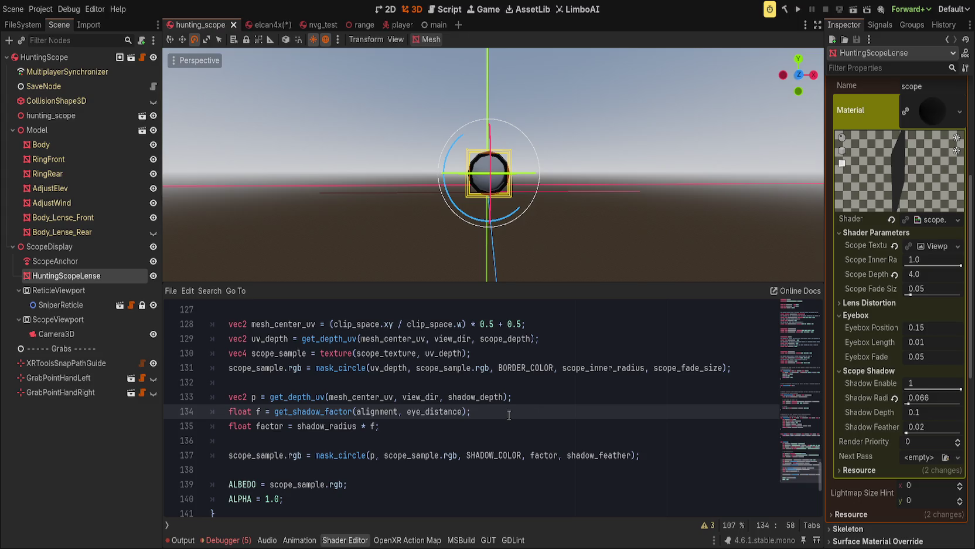
Add a (1.0 - shadow_enabled) term with 2.0 to line 135
key("Down")
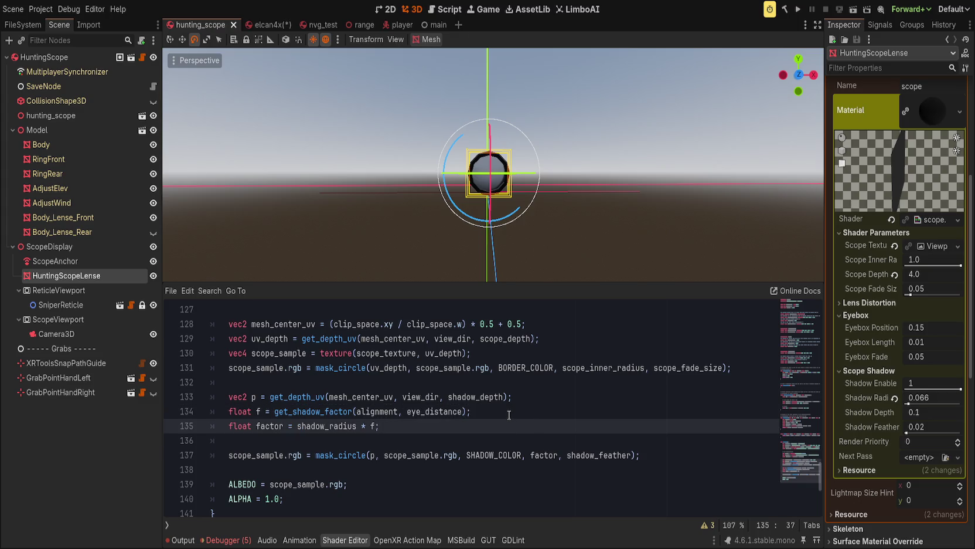
type("+ (1.0")
type(" - shado")
type("w_")
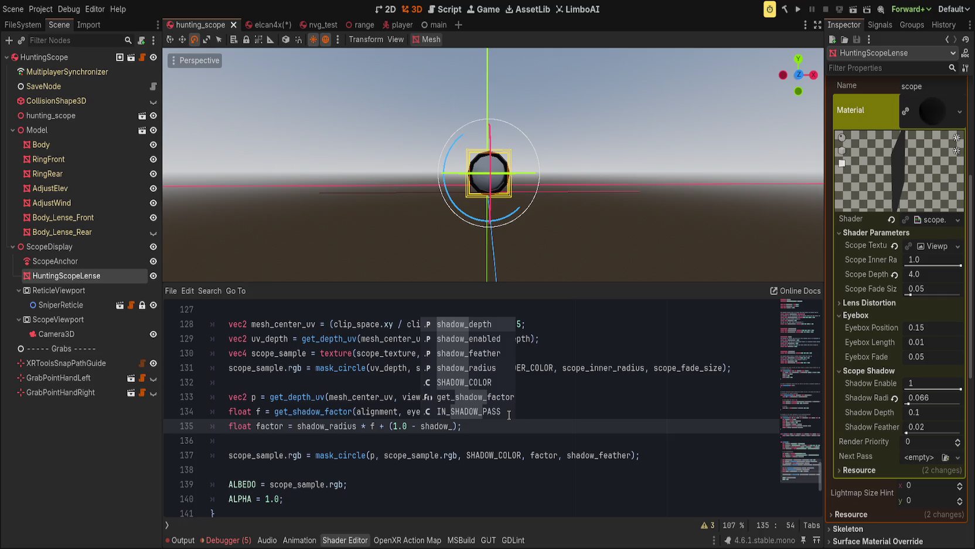
type("en")
key("Return")
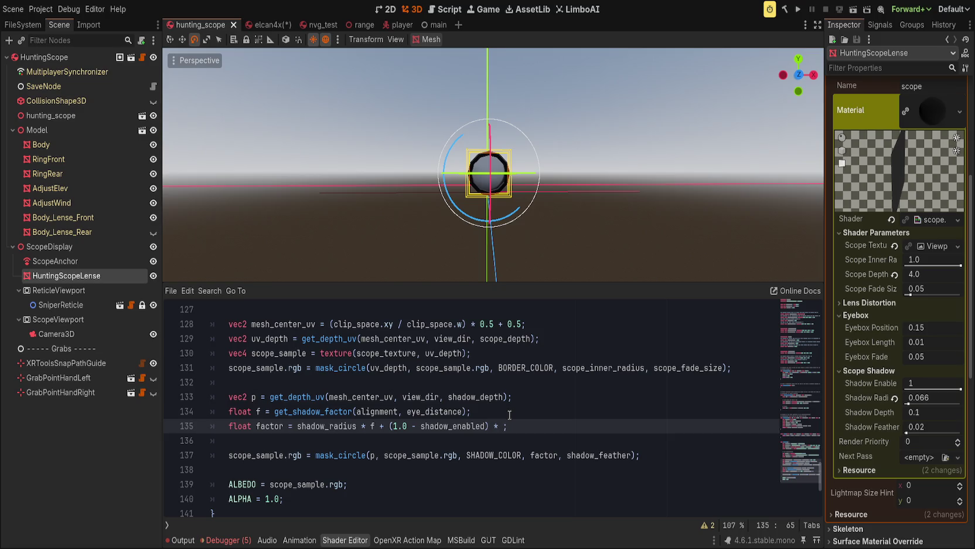
type("2.0")
Move that expression into a new float enabled variable, commented 'Large value will clear shadow when disabled'
left_click_drag(389, 426, 526, 425)
key("ctrl+x")
key("Up")
key("Return")
type("float e")
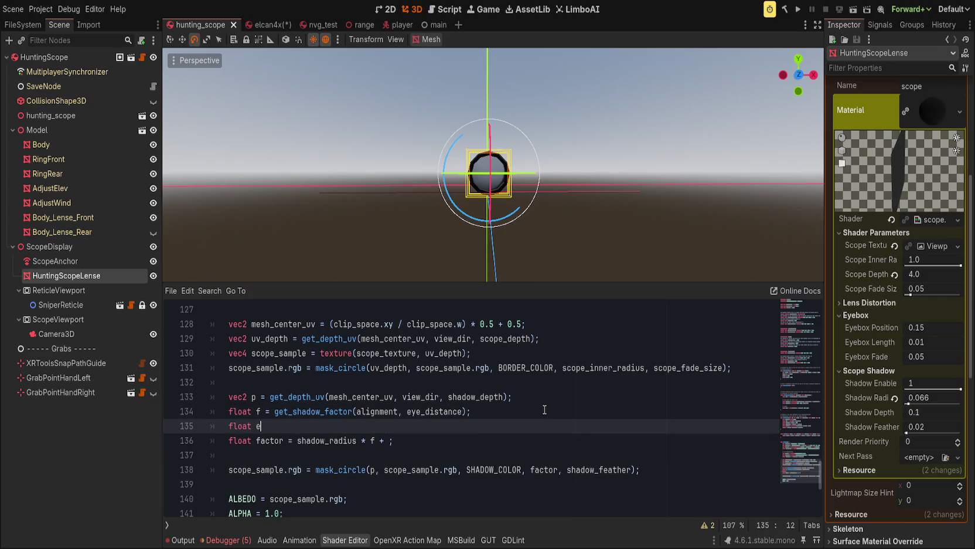
type("nabled =")
key("ctrl+v")
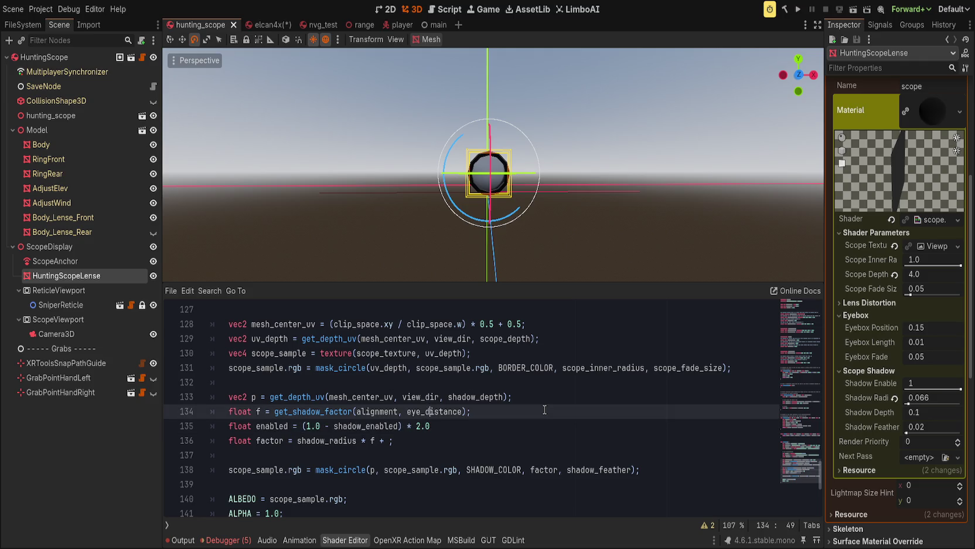
key("Up")
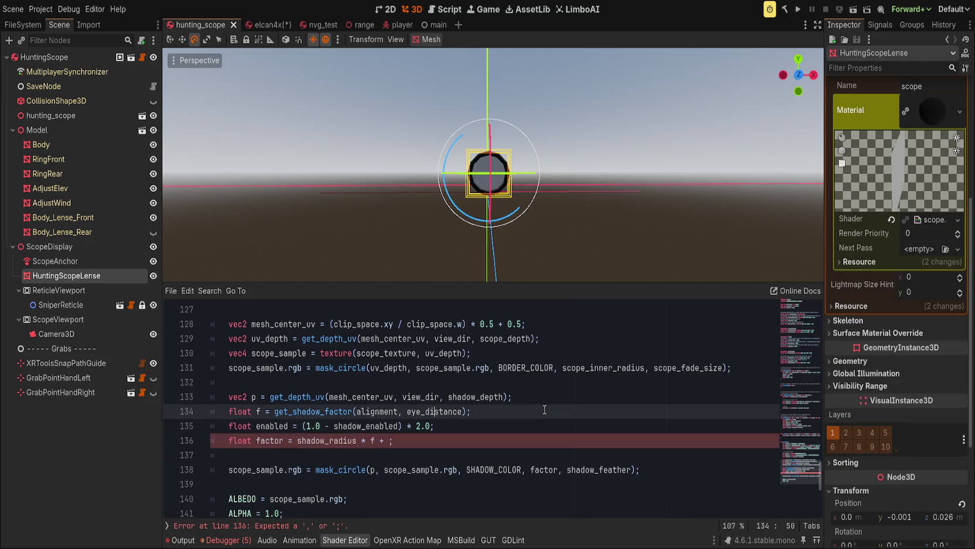
key("End")
key("Return")
type("// ")
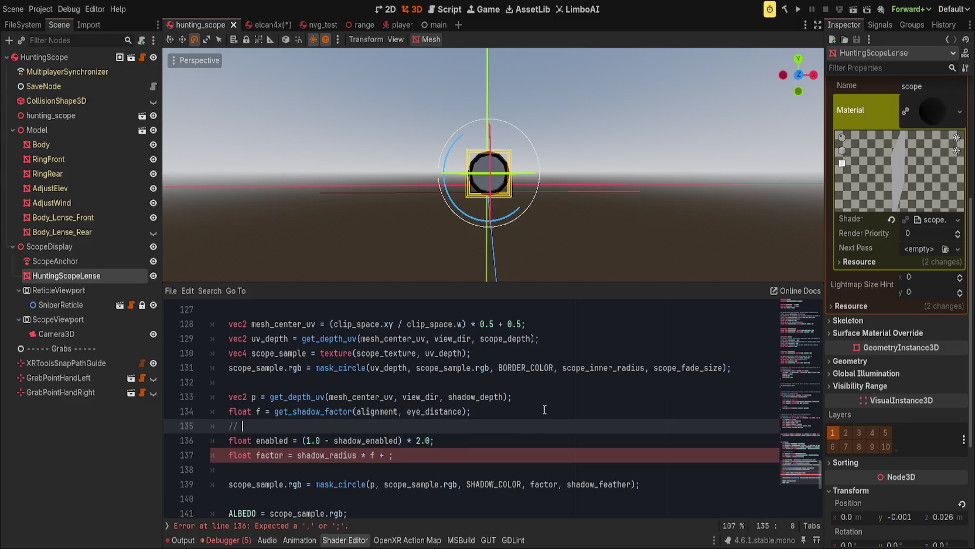
type("Large value will clear shadow w")
type("hen disabled")
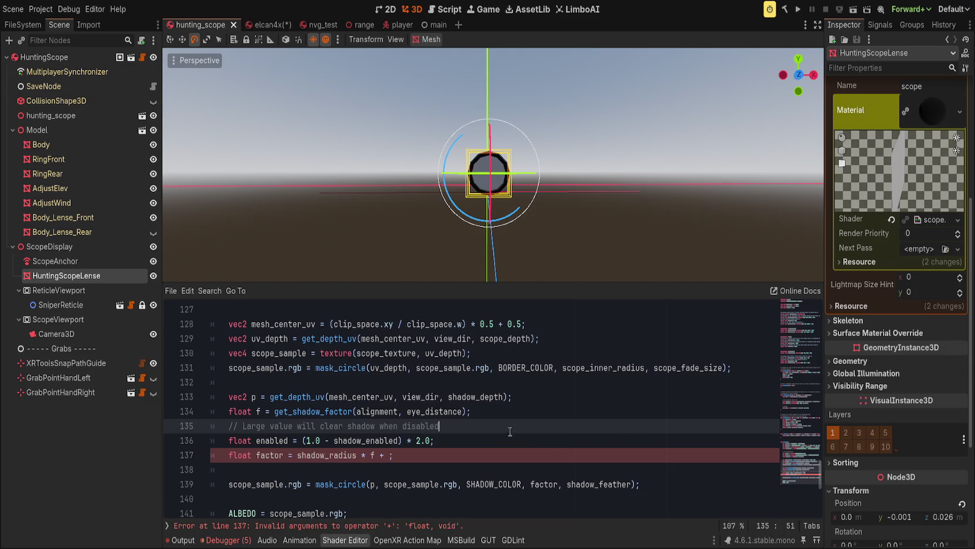
Add enabled before the semicolon on line 137
left_click(437, 443)
left_click(388, 455)
type("enabled")
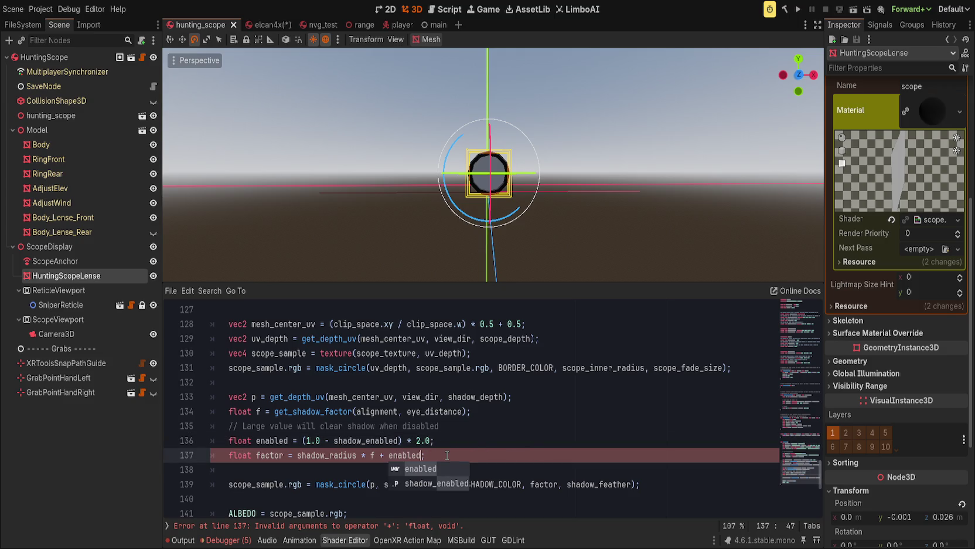
Inline the get_shadow_factor call in place of f and delete the float f line
left_click_drag(274, 410, 467, 411)
key("ctrl+x")
double_click(371, 455)
key("ctrl+v")
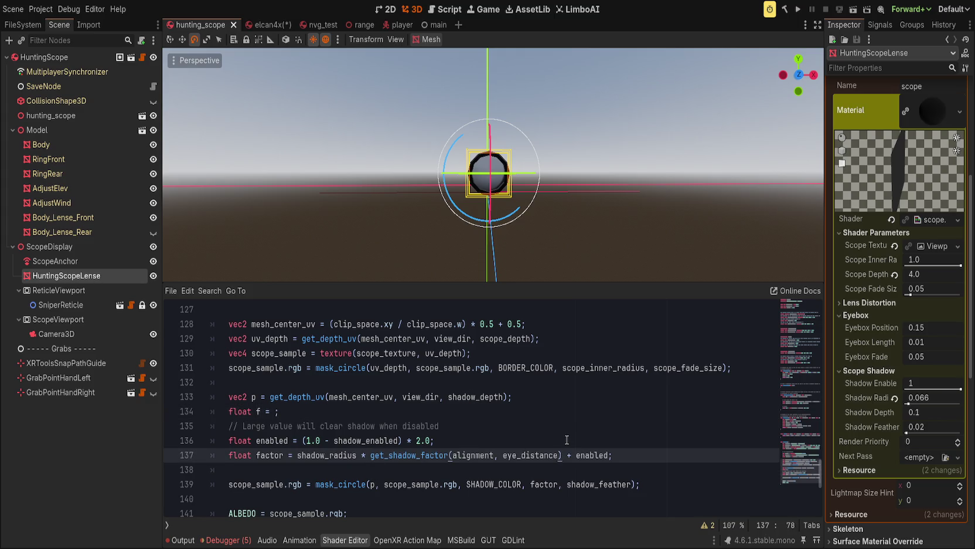
left_click(477, 412)
key("ctrl+shift+k")
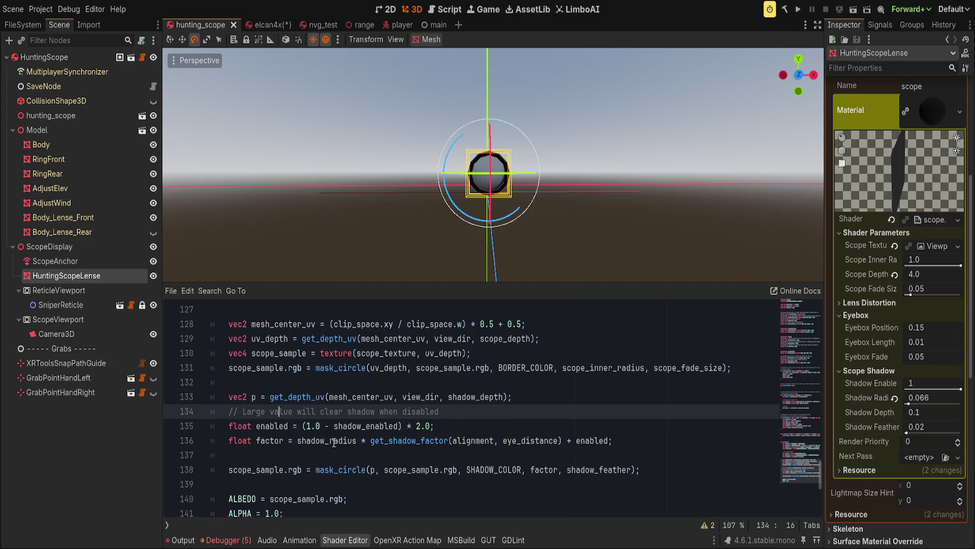
Rename variable p to parallax on lines 133 and 138
left_click(328, 440)
left_click(503, 411)
left_click(542, 395)
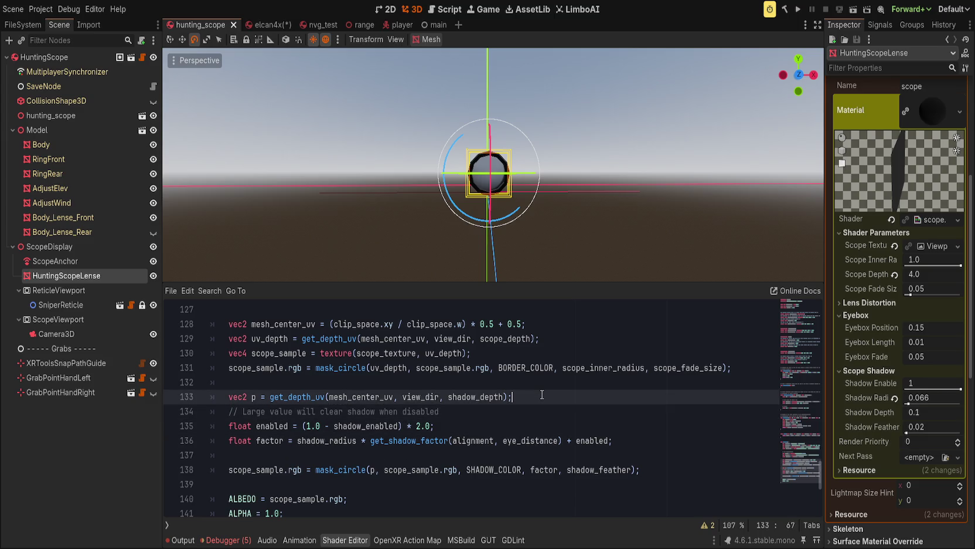
left_click(256, 397)
type("arallax")
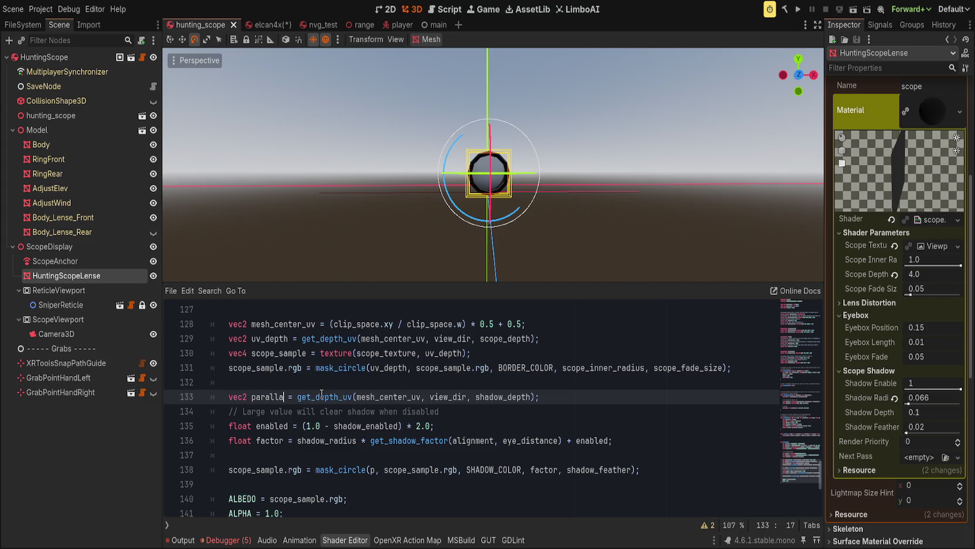
double_click(372, 468)
type("parallax")
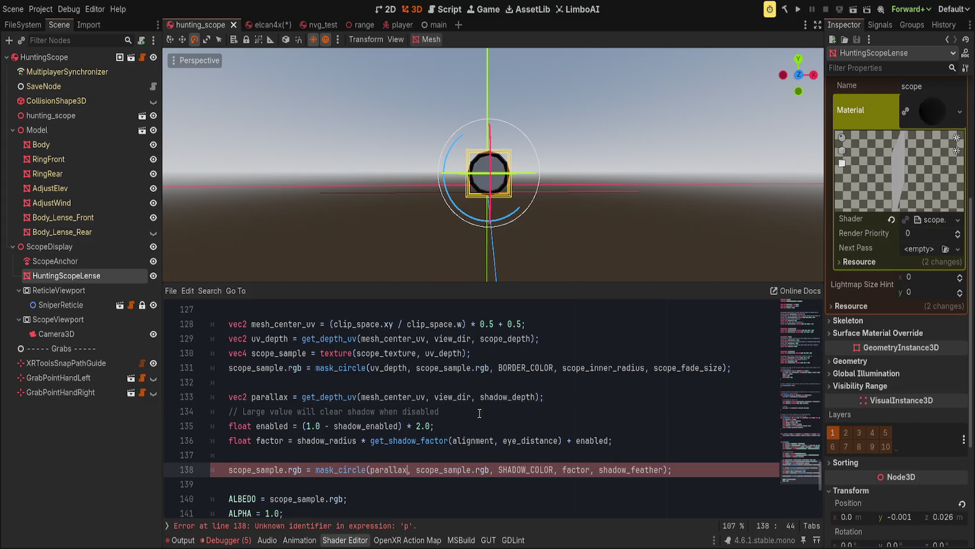
scroll(484, 413, "down", 1)
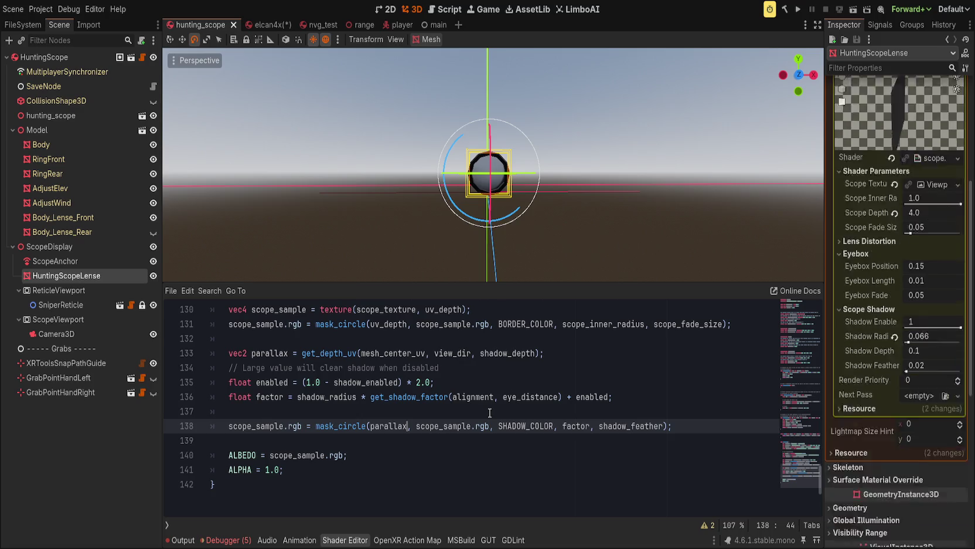
Compare the hunting scope with Shadow Enable at 0 and at 1, then return to Elcan4x
left_click_drag(960, 388, 906, 388)
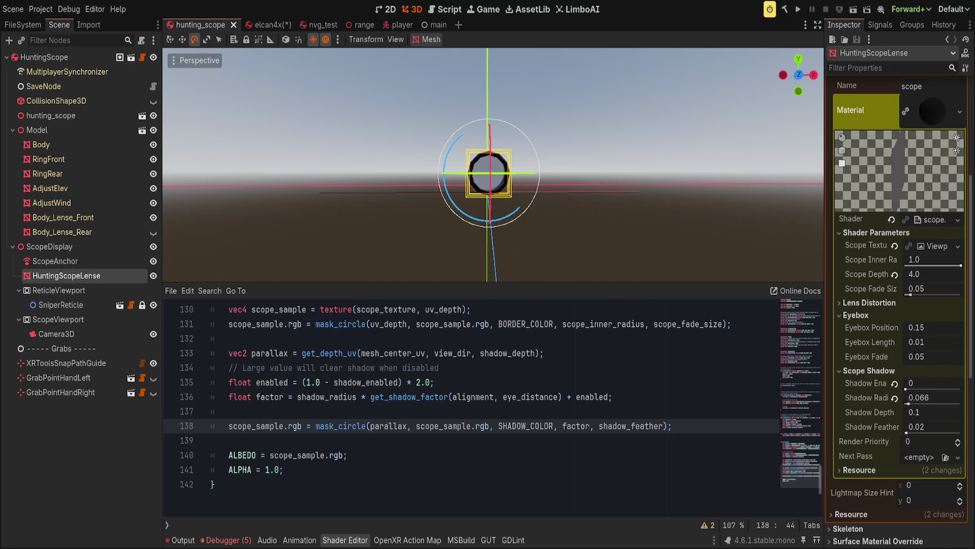
scroll(370, 210, "up", 2)
scroll(370, 210, "up", 1)
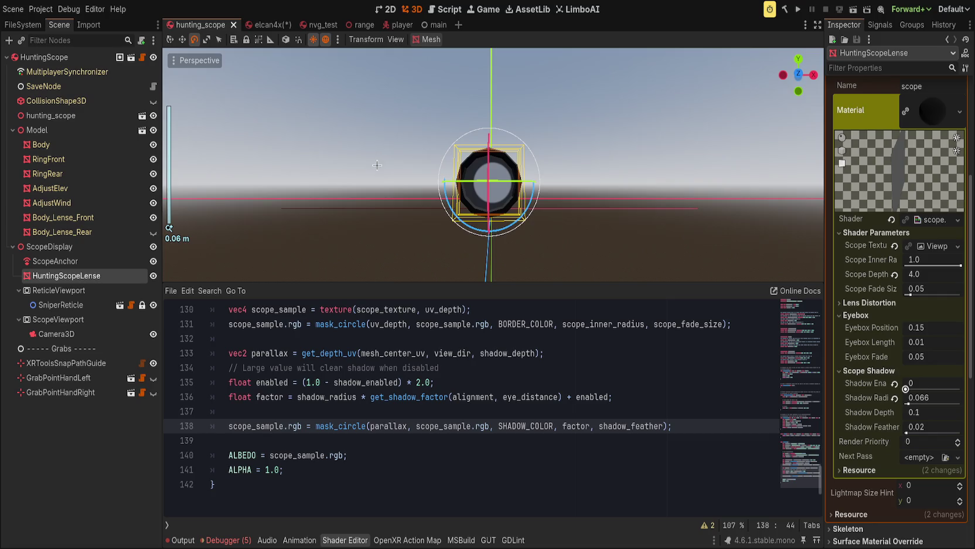
left_click_drag(906, 388, 960, 388)
scroll(662, 234, "down", 2)
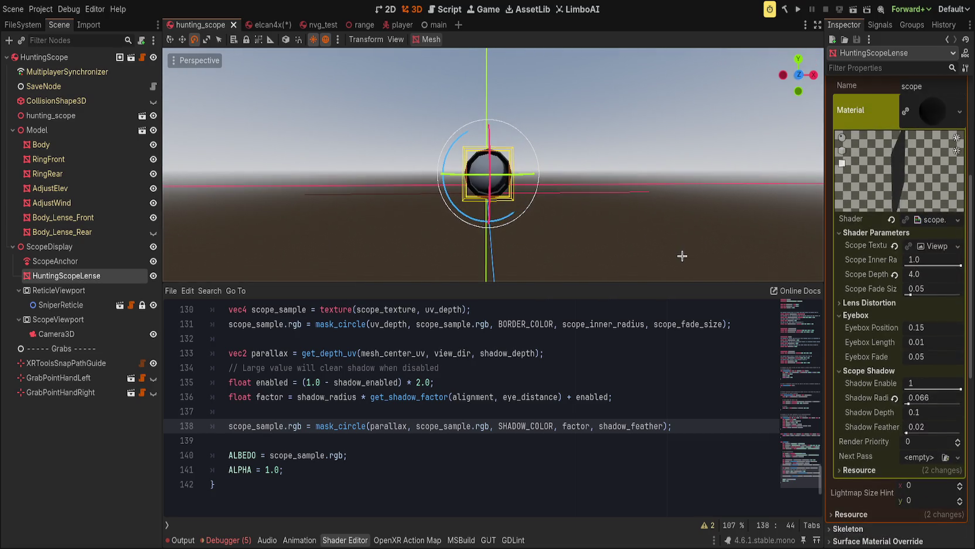
left_click(265, 24)
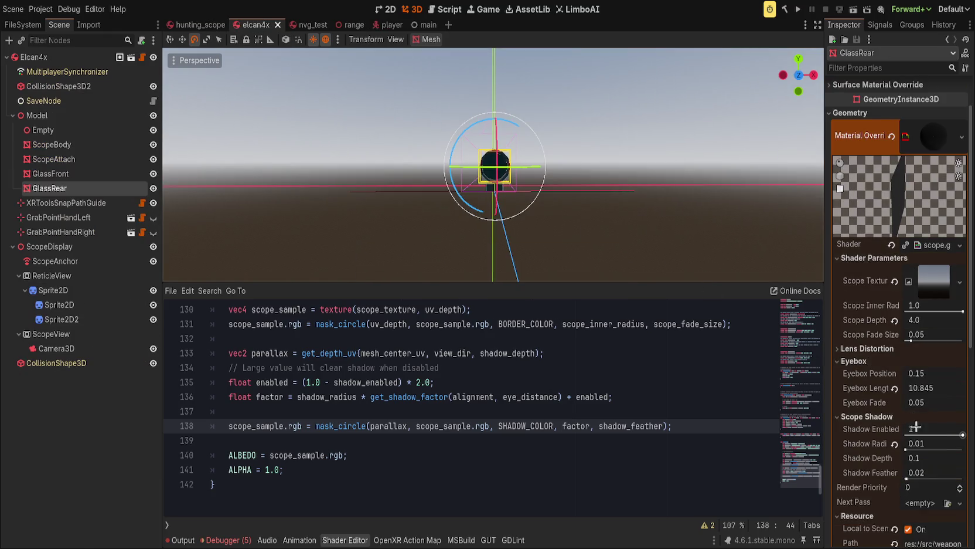
Revert GlassRear's Shadow Radius to 0.1, Shadow Depth to 0.1 and Shadow Feather to 0.02
scroll(633, 226, "up", 4)
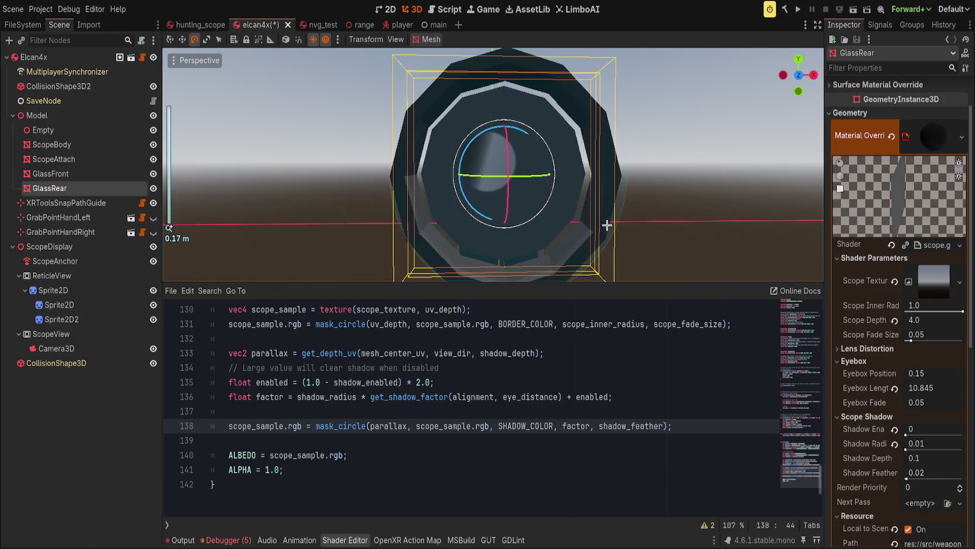
scroll(599, 231, "down", 6)
scroll(599, 231, "up", 5)
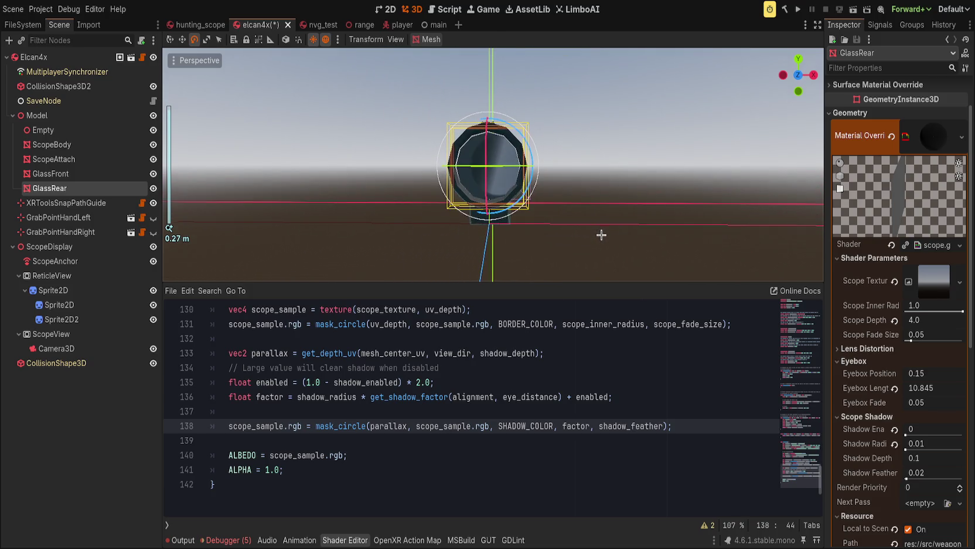
left_click(894, 444)
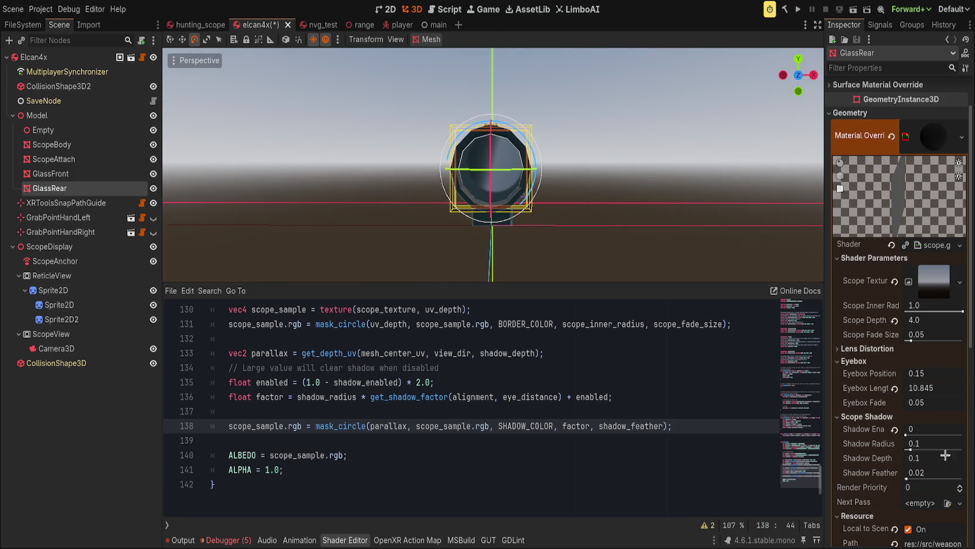
mouse_move(917, 463)
left_mouse_down()
mouse_move(938, 463)
mouse_move(931, 473)
left_mouse_up()
left_click(895, 459)
left_click(895, 473)
Orbit to a near-front view and select ScopeAnchor to show its transform (Z −0.133)
scroll(653, 218, "up", 2)
mouse_move(638, 232)
left_mouse_down()
mouse_move(572, 213)
mouse_move(588, 219)
mouse_move(545, 231)
left_mouse_up()
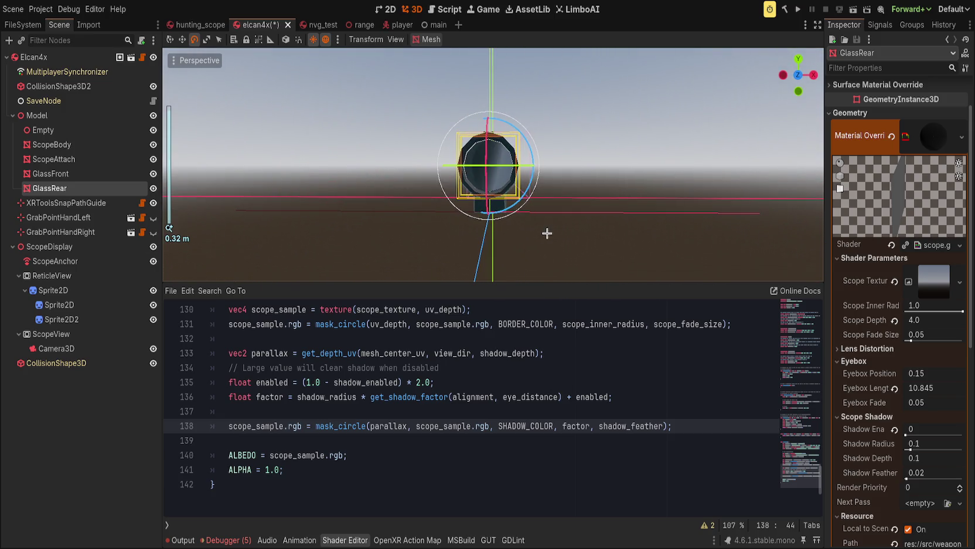
left_click(62, 258)
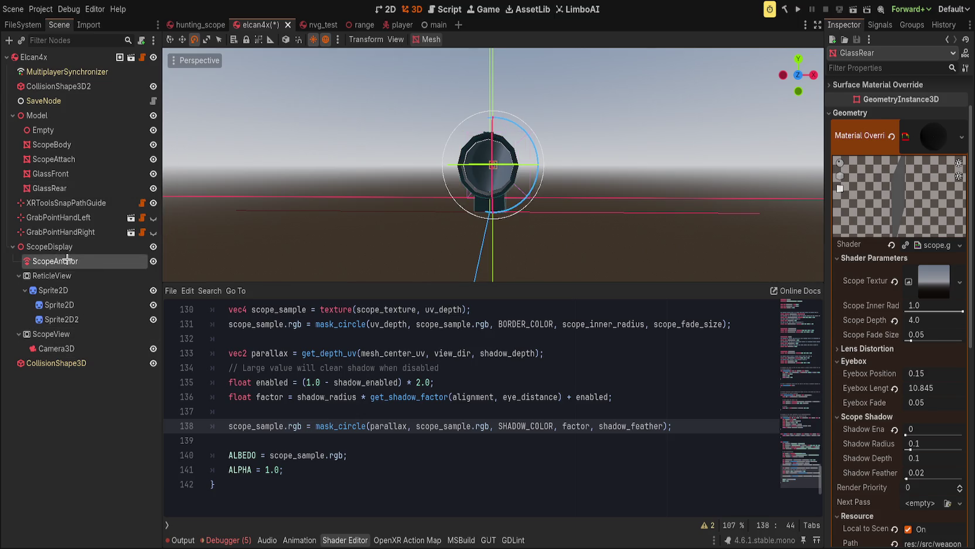
scroll(539, 176, "up", 2)
Push ScopeAnchor further back along Z with the move gizmo
key("w")
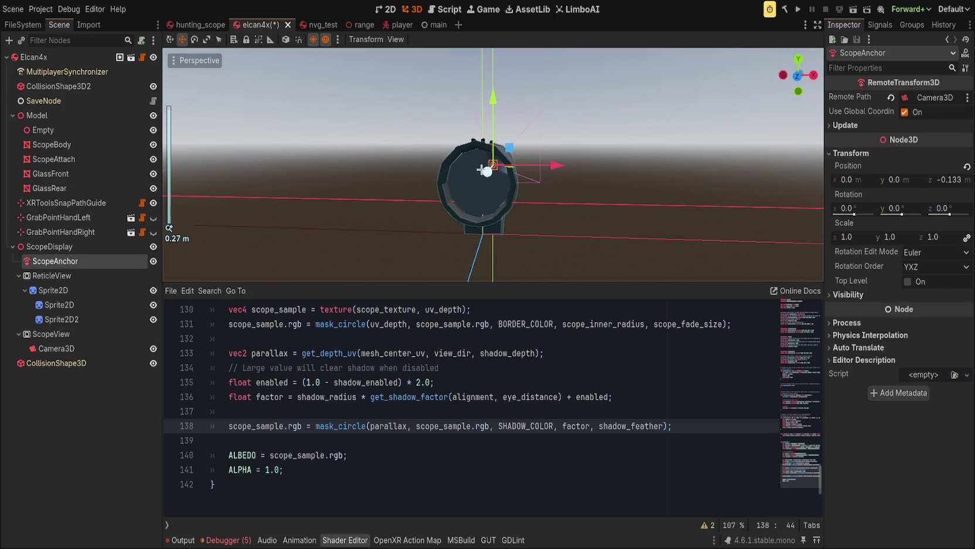
mouse_move(492, 164)
left_mouse_down()
mouse_move(531, 152)
mouse_move(543, 173)
left_mouse_up()
left_click_drag(550, 212, 494, 201)
left_click(846, 125)
left_click(846, 125)
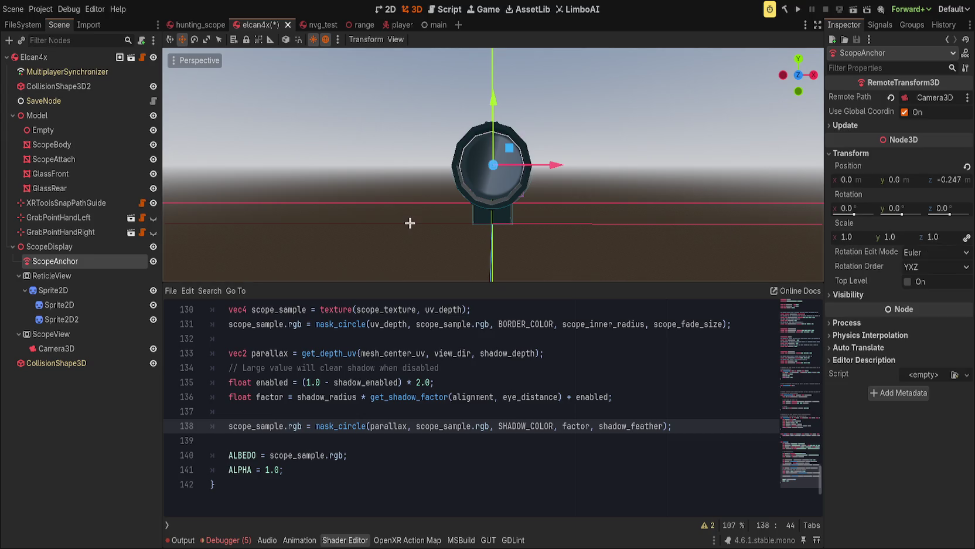
Tilt the GlassRear lens to test the fade, cancel the rotation, and save the scene
left_click(74, 188)
key("e")
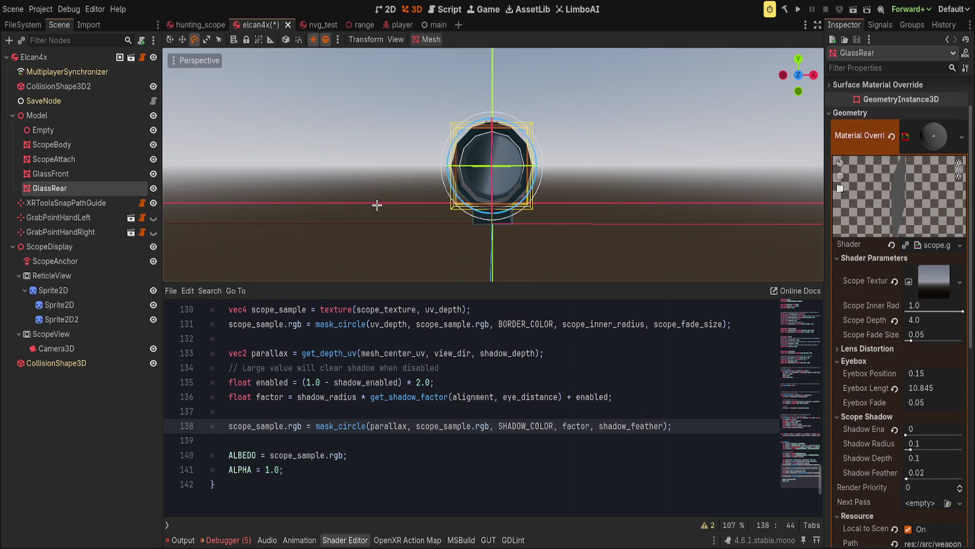
mouse_move(451, 148)
left_mouse_down()
mouse_move(448, 176)
mouse_move(469, 199)
mouse_move(498, 205)
left_mouse_up()
right_click(498, 205)
left_click(656, 206)
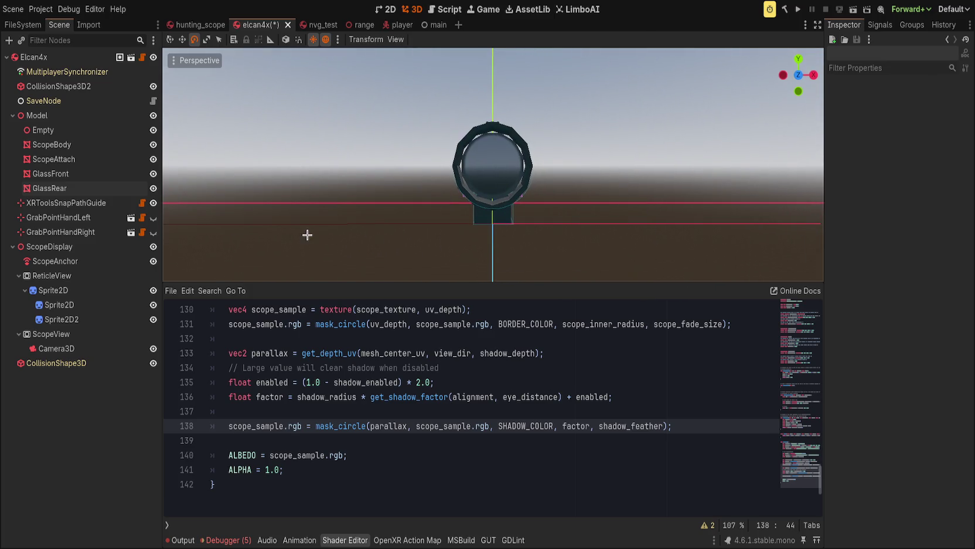
scroll(313, 242, "up", 5)
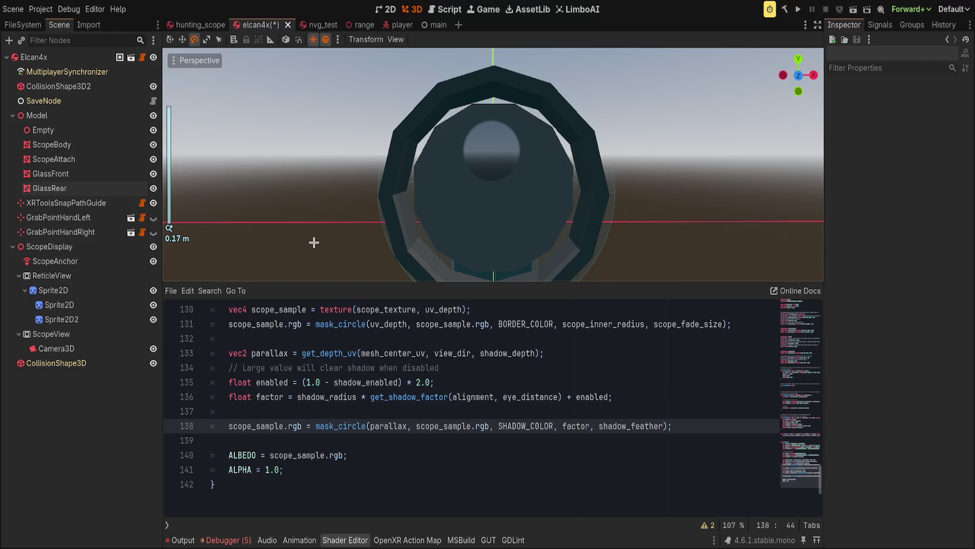
scroll(314, 242, "down", 1)
key("ctrl+s")
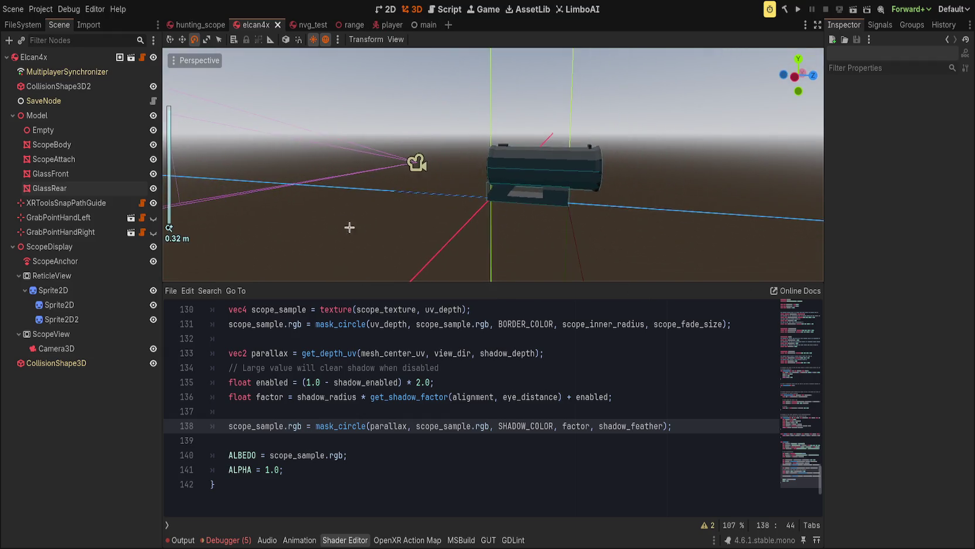
Move ScopeAnchor forward to Z -0.132
left_click(62, 260)
key("w")
left_click_drag(471, 167, 540, 166)
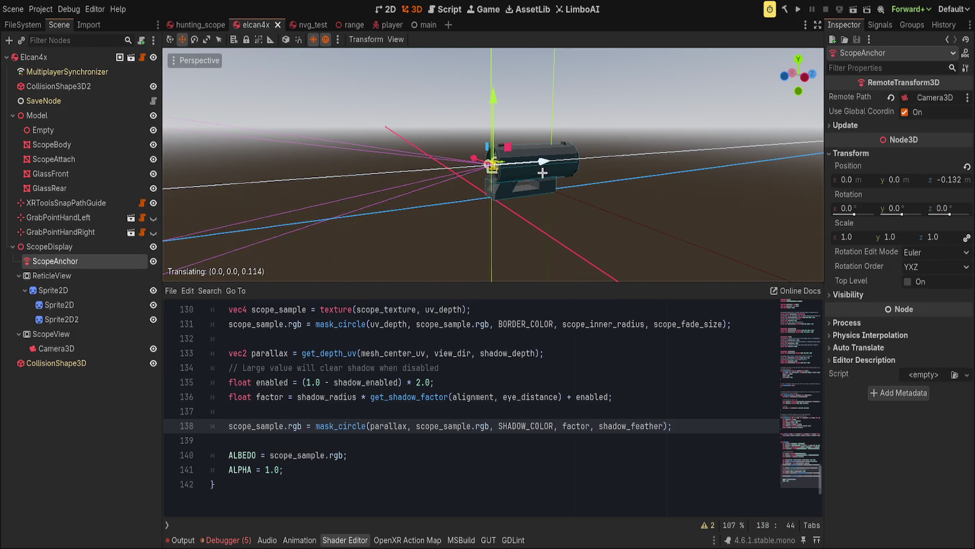
scroll(419, 218, "up", 3)
Check the scope from the numpad front view and save the Elcan4x scene
key("KP_1")
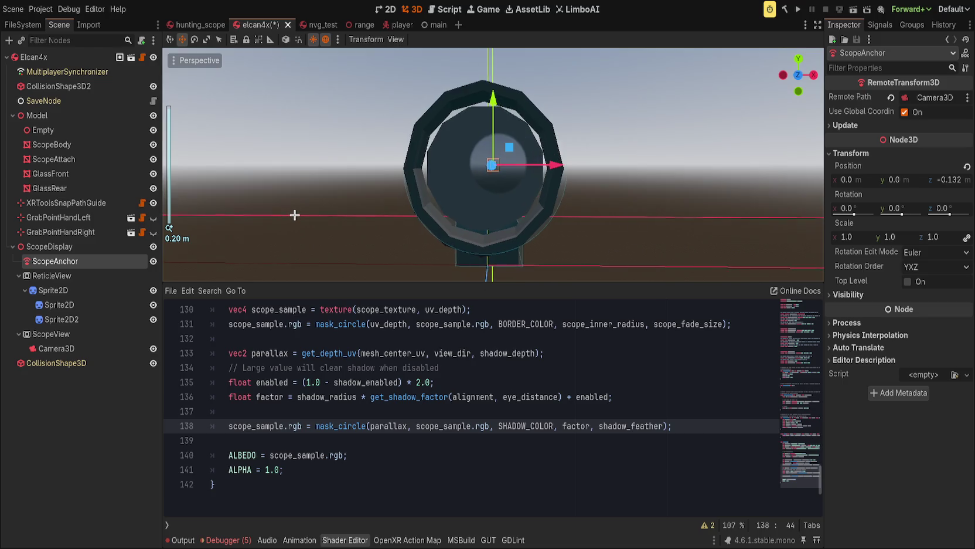
scroll(296, 212, "up", 2)
left_click_drag(296, 212, 304, 229)
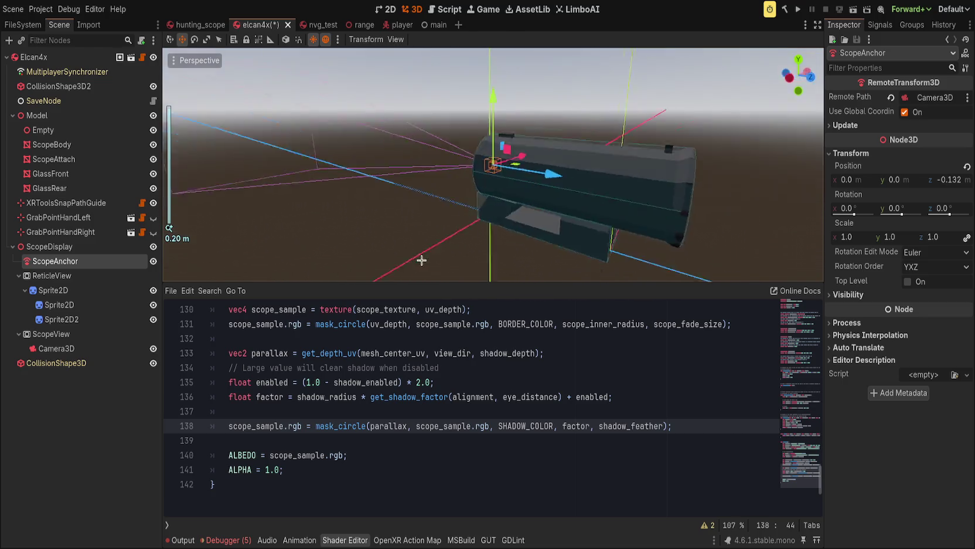
scroll(304, 228, "down", 3)
scroll(446, 248, "up", 3)
key("KP_1")
mouse_move(244, 215)
left_mouse_down()
mouse_move(263, 211)
mouse_move(244, 214)
left_mouse_up()
key("KP_1")
key("ctrl+s")
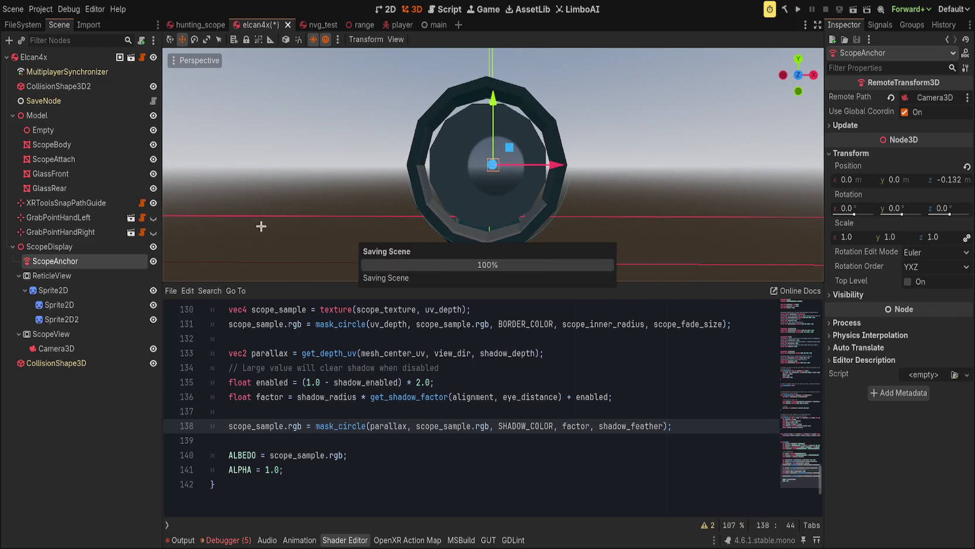
Deselect ScopeAnchor and go to the shadow factor line in the shader
left_click(484, 277)
left_click(478, 397)
scroll(477, 397, "up", 1)
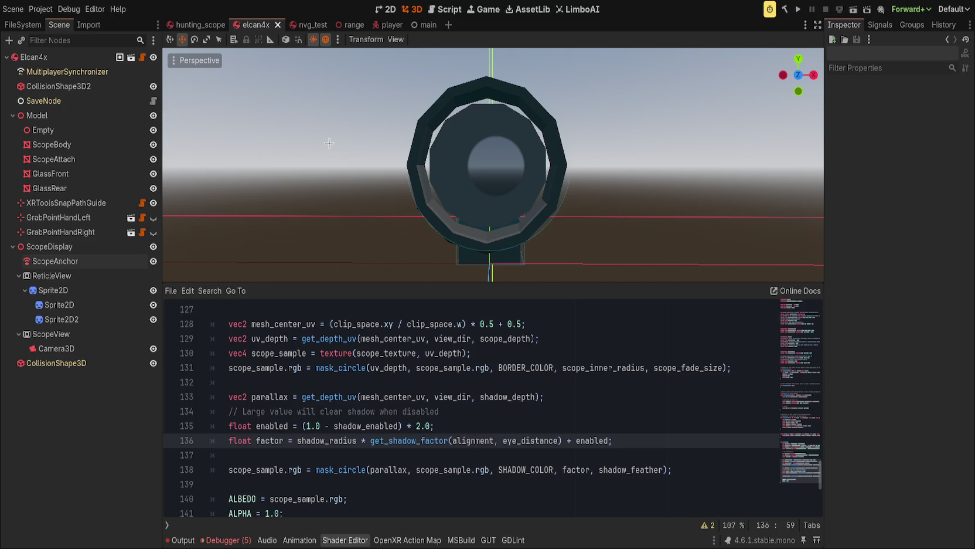
Collapse the night_vision, shaders, mesh and textures folders in the FileSystem dock
left_click(22, 25)
left_click(25, 359)
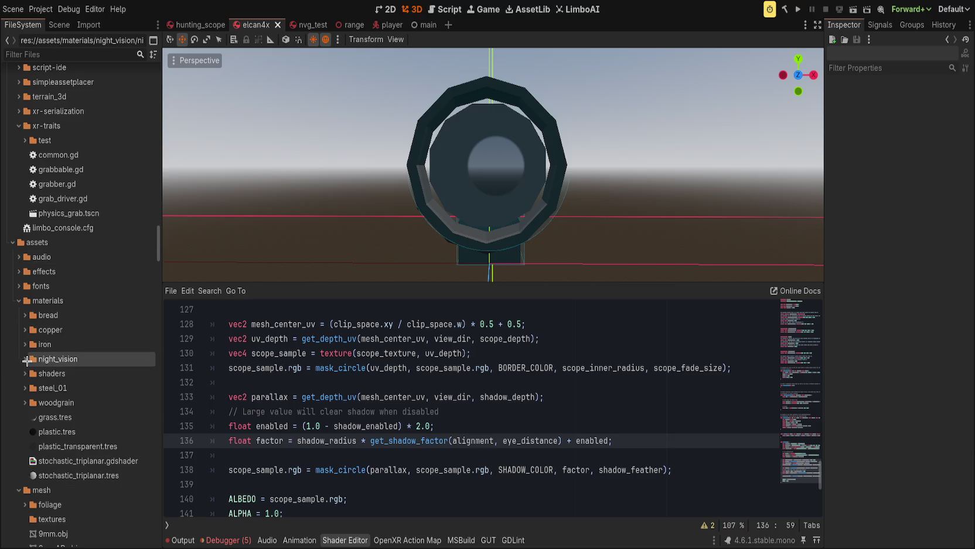
left_click(25, 373)
left_click(25, 373)
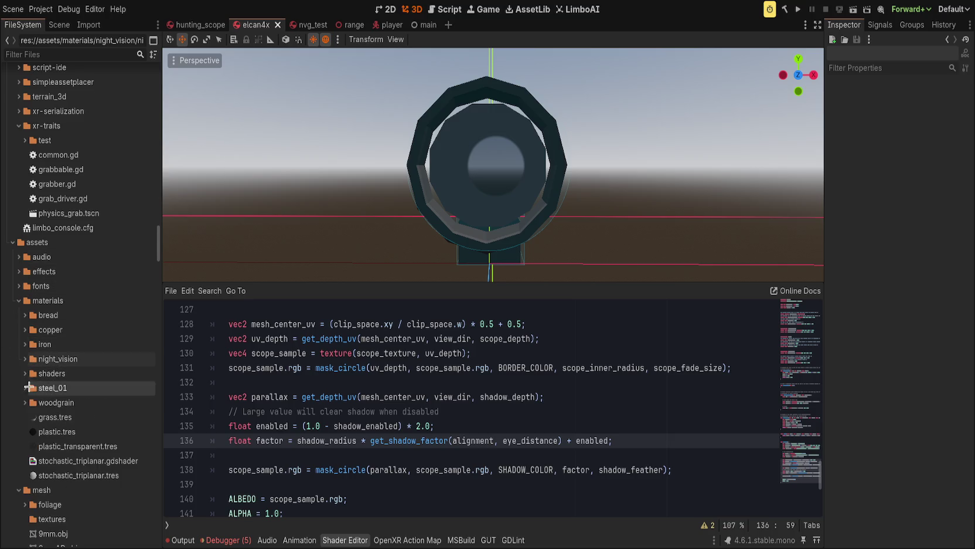
scroll(38, 391, "down", 4)
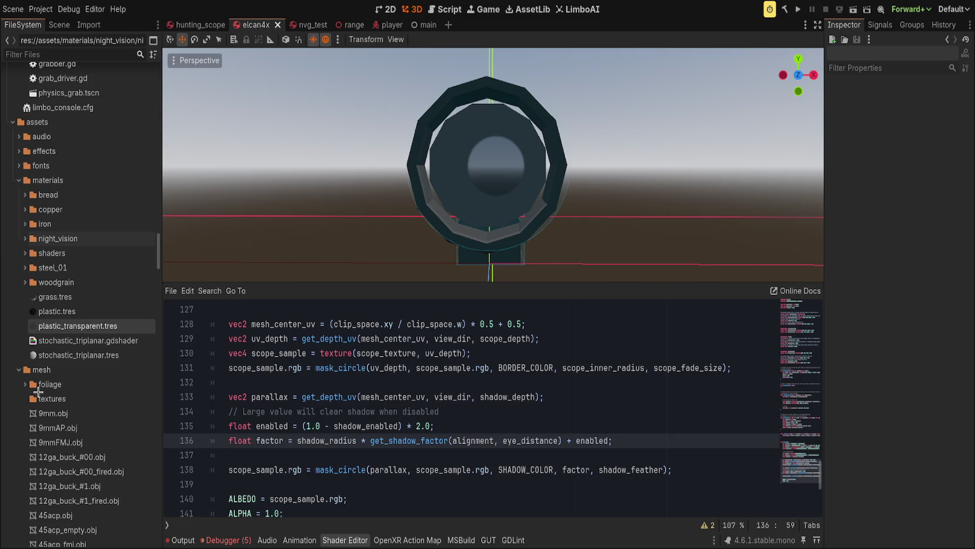
left_click(19, 369)
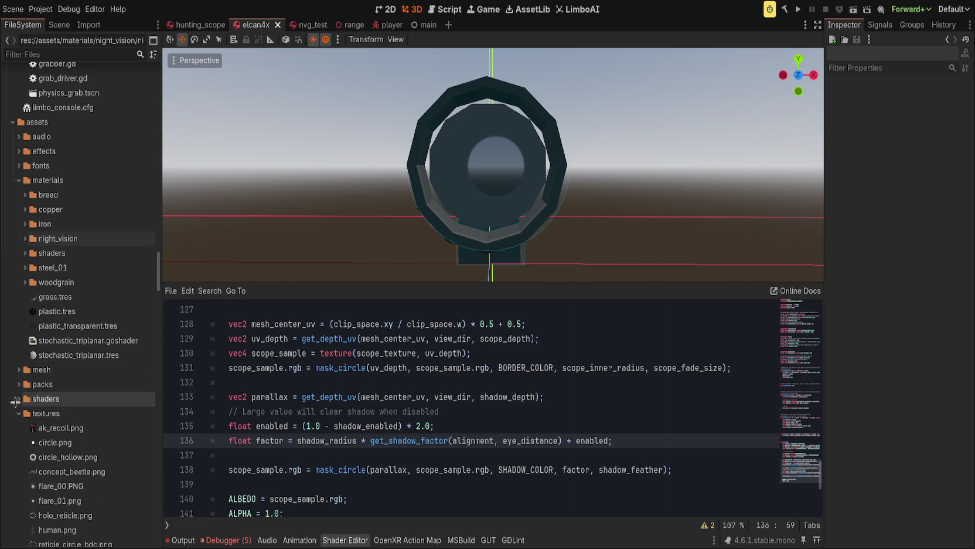
left_click(19, 413)
scroll(51, 398, "down", 8)
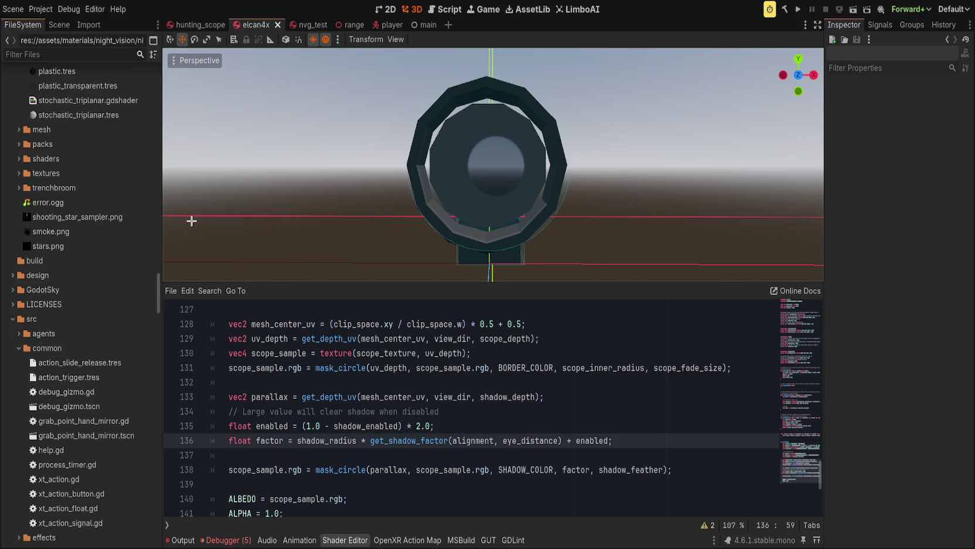
Back in the Elcan4x scene, select GlassRear and look through its material settings
left_click(59, 25)
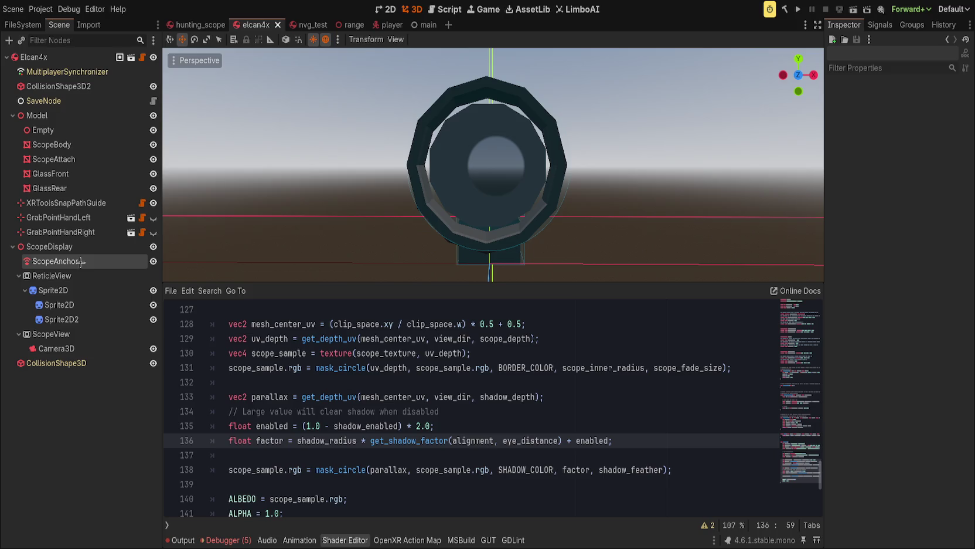
left_click(91, 188)
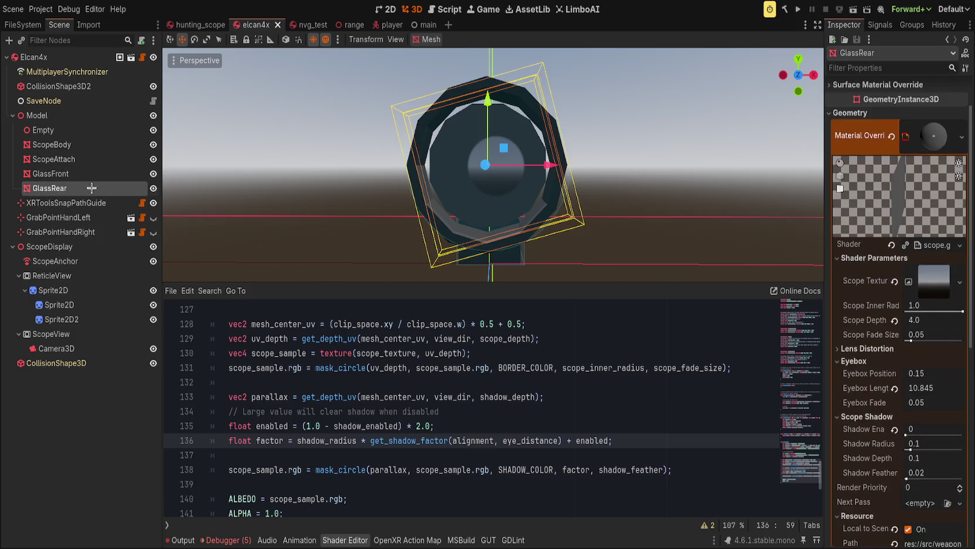
scroll(877, 411, "down", 5)
scroll(859, 385, "up", 3)
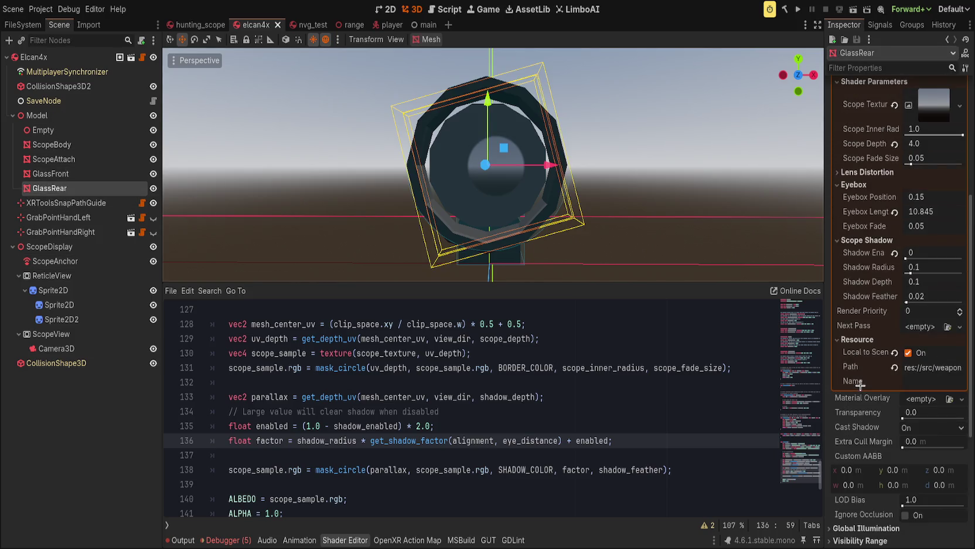
scroll(871, 392, "up", 2)
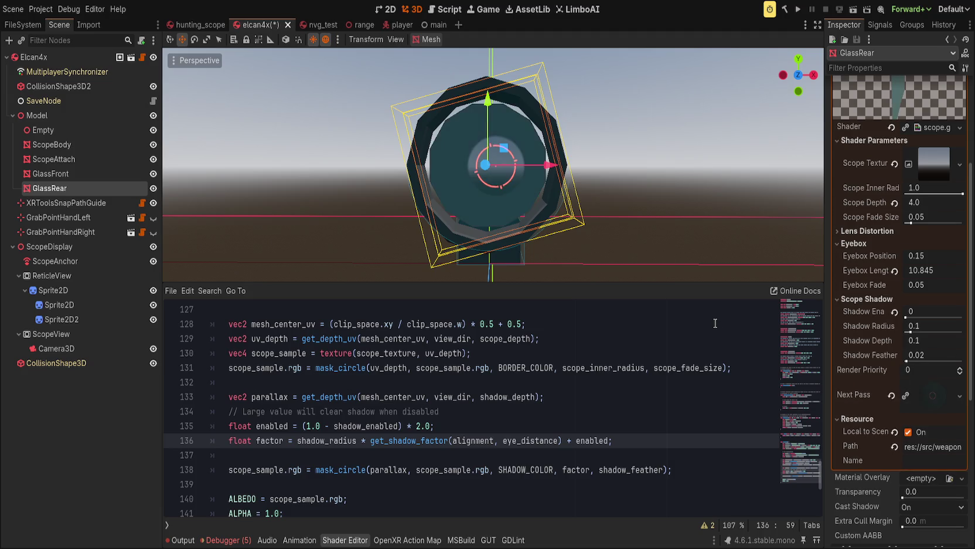
scroll(641, 224, "down", 2)
scroll(641, 224, "up", 2)
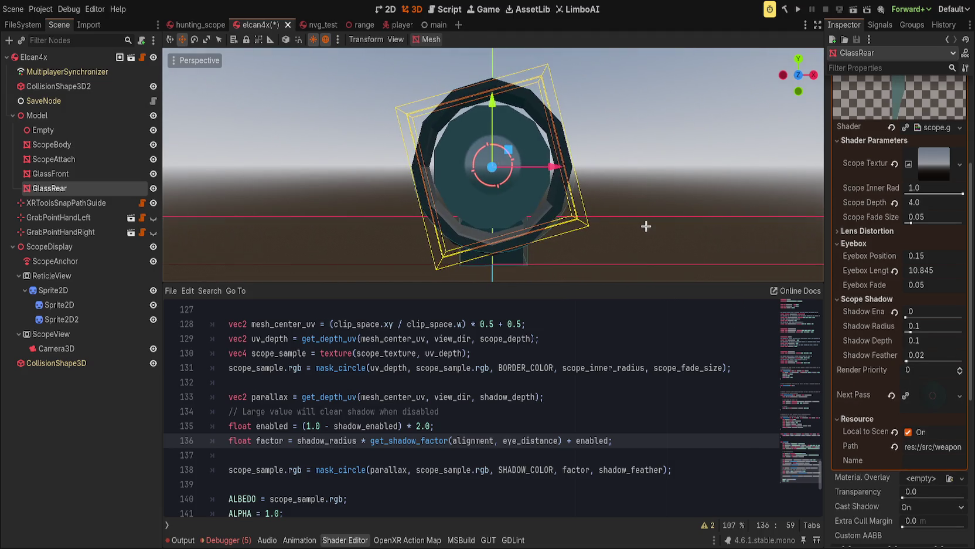
scroll(644, 227, "up", 2)
scroll(645, 227, "down", 2)
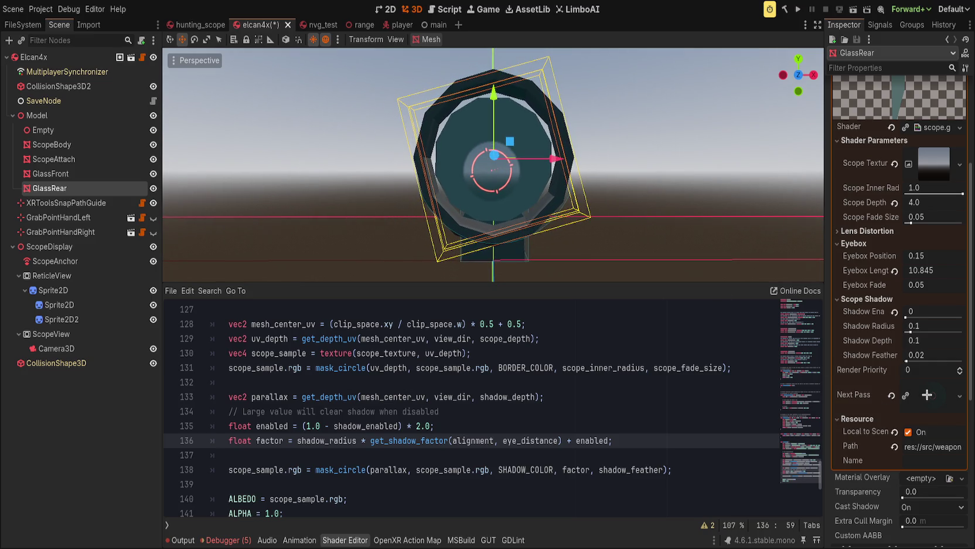
Review the parameters of GlassRear's next-pass reflex material, then collapse it
left_click(923, 395)
scroll(851, 367, "down", 5)
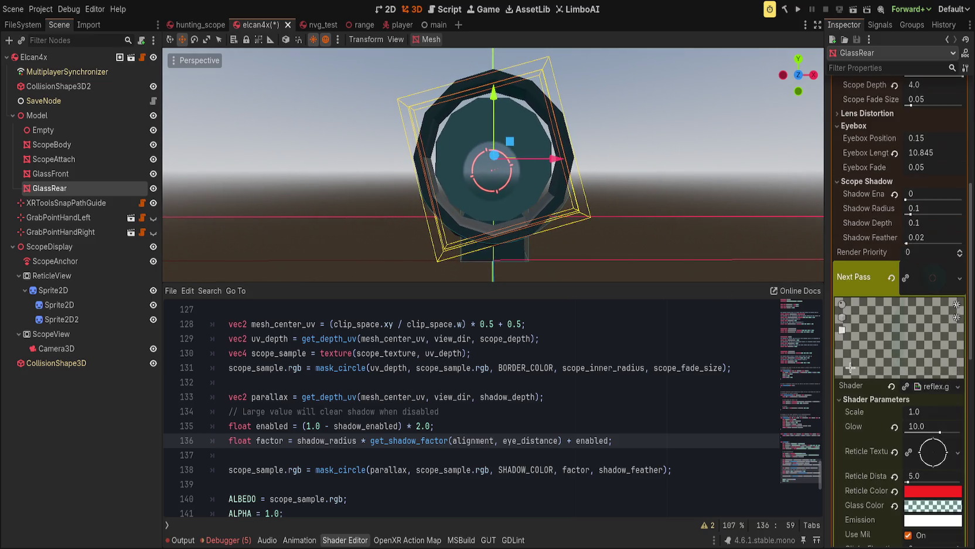
scroll(851, 402, "down", 2)
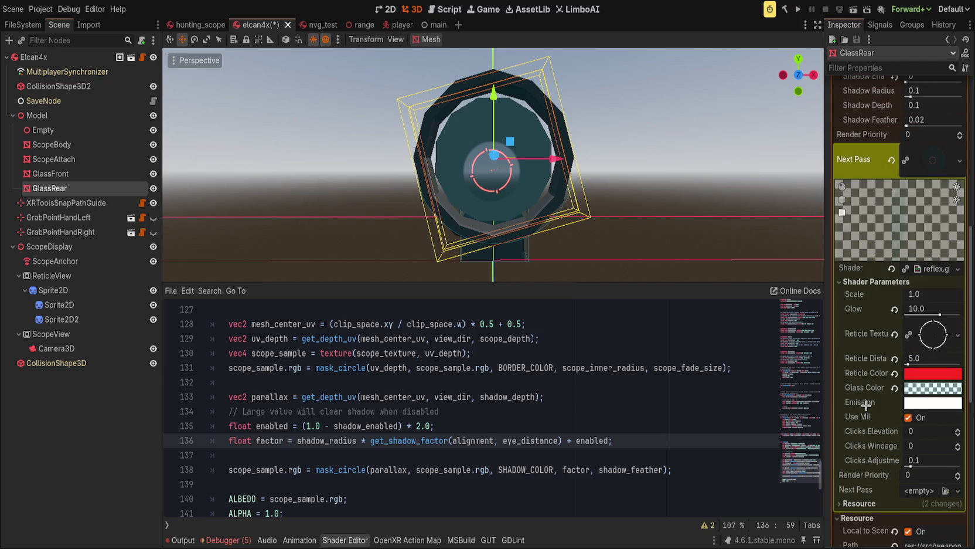
scroll(866, 404, "up", 4)
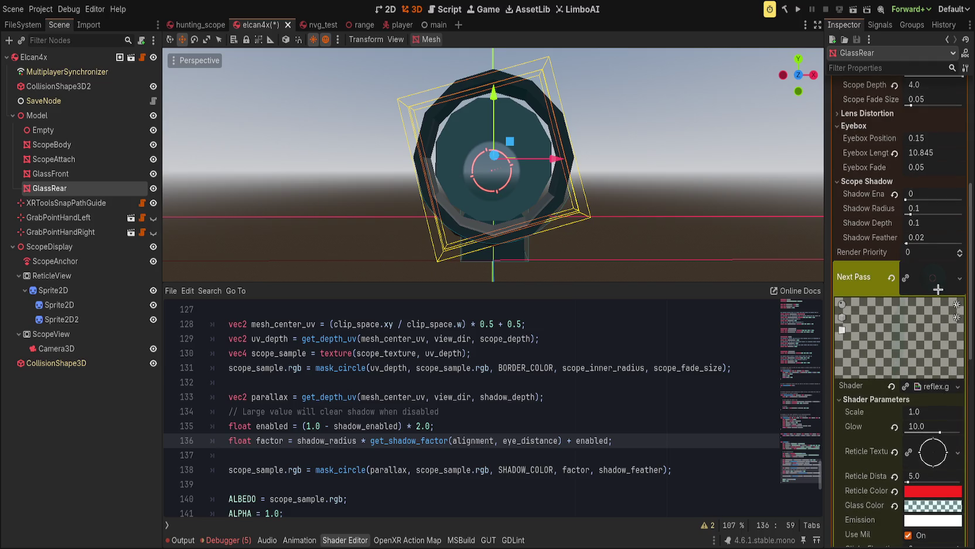
left_click(938, 289)
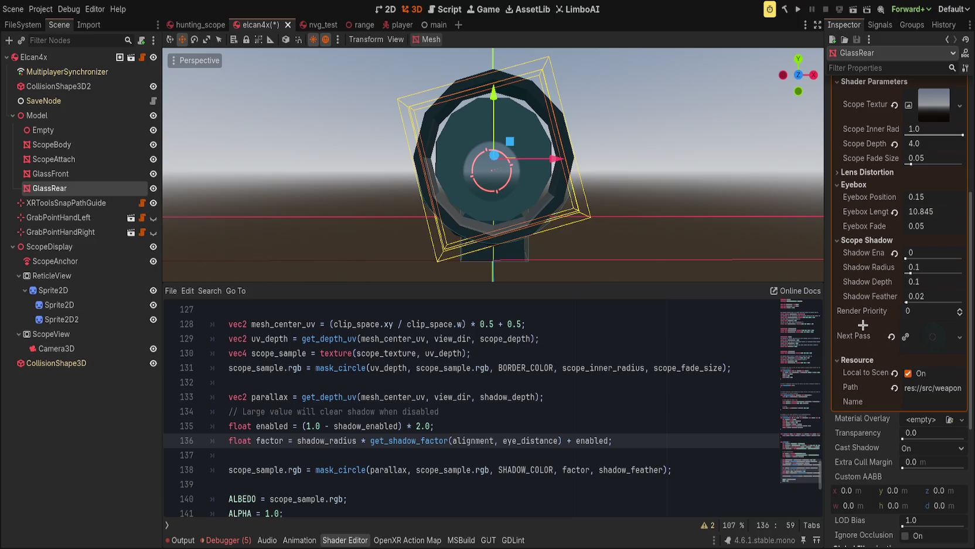
scroll(860, 325, "up", 4)
Rotate GlassRear about 48 degrees and duplicate it as GlassRear-2
key("e")
mouse_move(505, 82)
left_mouse_down()
mouse_move(545, 126)
mouse_move(560, 186)
mouse_move(563, 165)
mouse_move(489, 225)
mouse_move(524, 224)
left_mouse_up()
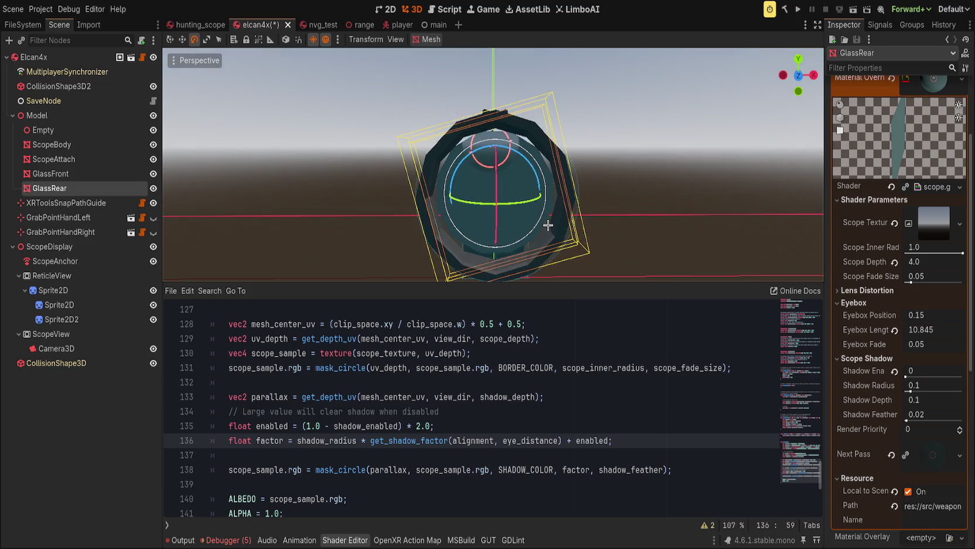
key("ctrl+d")
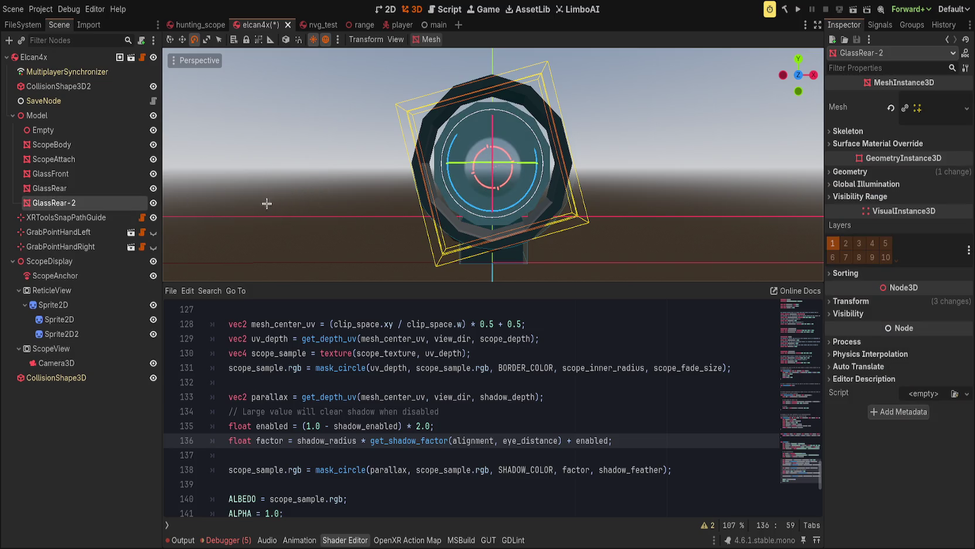
Clear and then restore GlassRear-2's material override, and compare it with GlassRear's shader parameters
left_click(847, 171)
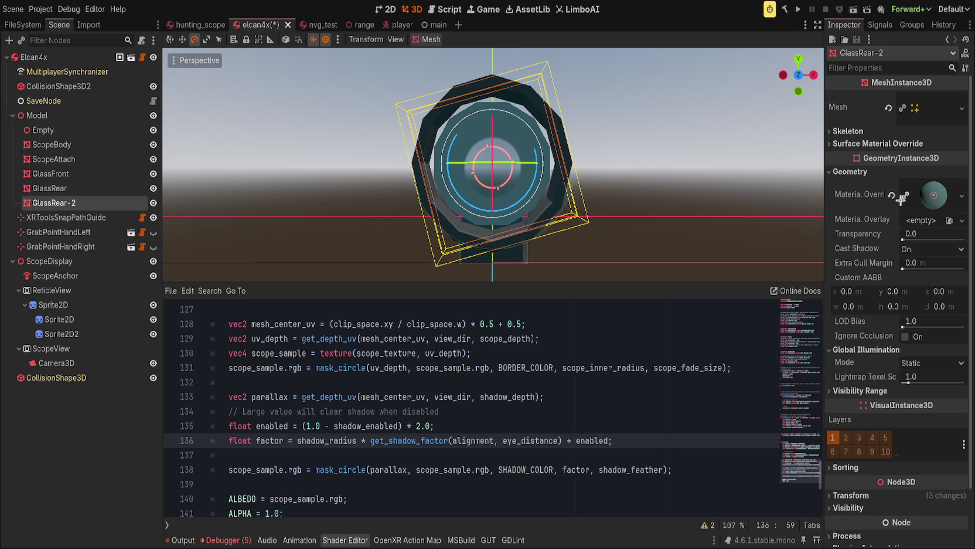
left_click(892, 195)
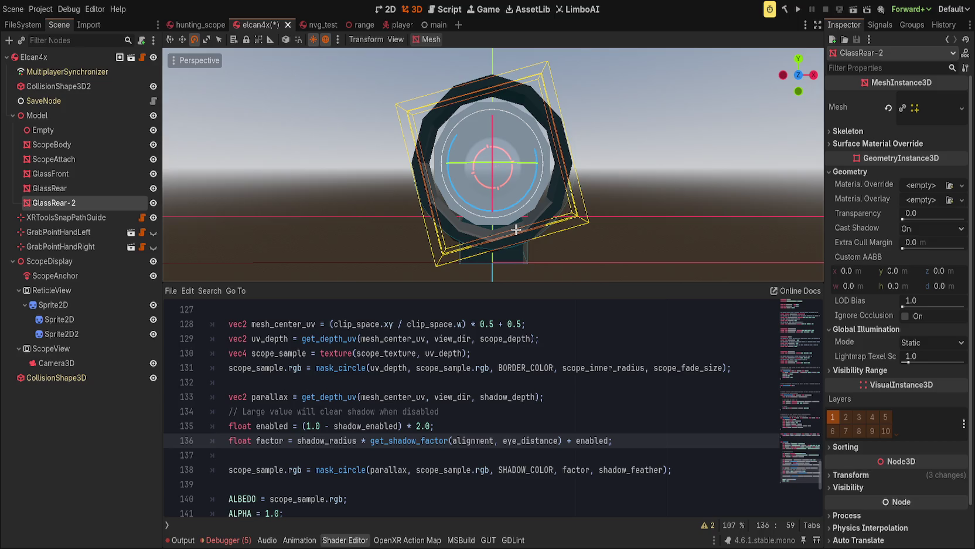
key("ctrl+z")
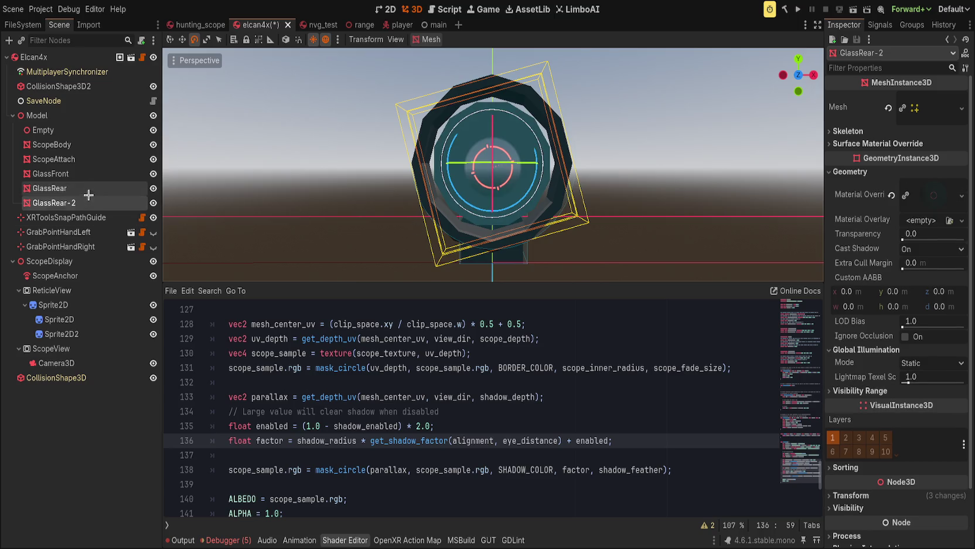
left_click(49, 188)
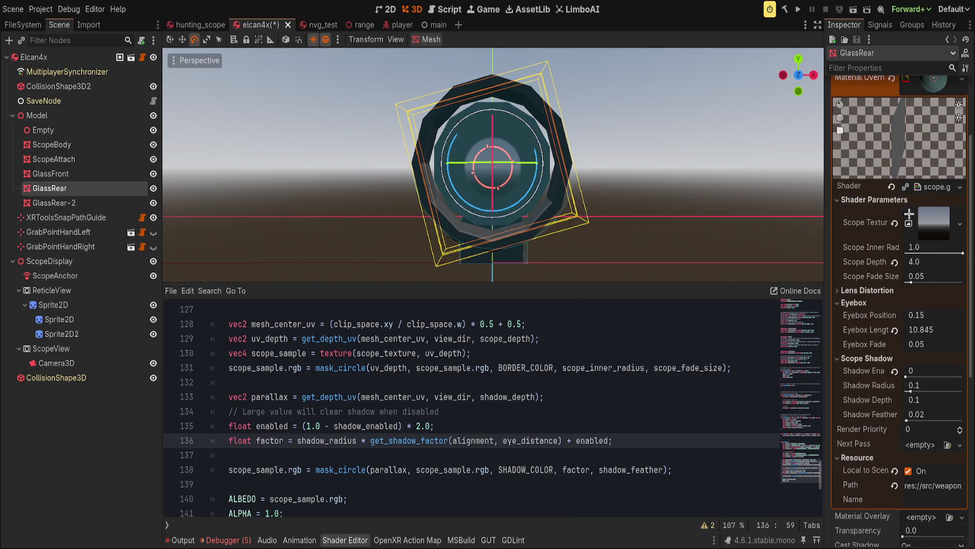
left_click(870, 199)
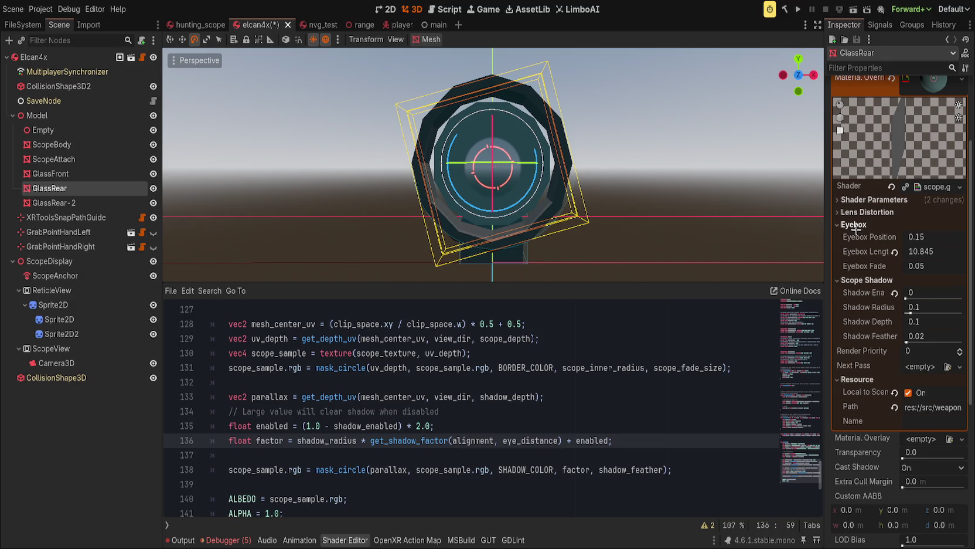
Revert GlassRear-2's Z rotation from -105° to 0° so it stands upright
left_click(54, 202)
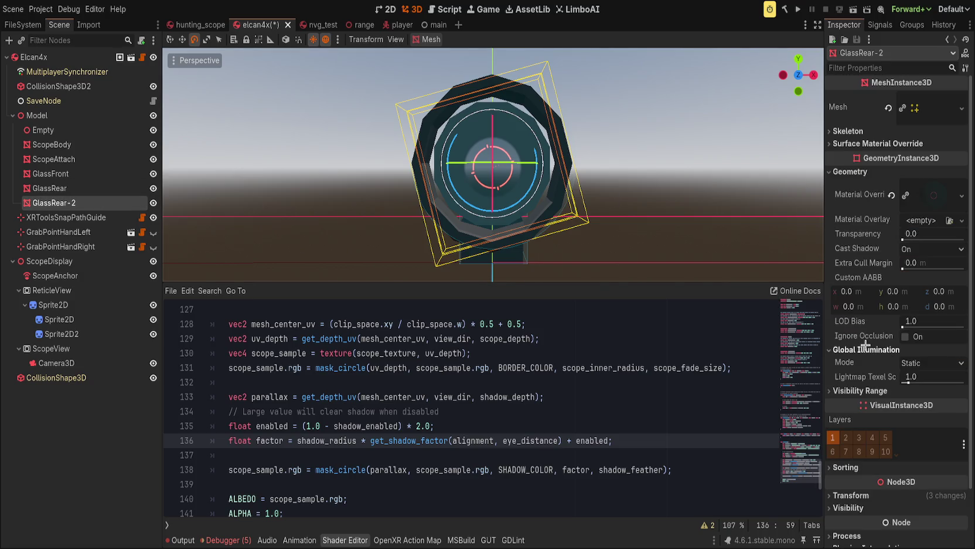
left_click(851, 495)
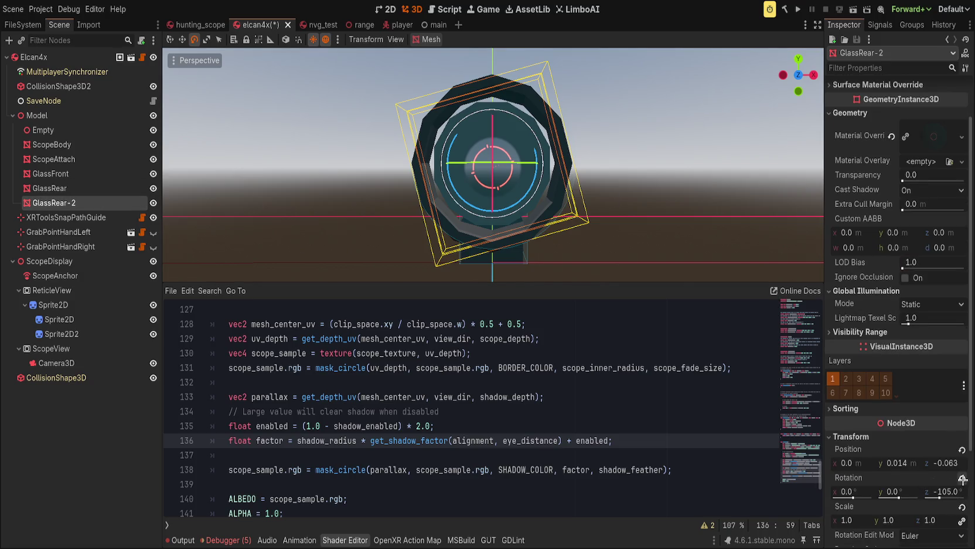
left_click(963, 478)
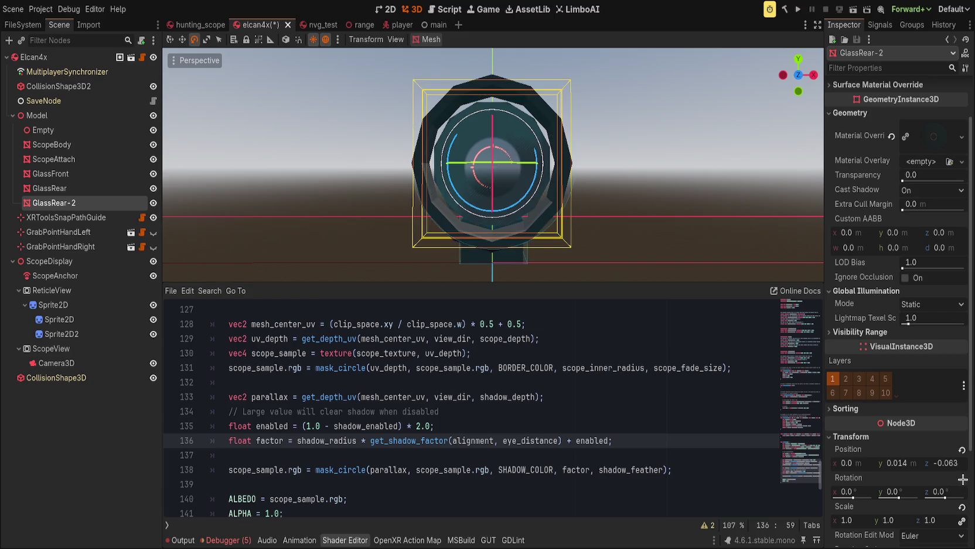
Move GlassRear-2 along its Z axis and frame it in the viewport
key("w")
mouse_move(504, 182)
left_mouse_down()
mouse_move(510, 194)
mouse_move(512, 122)
mouse_move(516, 177)
left_mouse_up()
mouse_move(516, 176)
left_mouse_down()
mouse_move(561, 190)
mouse_move(557, 200)
left_mouse_up()
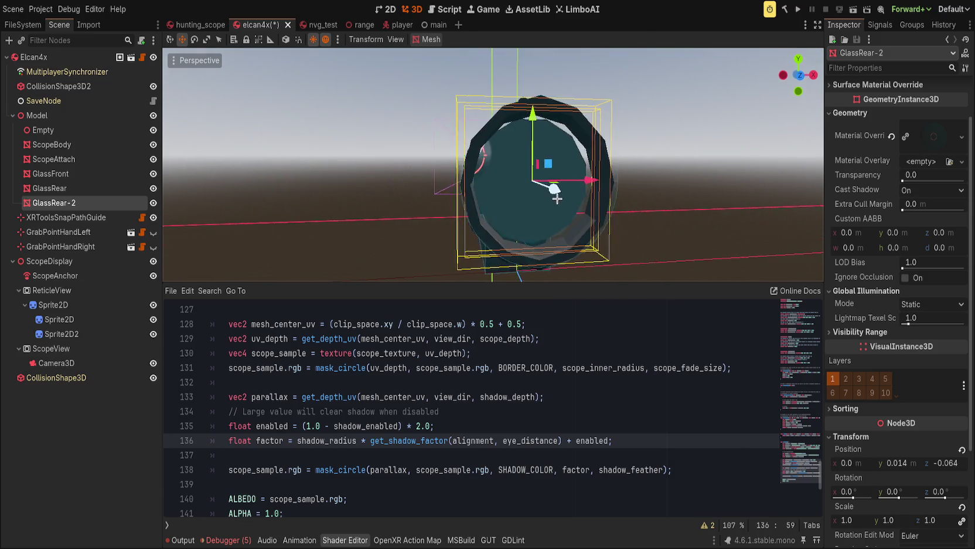
key("f")
scroll(552, 194, "down", 3)
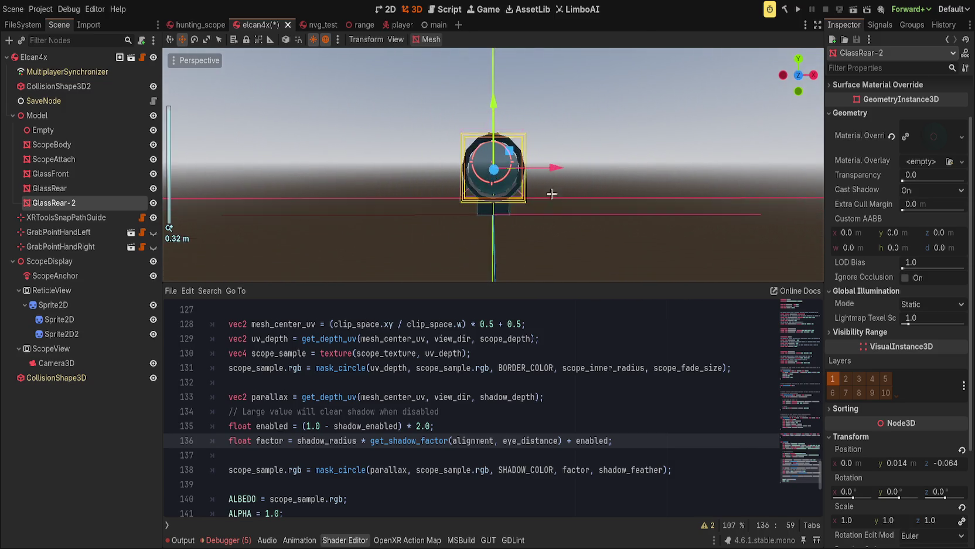
scroll(545, 205, "up", 6)
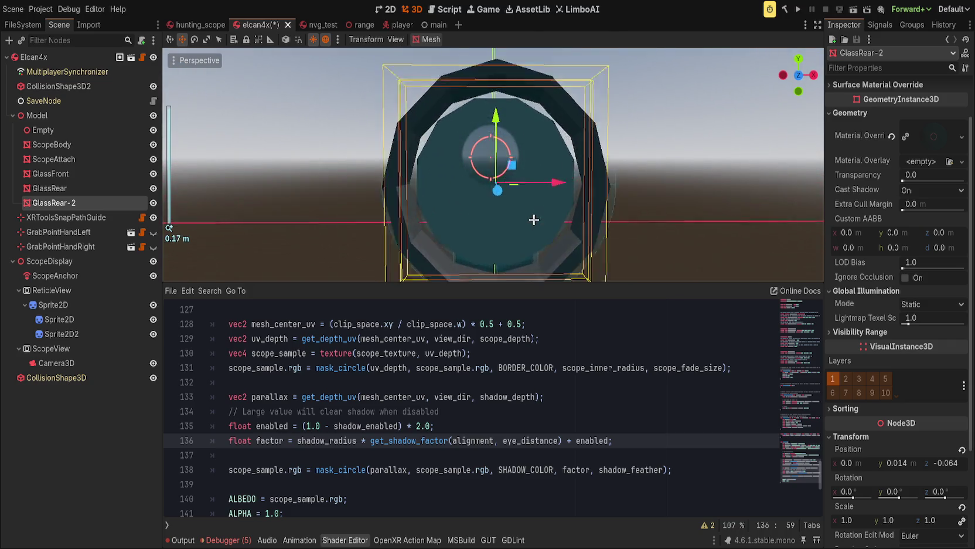
Set the reflex material's Reticle Distance to 15, after trying 25 and 10
left_click(933, 136)
scroll(881, 354, "up", 2)
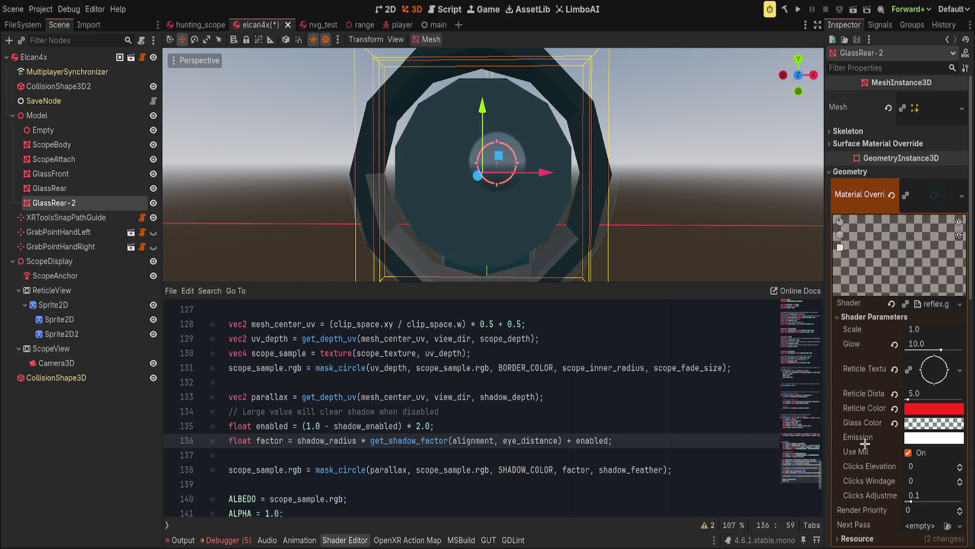
left_click(895, 393)
scroll(622, 234, "down", 5)
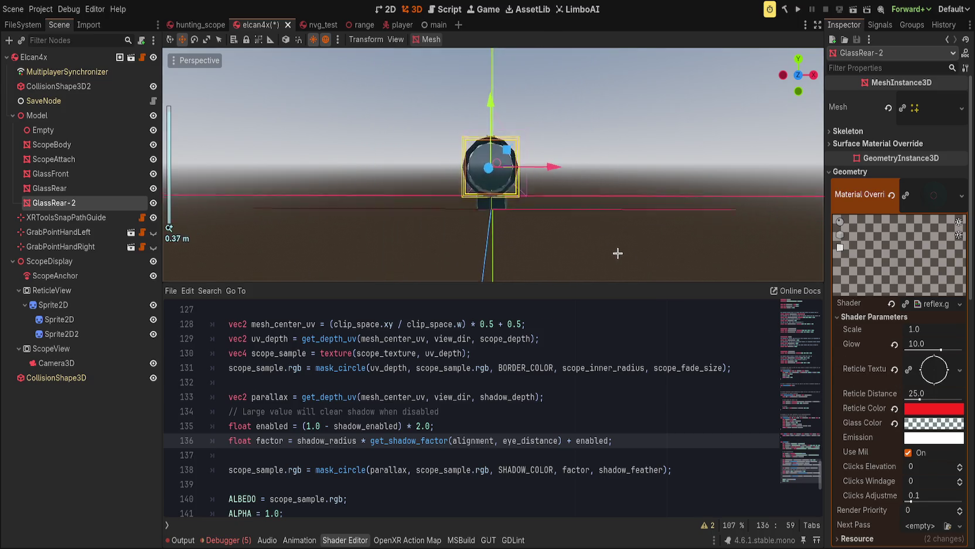
scroll(622, 235, "up", 2)
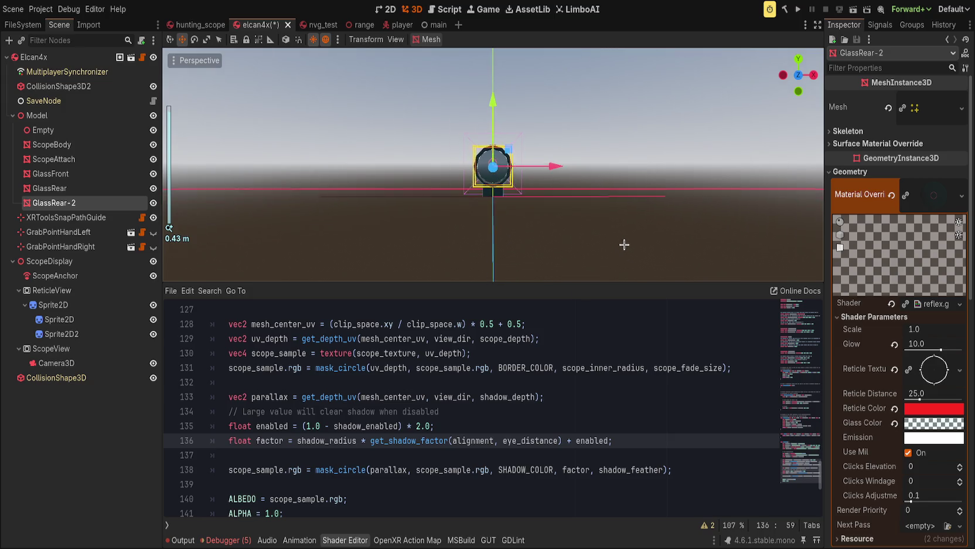
left_click(920, 393)
type("10")
key("Return")
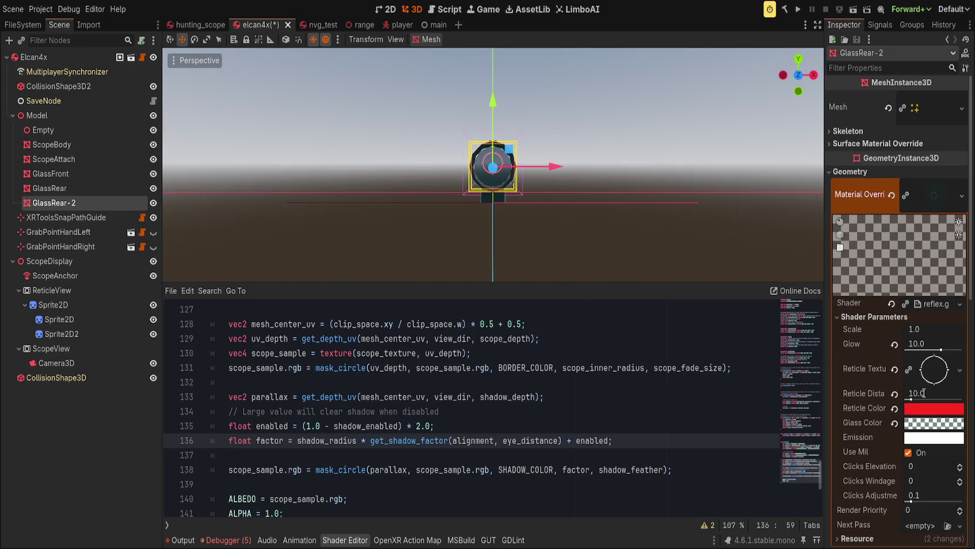
scroll(673, 263, "down", 3)
left_click(940, 394)
type("15")
key("Return")
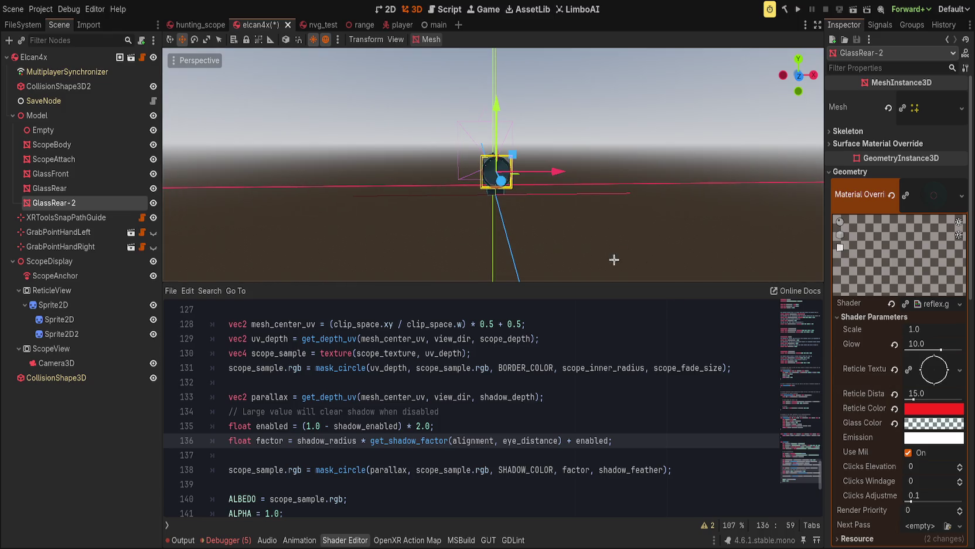
scroll(588, 220, "up", 3)
left_click(613, 234)
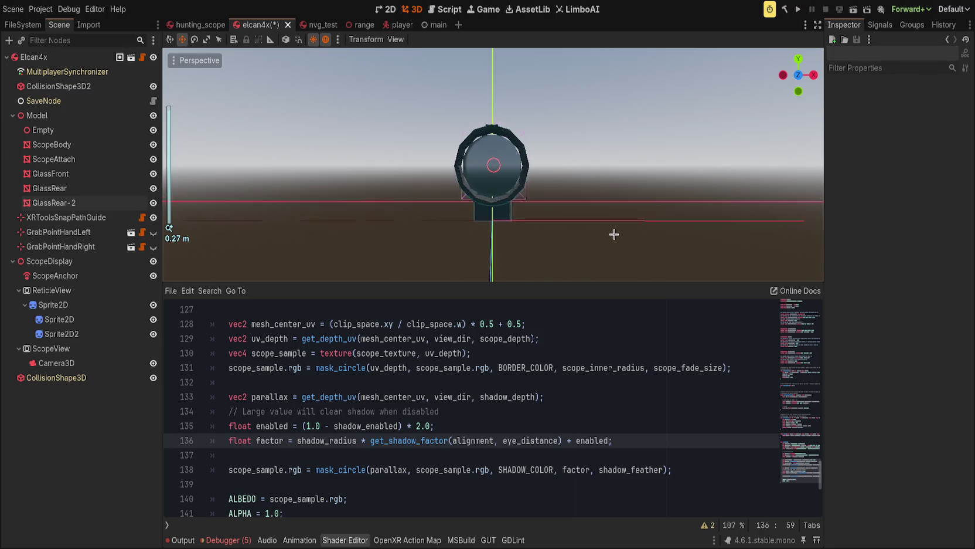
scroll(614, 234, "up", 5)
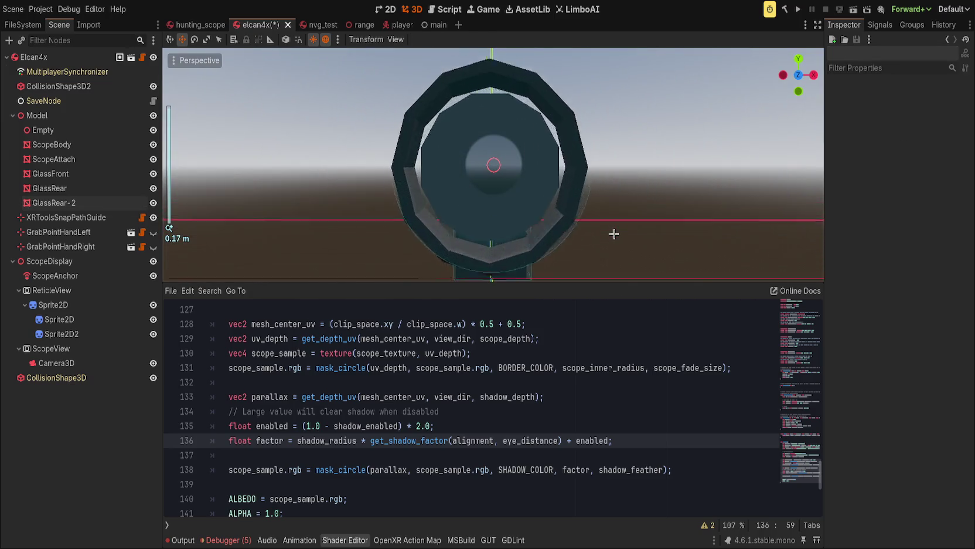
scroll(614, 234, "down", 6)
scroll(613, 233, "up", 4)
scroll(613, 233, "down", 1)
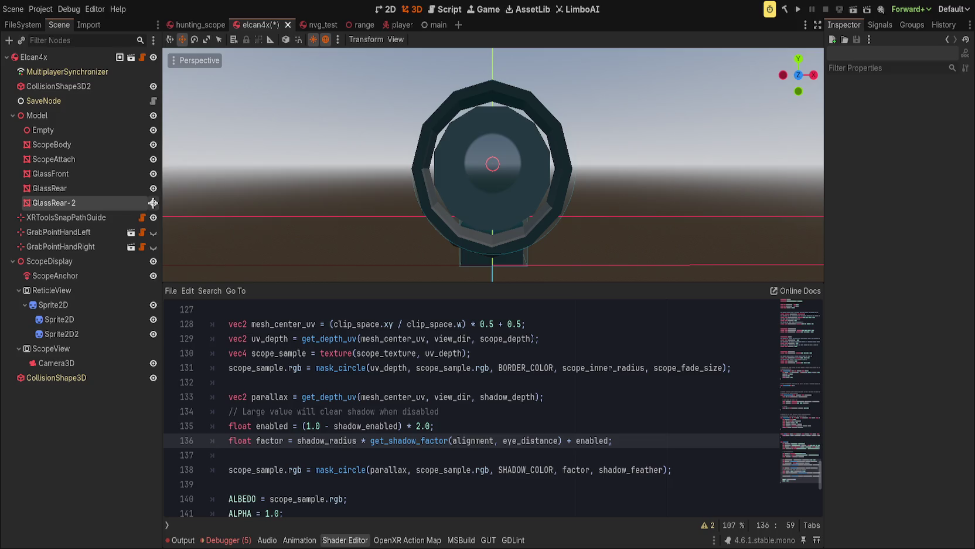
mouse_move(266, 202)
left_mouse_down()
mouse_move(322, 209)
mouse_move(255, 202)
mouse_move(320, 210)
mouse_move(271, 206)
mouse_move(286, 207)
mouse_move(281, 233)
mouse_move(298, 175)
mouse_move(293, 197)
left_mouse_up()
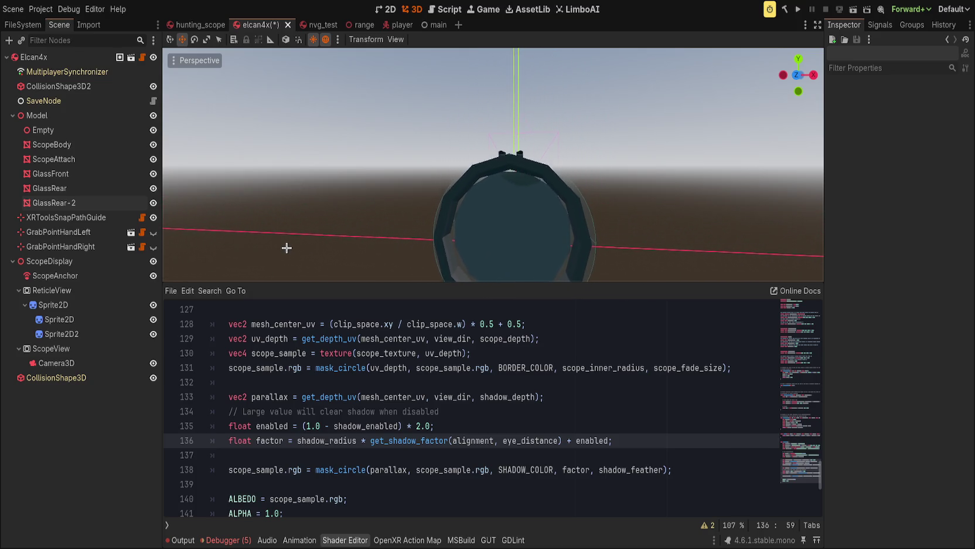
mouse_move(287, 248)
left_mouse_down()
mouse_move(296, 183)
mouse_move(292, 213)
mouse_move(381, 233)
mouse_move(309, 213)
mouse_move(270, 216)
mouse_move(340, 213)
mouse_move(287, 226)
mouse_move(322, 200)
mouse_move(307, 172)
mouse_move(289, 191)
mouse_move(284, 238)
mouse_move(283, 191)
mouse_move(285, 205)
left_mouse_up()
Browse the scope shader code, highlighting uv_depth's uses around lines 87–118
left_click(432, 425)
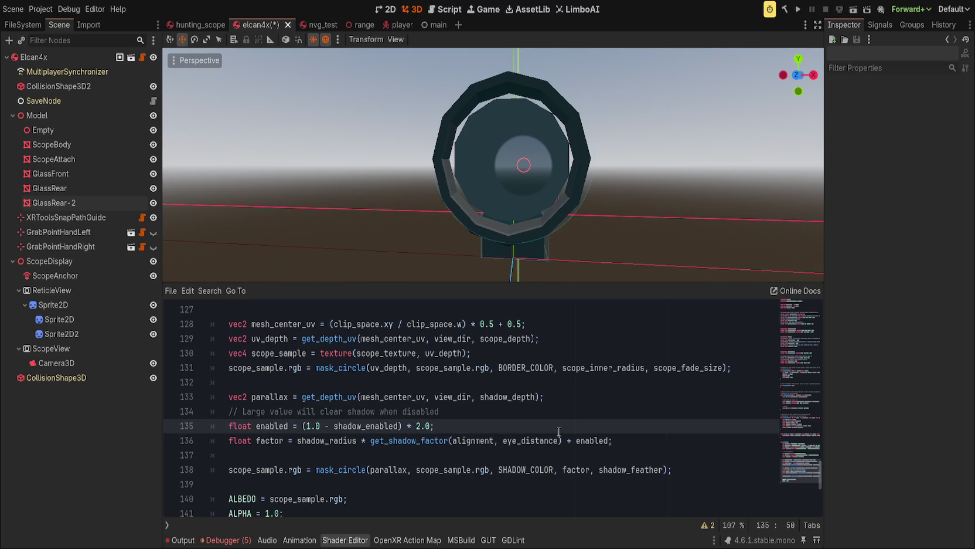
scroll(429, 437, "up", 5)
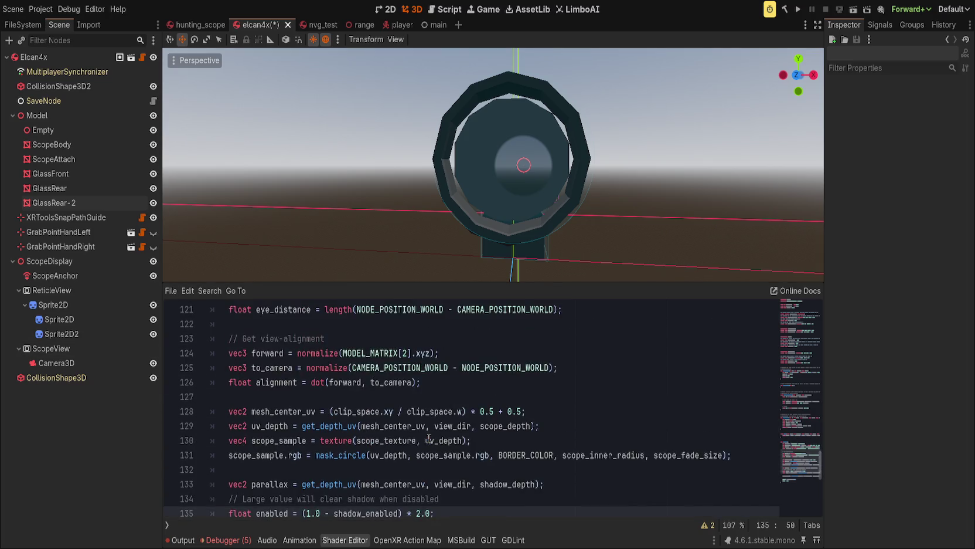
scroll(429, 439, "up", 2)
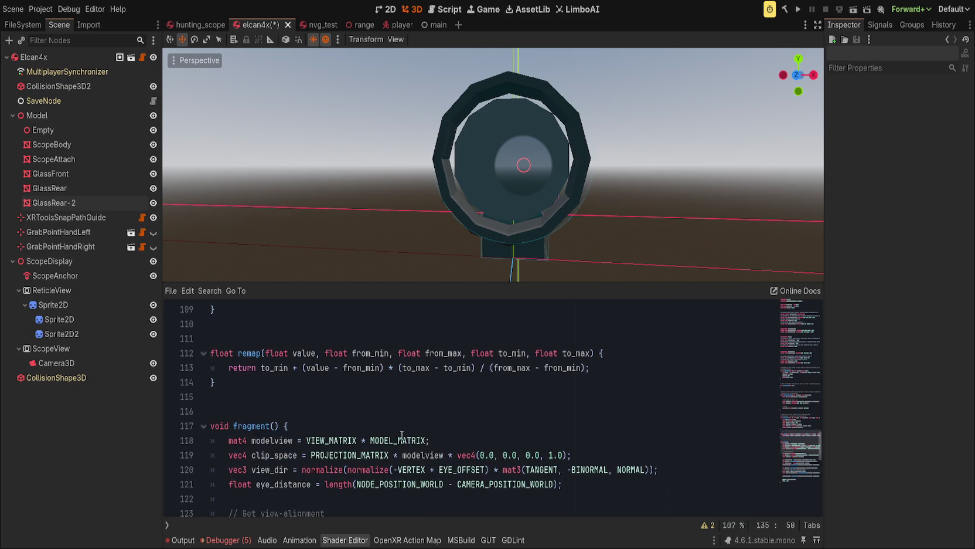
left_click(394, 440)
left_click(462, 444)
scroll(402, 464, "down", 3)
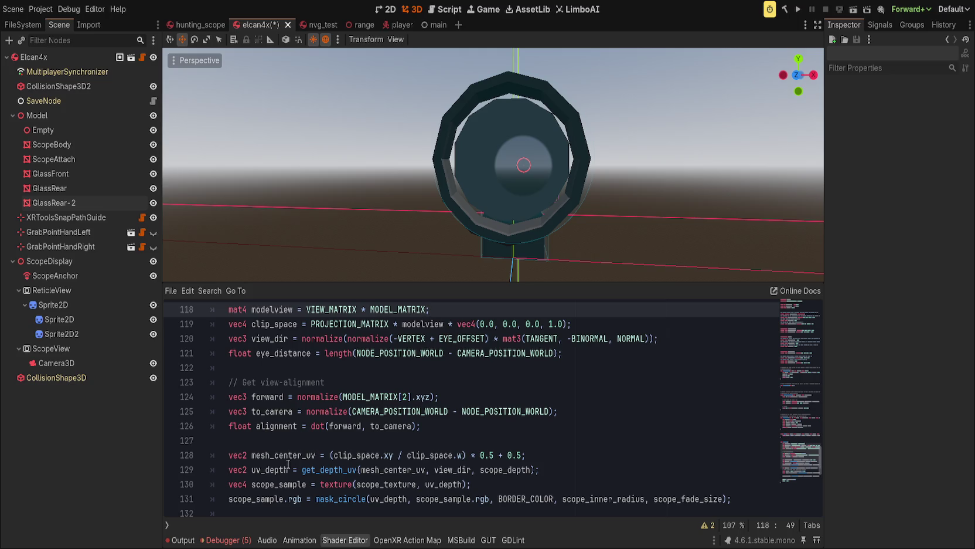
double_click(267, 470)
left_click(517, 469)
scroll(586, 475, "up", 10)
scroll(661, 484, "up", 3)
left_click(638, 463)
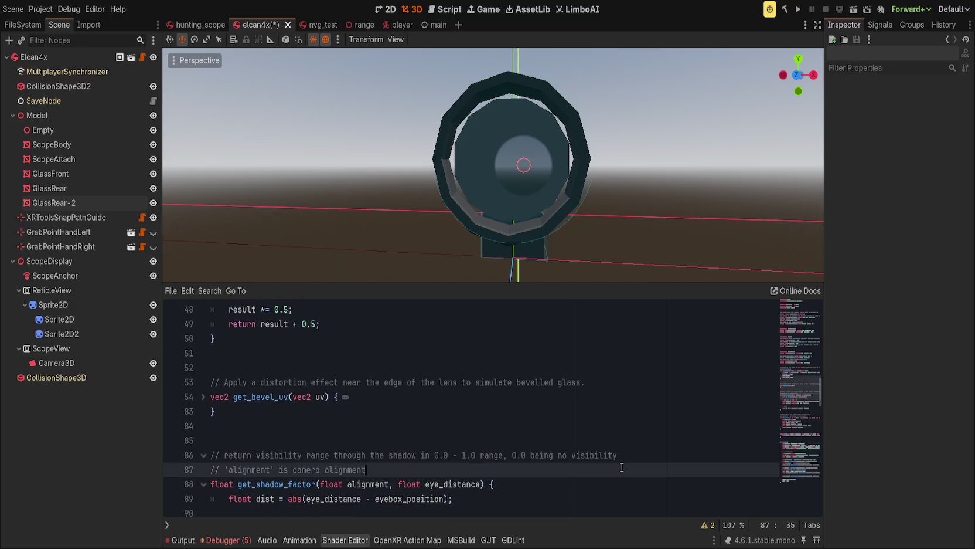
scroll(622, 467, "up", 12)
scroll(552, 456, "up", 1)
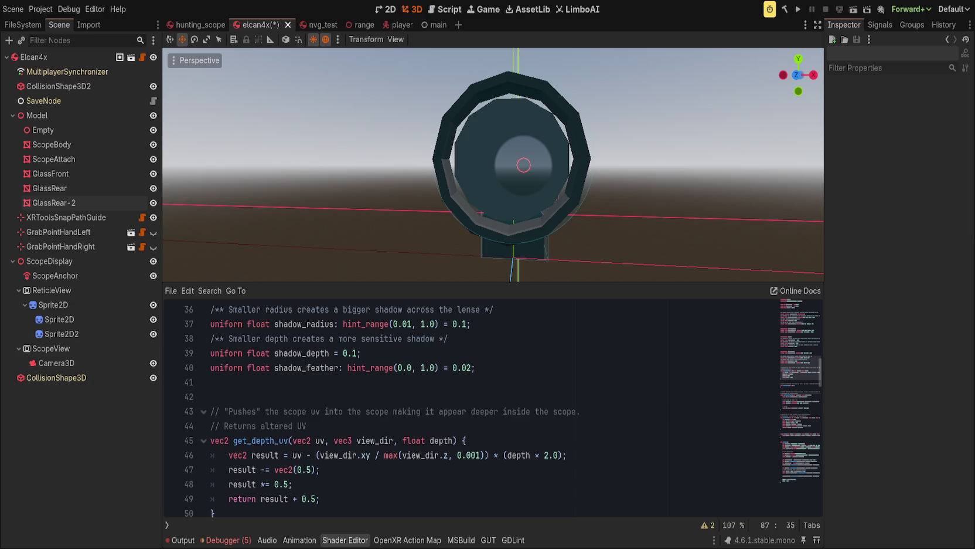
Select get_depth_uv, search for it, and jump to its call on line 129
left_click(252, 426)
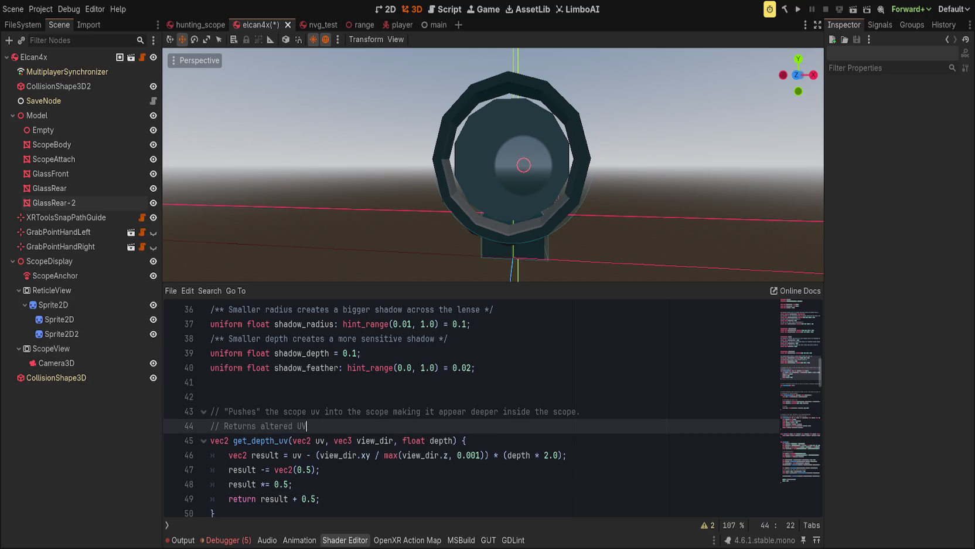
left_click(251, 437)
double_click(269, 440)
key("ctrl+f")
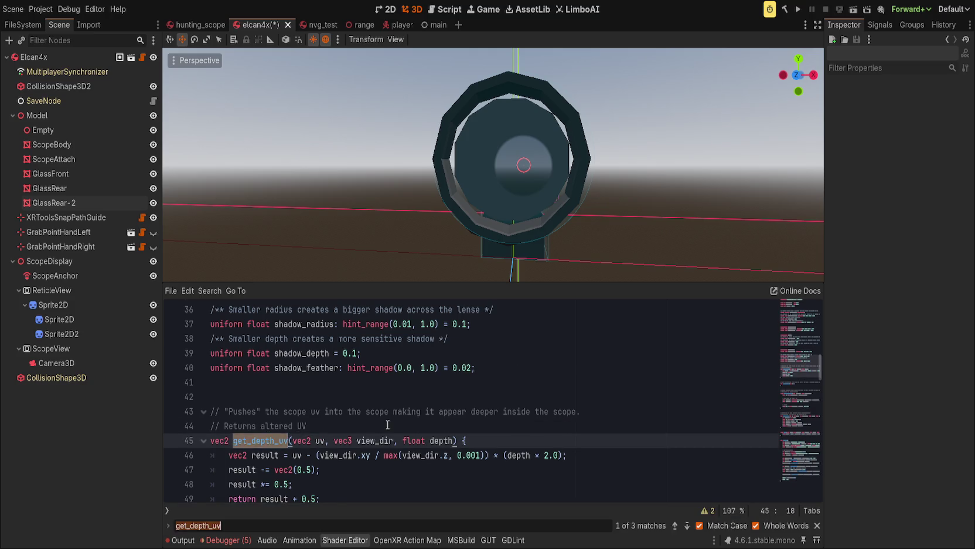
scroll(395, 432, "down", 20)
scroll(395, 432, "down", 5)
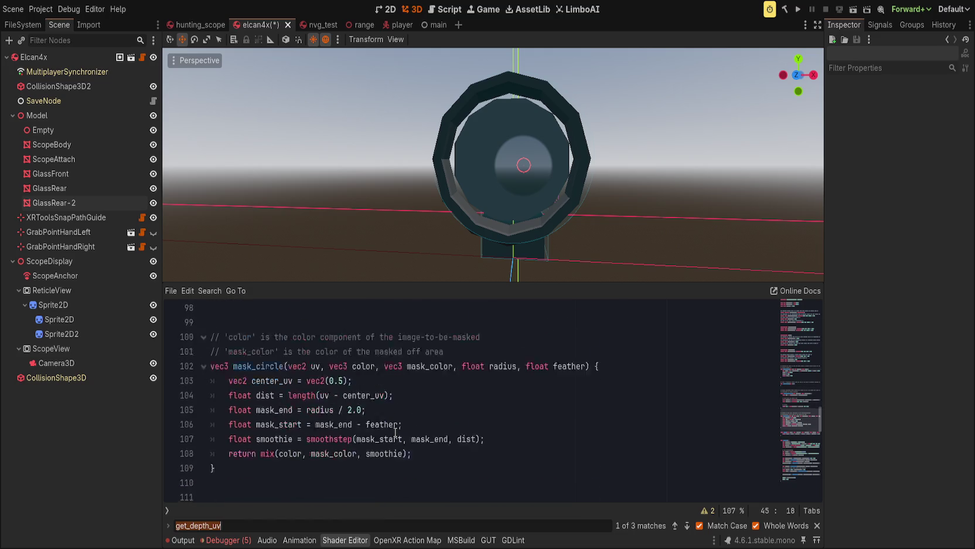
left_click(687, 525)
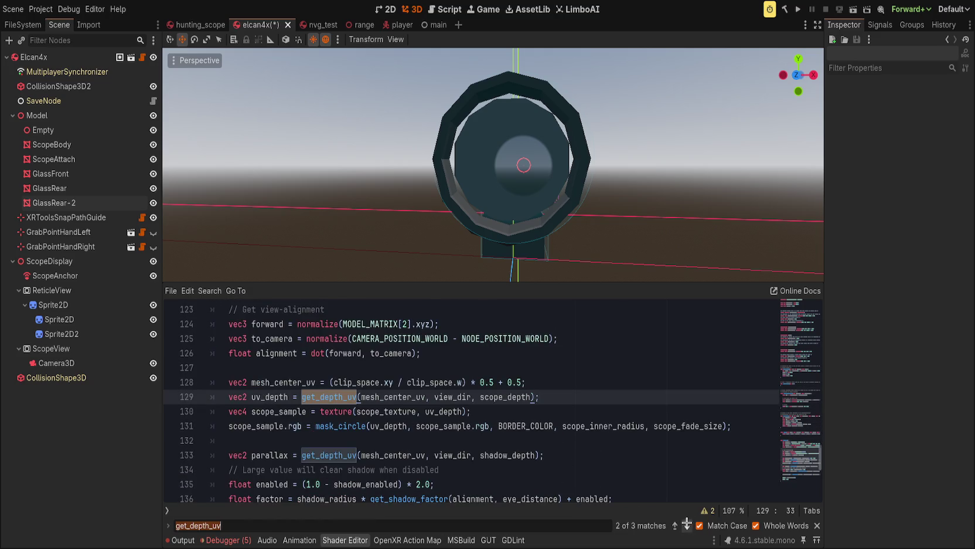
Replace the mesh_center_uv argument on line 129 with UV and save
left_click(687, 524)
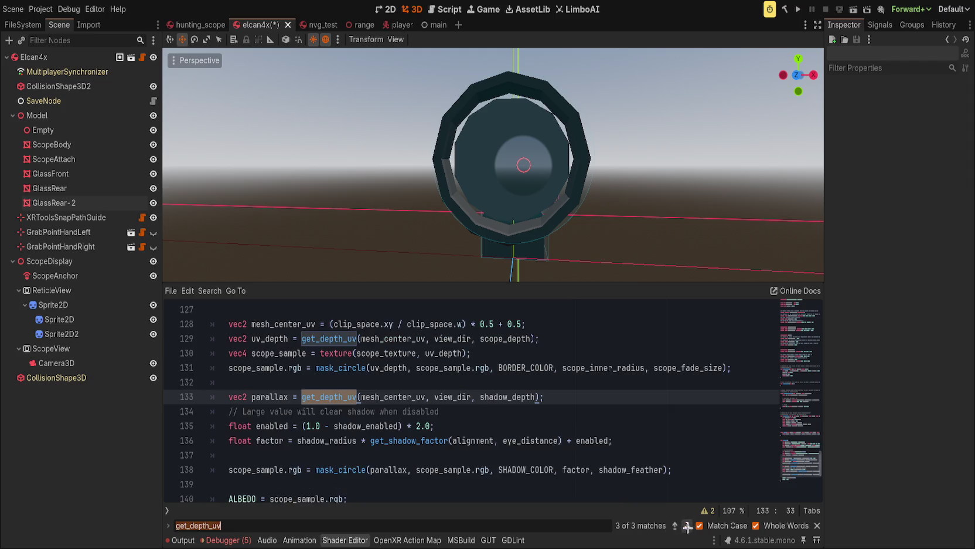
left_click(674, 525)
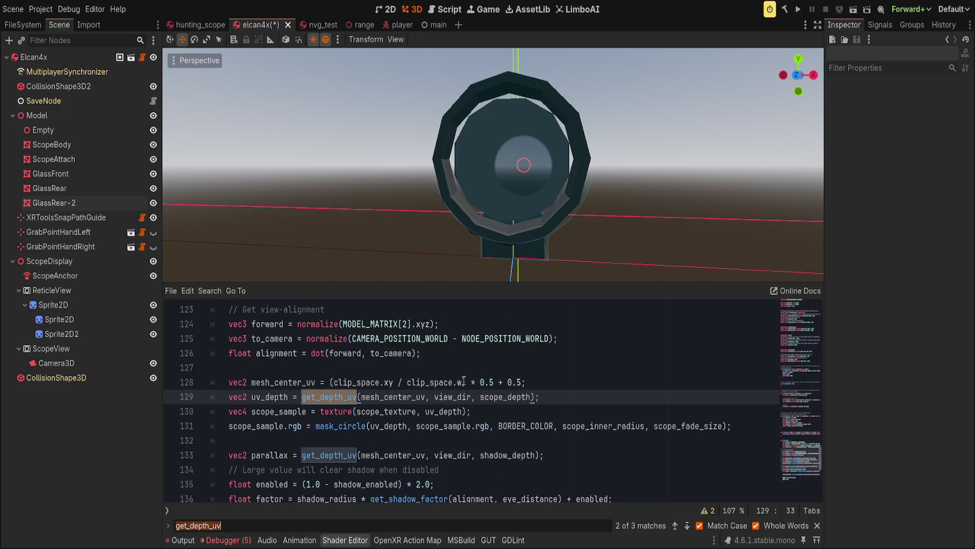
double_click(399, 396)
type("UV")
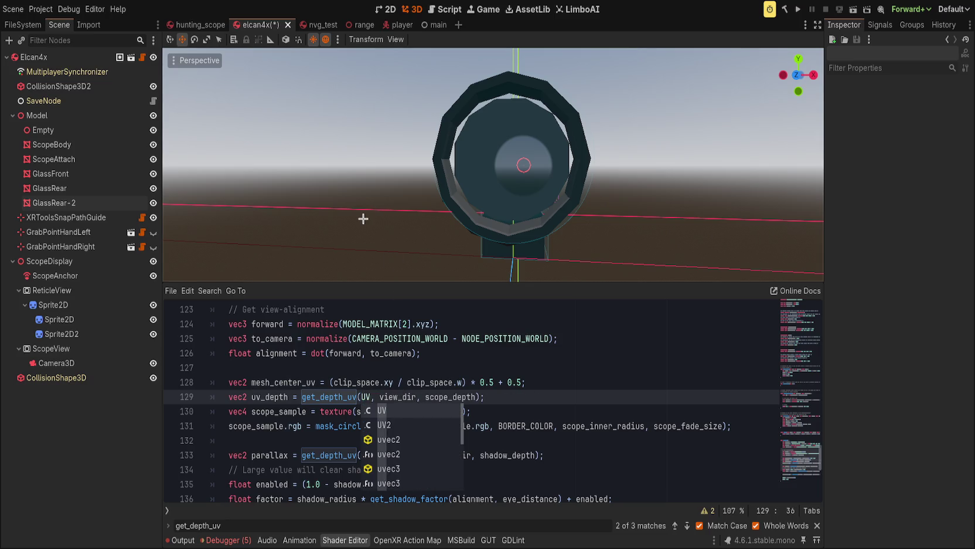
key("ctrl+s")
mouse_move(401, 201)
left_mouse_down()
mouse_move(408, 233)
mouse_move(409, 183)
mouse_move(400, 182)
mouse_move(390, 239)
left_mouse_up()
Change line 129's argument to SCREEN_UV via autocomplete, save, and check the lens
key("ctrl+z")
type("S")
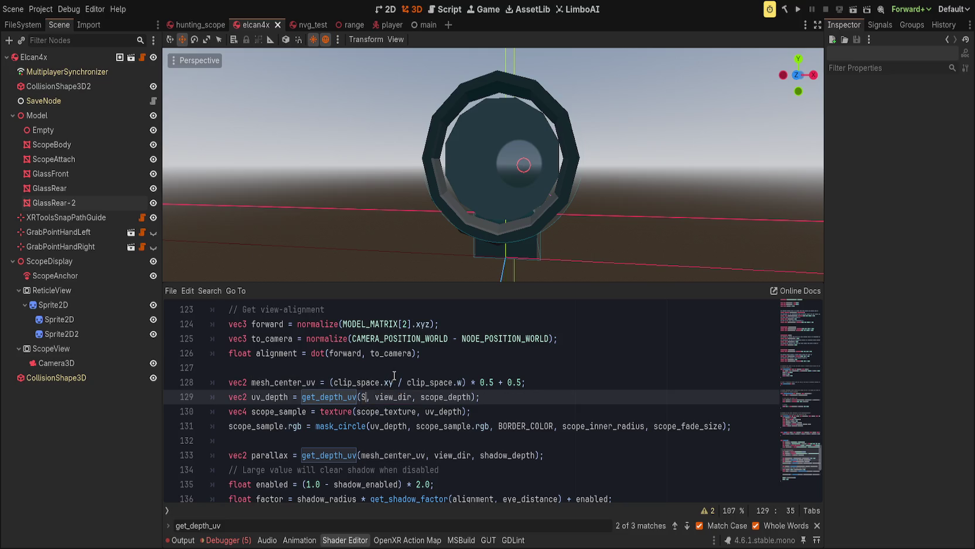
type("C")
key("Return")
key("ctrl+s")
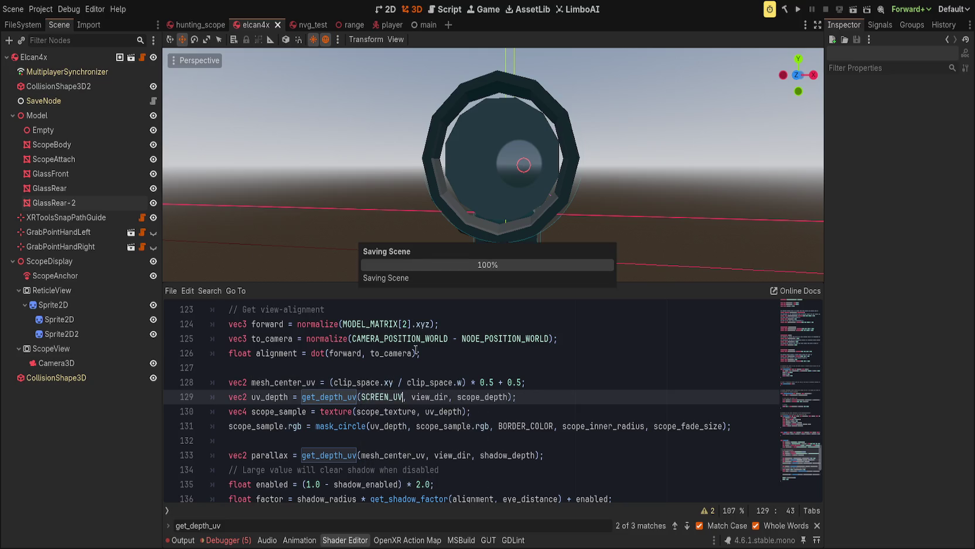
mouse_move(405, 222)
left_mouse_down()
mouse_move(407, 211)
mouse_move(447, 246)
mouse_move(409, 240)
mouse_move(461, 233)
mouse_move(435, 245)
mouse_move(395, 205)
mouse_move(463, 214)
mouse_move(375, 193)
mouse_move(431, 214)
mouse_move(412, 218)
mouse_move(353, 280)
left_mouse_up()
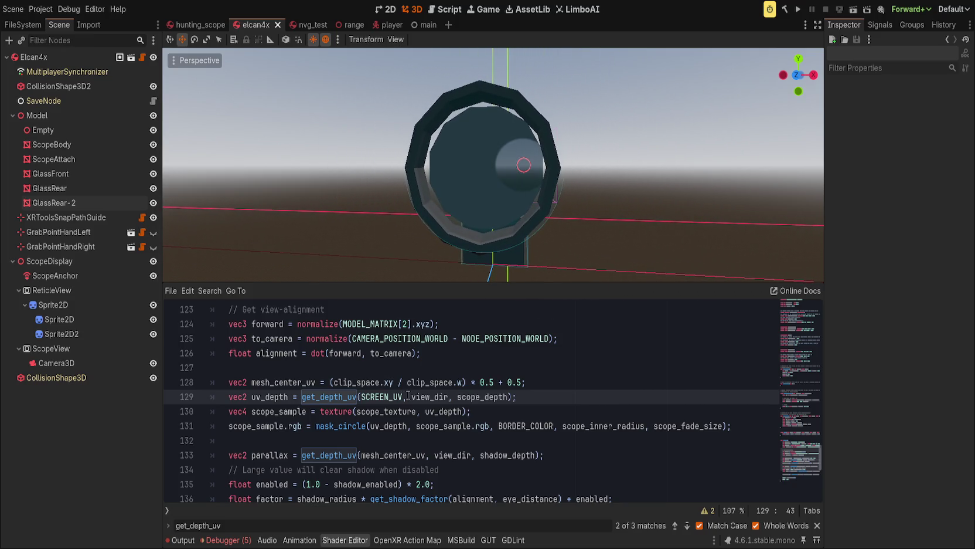
Compare line 129's SCREEN_UV with line 133's mesh_center_uv, then select GlassRear-2
double_click(387, 397)
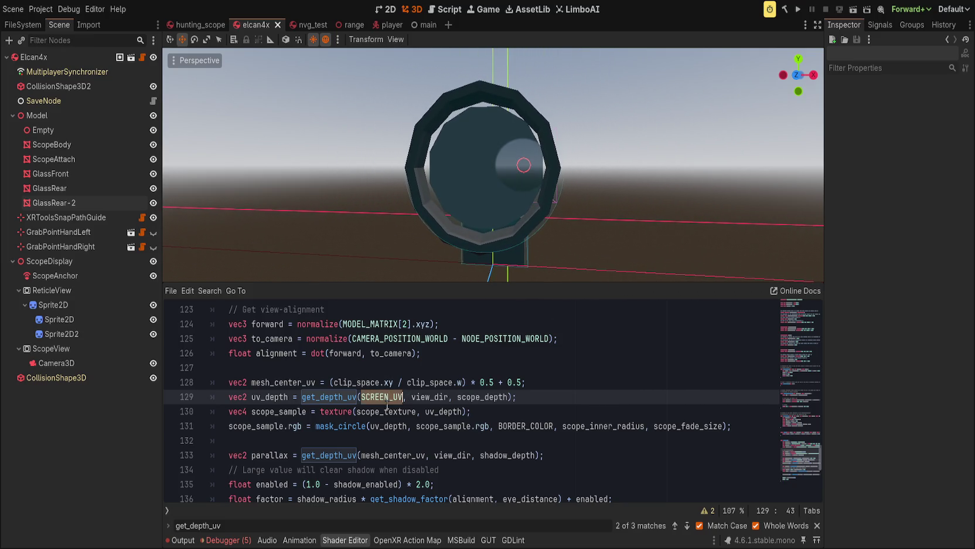
double_click(391, 455)
key("ctrl+c")
scroll(348, 246, "down", 2)
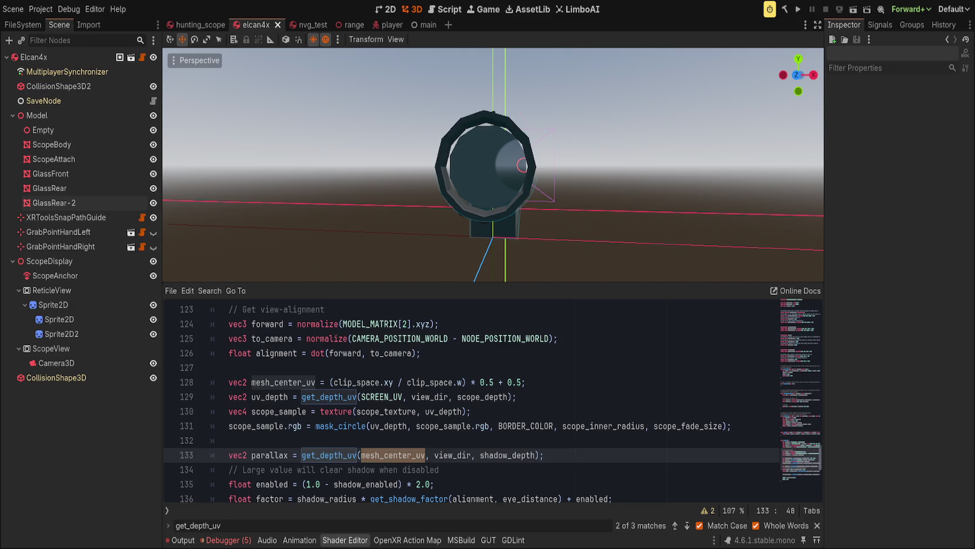
left_click(53, 203)
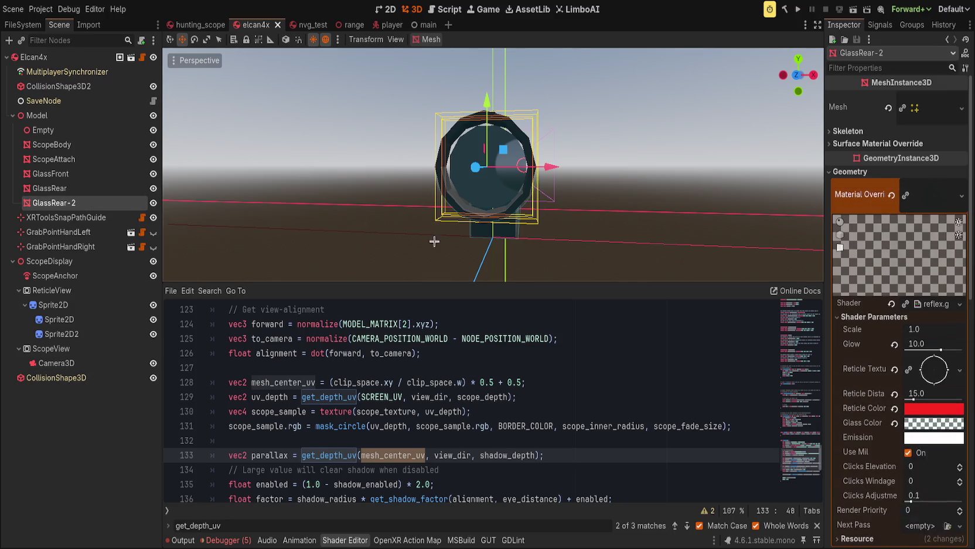
Select GlassRear and turn on its scope shadow
scroll(875, 387, "down", 2)
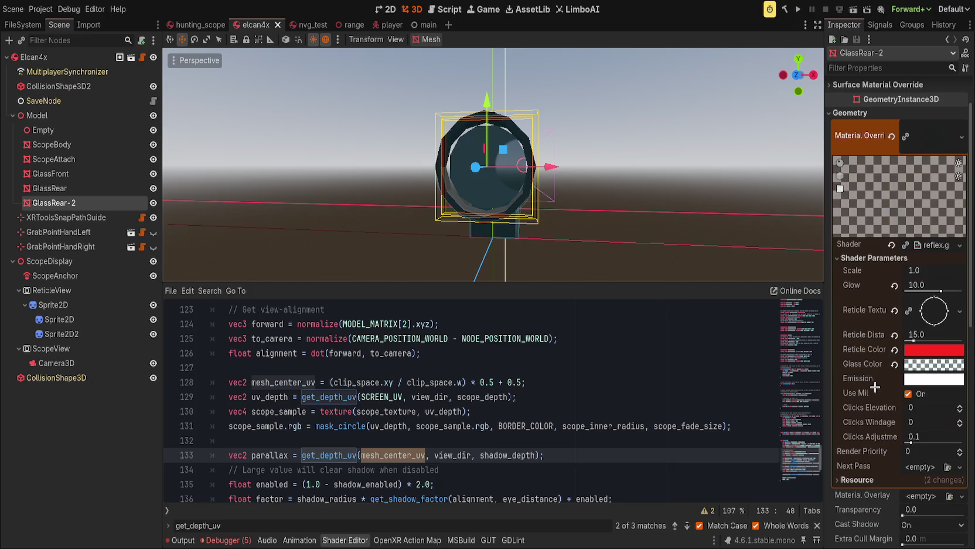
key("Up")
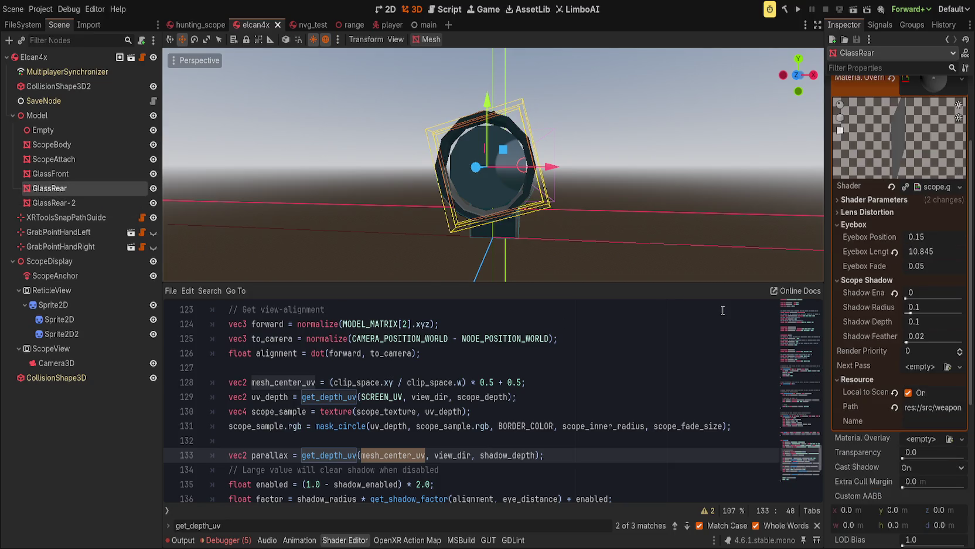
left_click(899, 295)
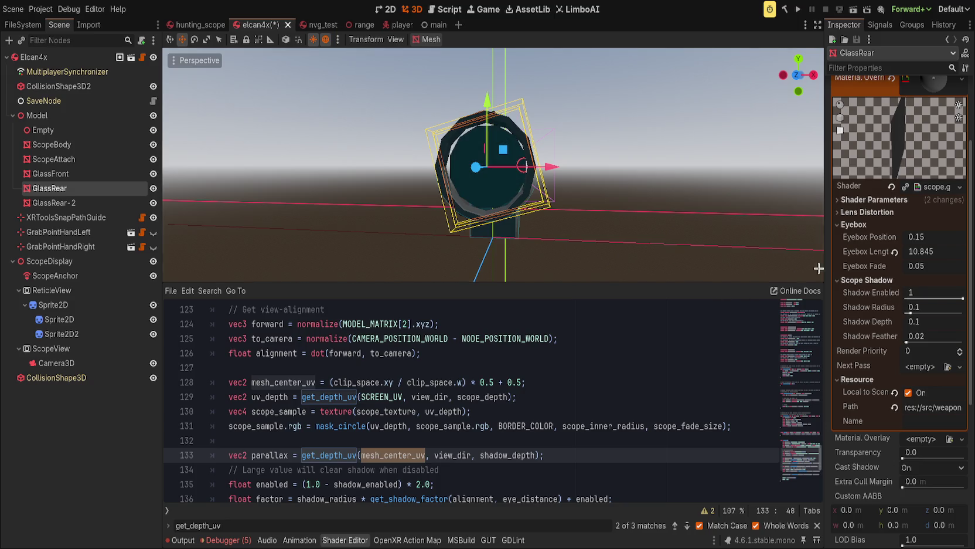
scroll(641, 180, "down", 5)
scroll(606, 185, "up", 10)
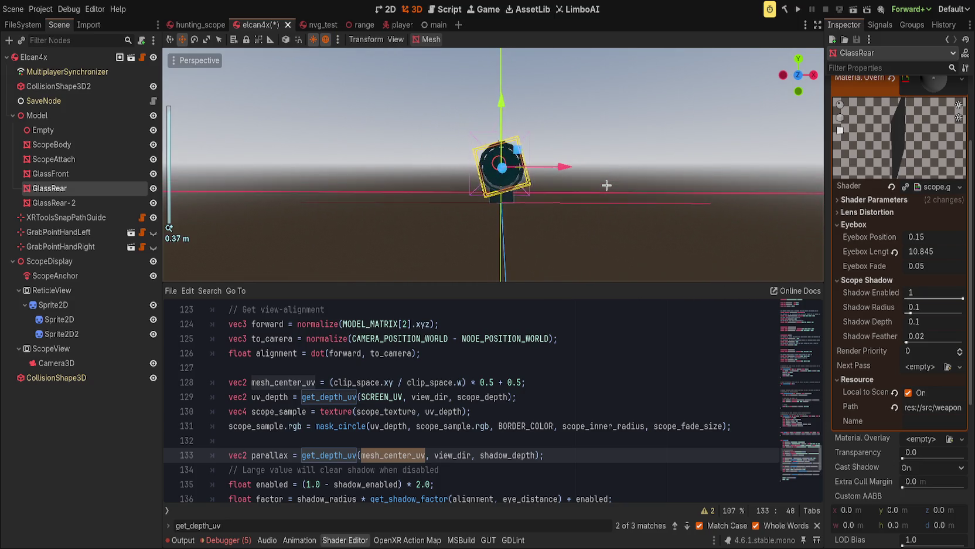
scroll(606, 185, "down", 15)
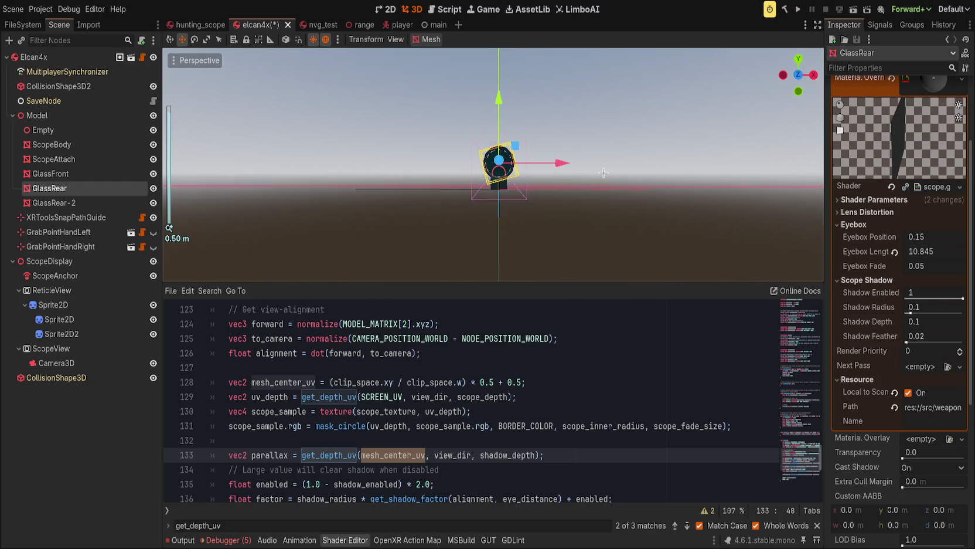
scroll(598, 190, "up", 10)
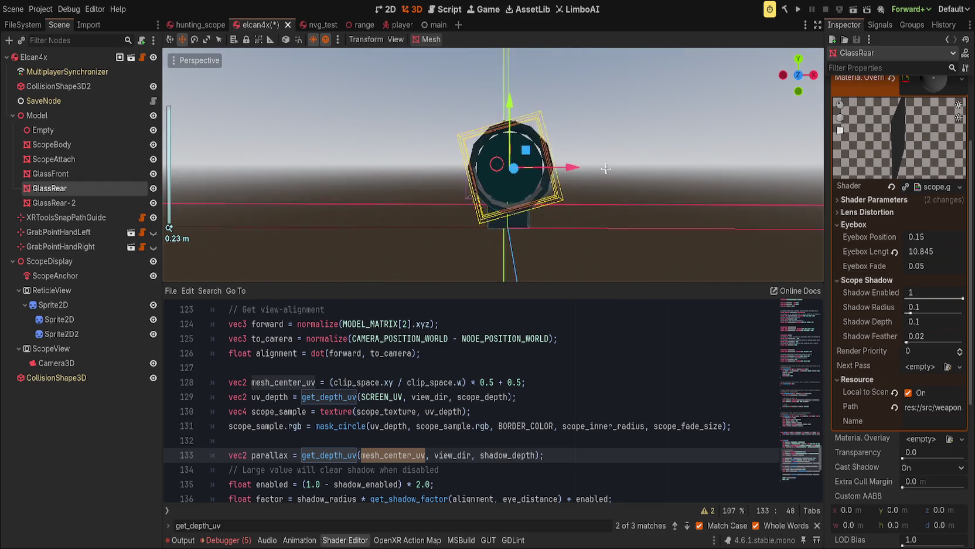
Set Shadow Radius 1.0 and Depth 13.62, and paste SCREEN_UV over line 133's mesh_center_uv
left_click_drag(590, 159, 579, 152)
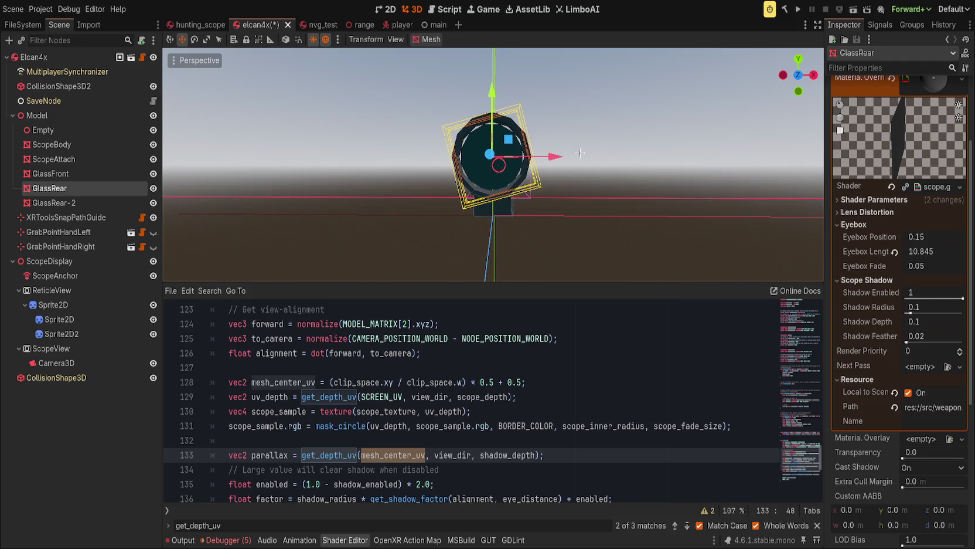
left_click_drag(657, 194, 658, 187)
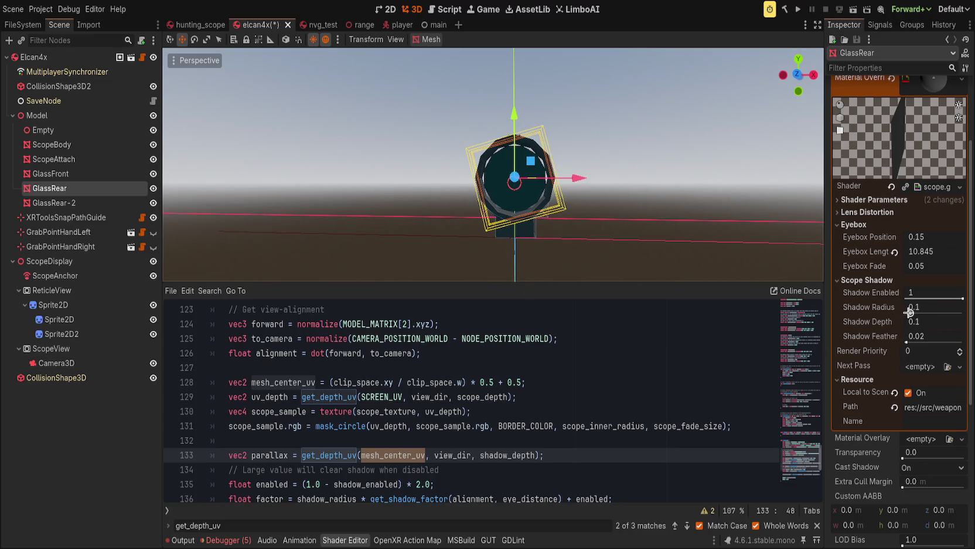
mouse_move(910, 313)
left_mouse_down()
mouse_move(963, 312)
mouse_move(953, 323)
mouse_move(973, 323)
left_mouse_up()
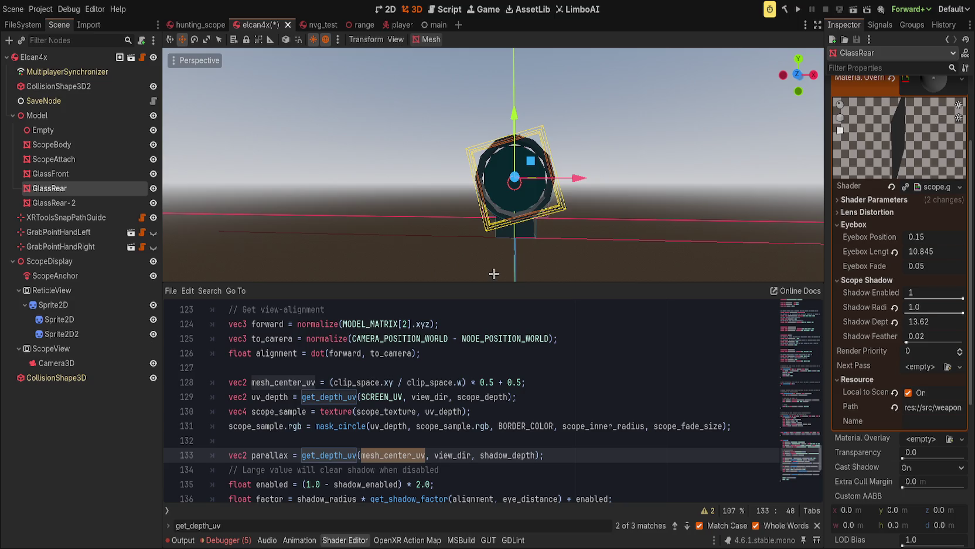
type("SCREEN_UV")
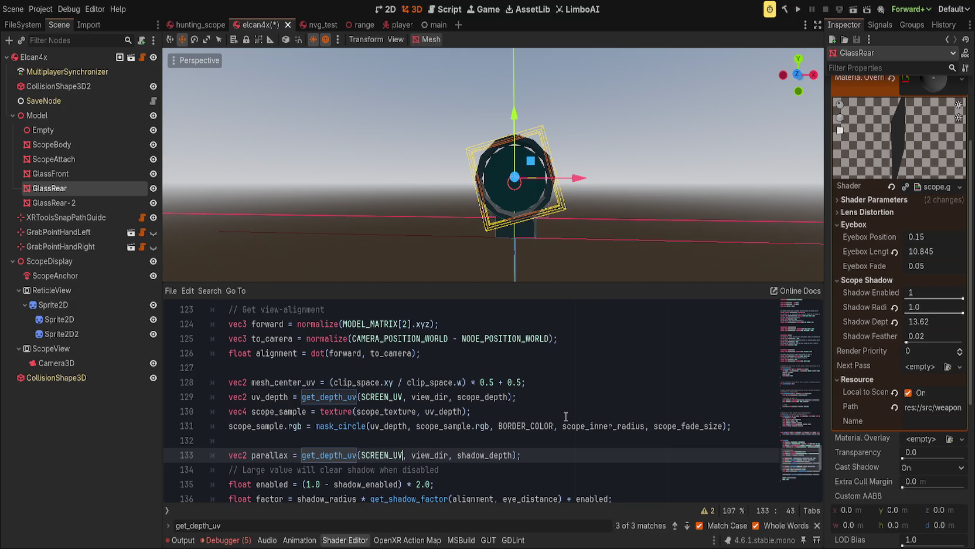
Save, then experiment with toggling the scope shadow, Shadow Depth 0.1 and the radius slider
key("ctrl+s")
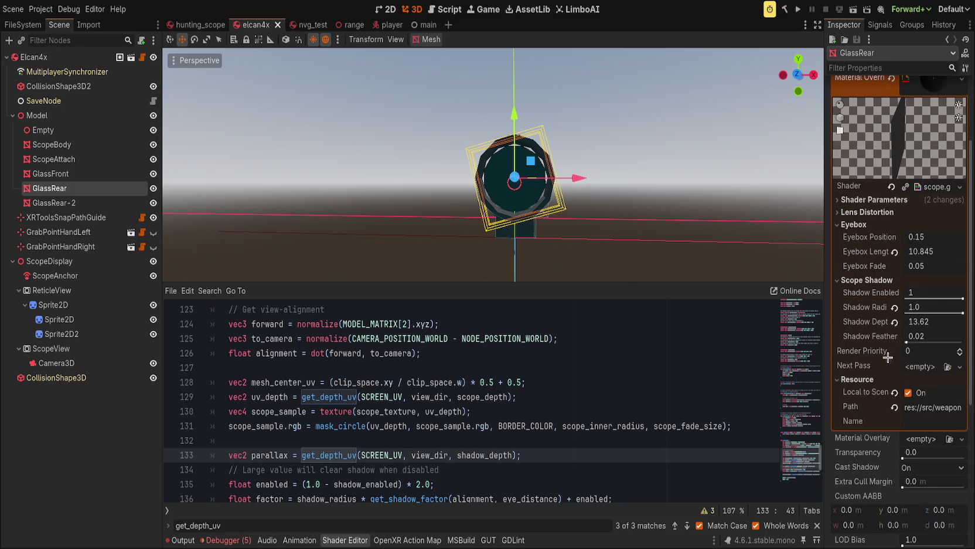
left_click_drag(947, 296, 936, 295)
left_click_drag(531, 232, 525, 233)
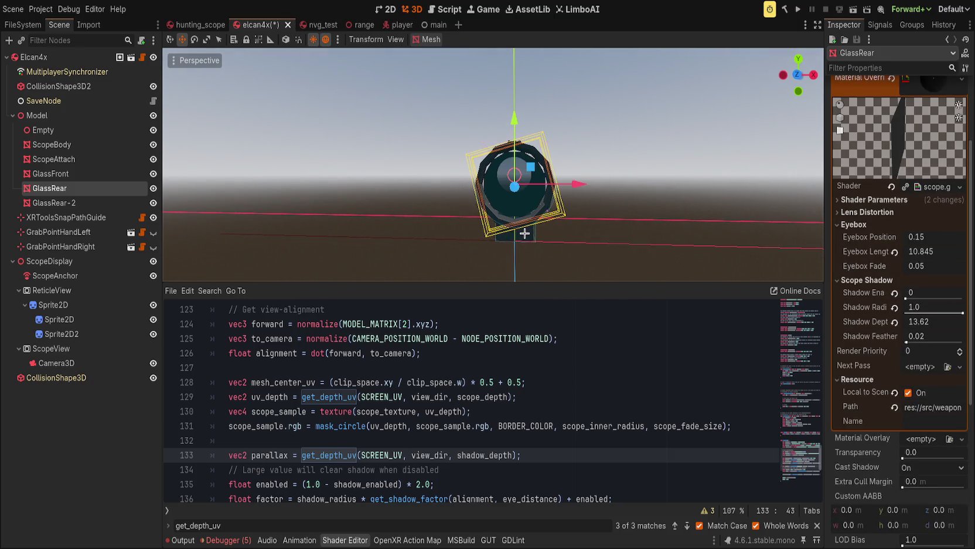
left_click(894, 321)
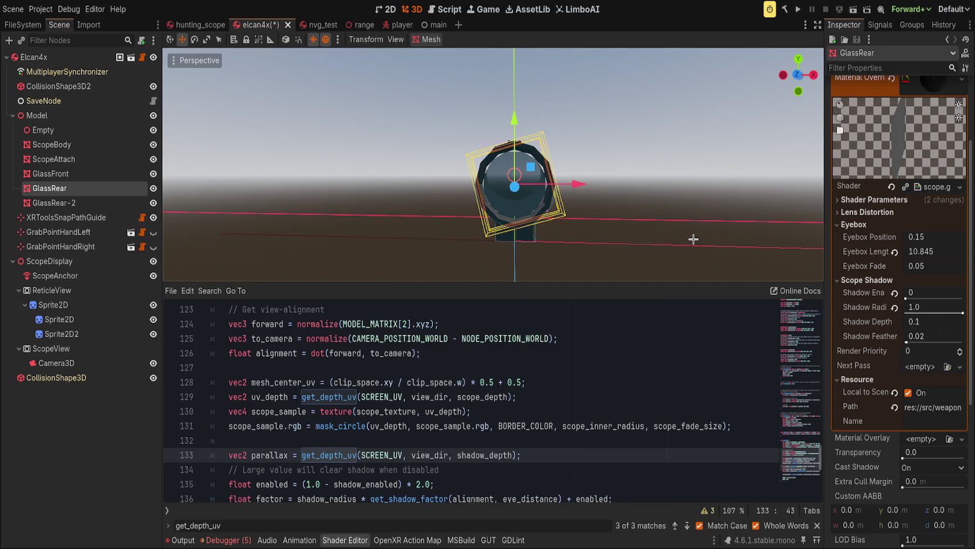
mouse_move(963, 312)
left_mouse_down()
mouse_move(885, 306)
mouse_move(907, 309)
left_mouse_up()
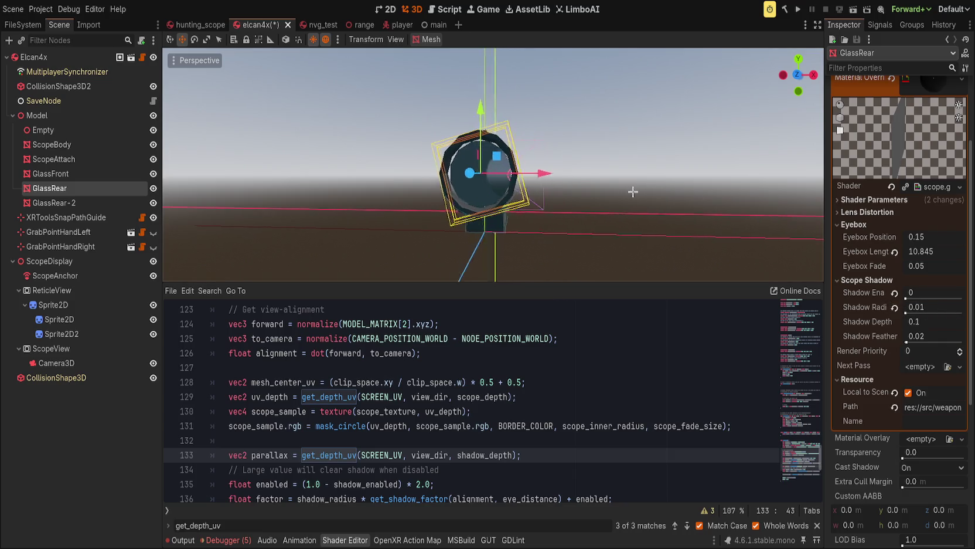
left_click(894, 292)
left_click_drag(907, 313, 945, 321)
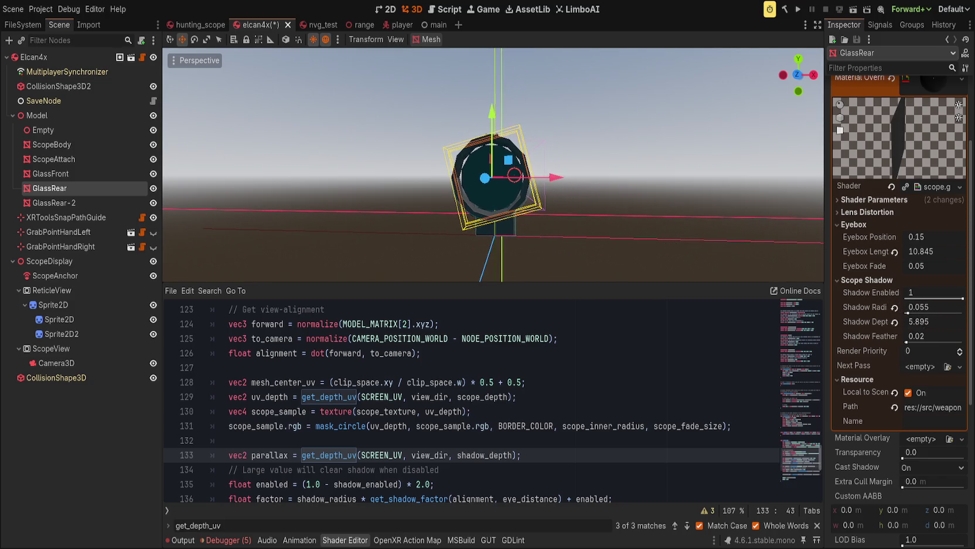
Reset Shadow Depth and Radius to defaults, disable the shadow, save, and open hunting_scope
left_click(894, 321)
left_click(895, 307)
left_click_drag(937, 296, 906, 298)
key("ctrl+s")
left_click(199, 24)
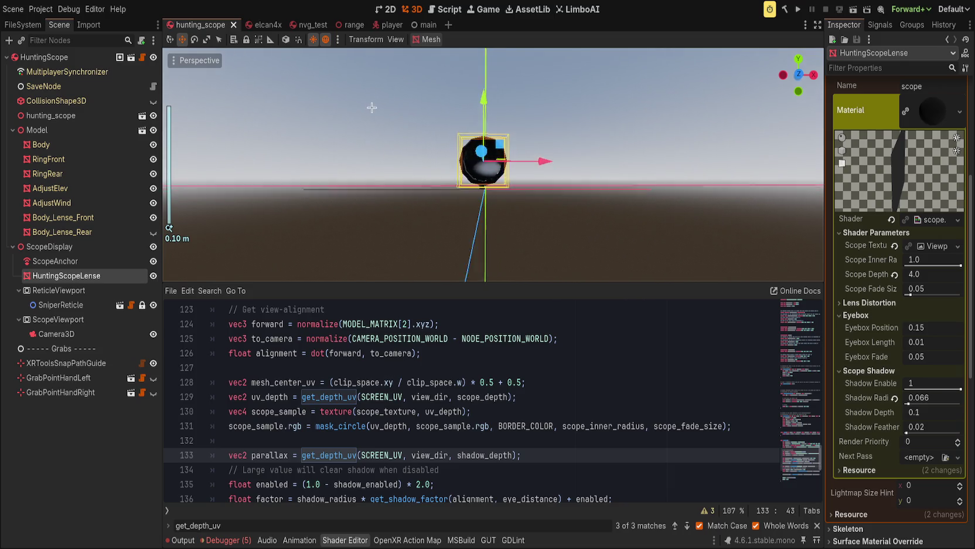
Restore mesh_center_uv on line 133 and set the hunting scope lens's Shadow Enable to 0
scroll(372, 159, "up", 3)
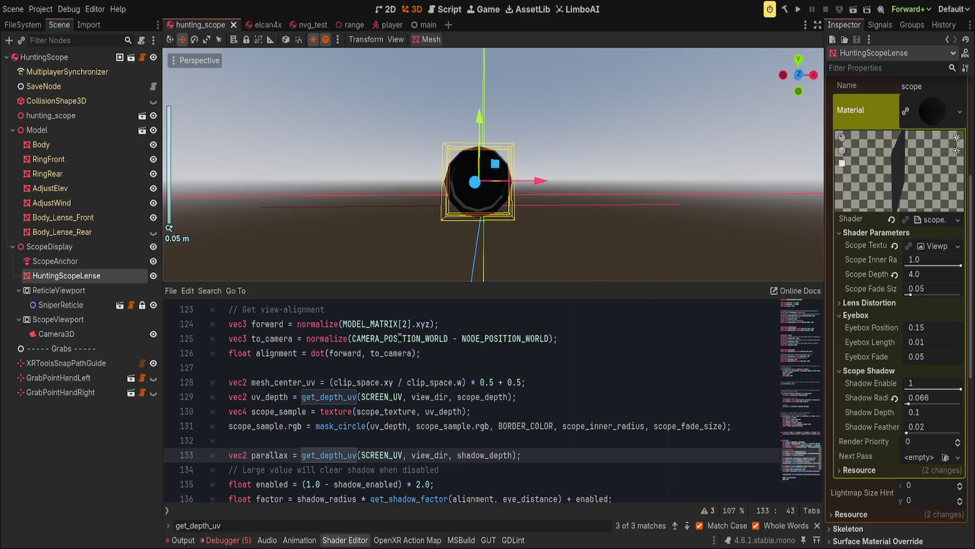
key("ctrl+BackSpace")
key("ctrl+v")
scroll(429, 182, "up", 1)
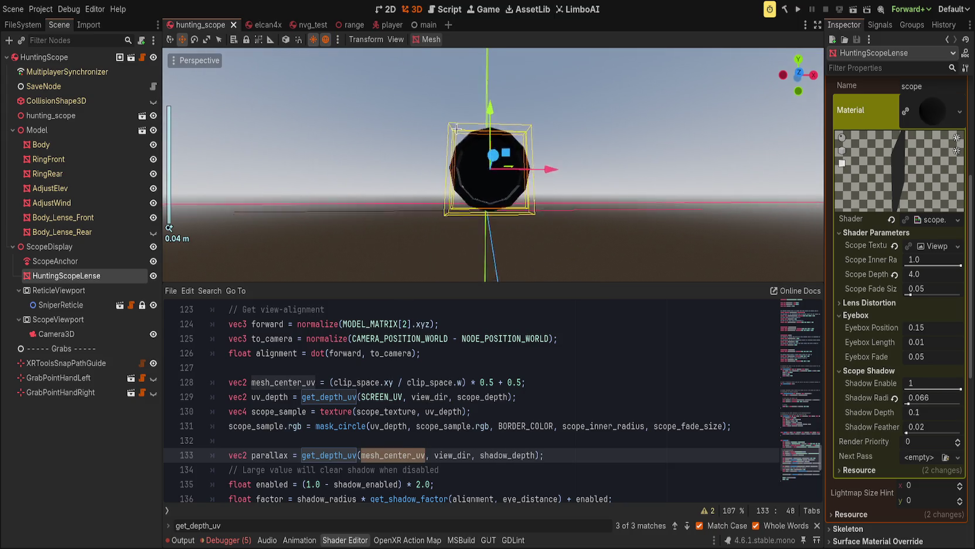
scroll(463, 141, "down", 4)
scroll(468, 175, "up", 4)
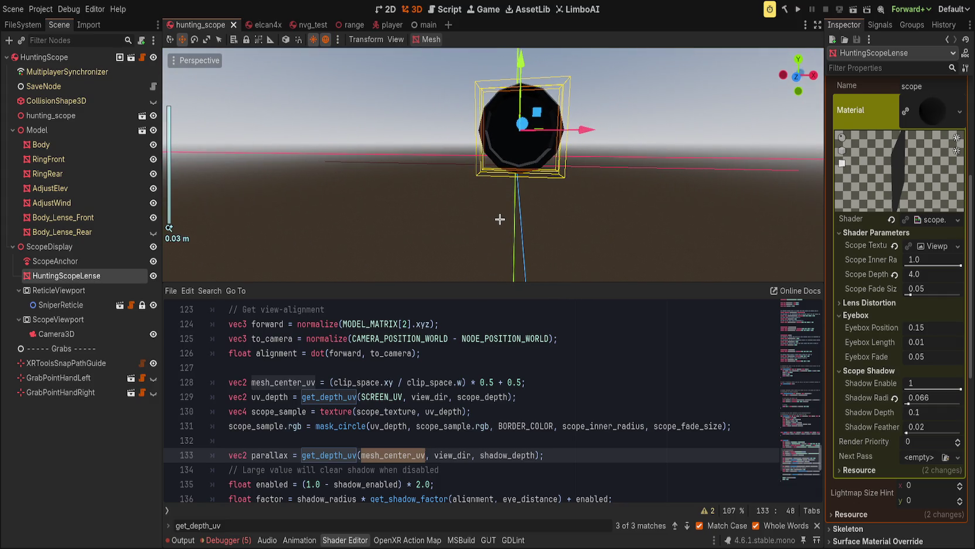
left_click_drag(952, 384, 911, 386)
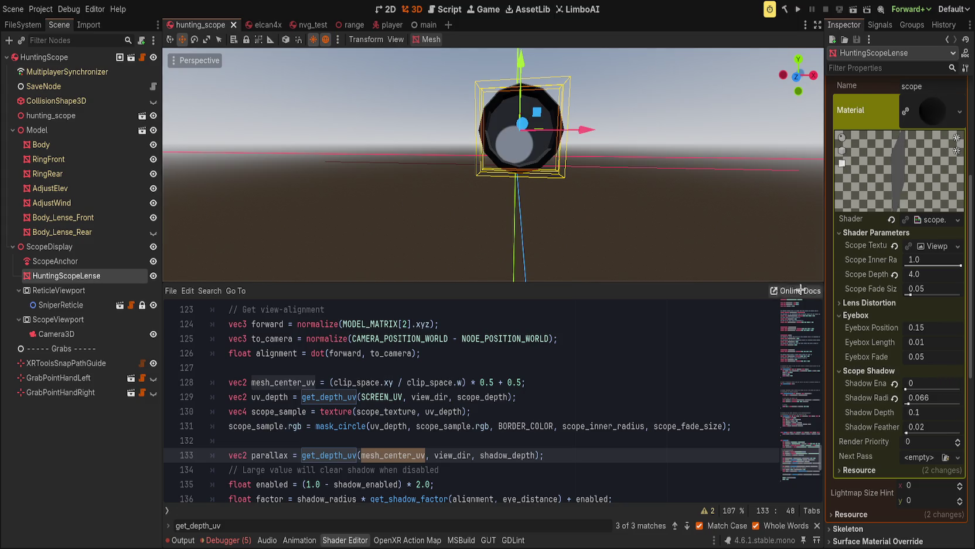
scroll(662, 229, "down", 3)
mouse_move(674, 239)
left_mouse_down()
mouse_move(627, 214)
mouse_move(558, 226)
mouse_move(683, 220)
mouse_move(381, 230)
mouse_move(557, 198)
mouse_move(621, 220)
left_mouse_up()
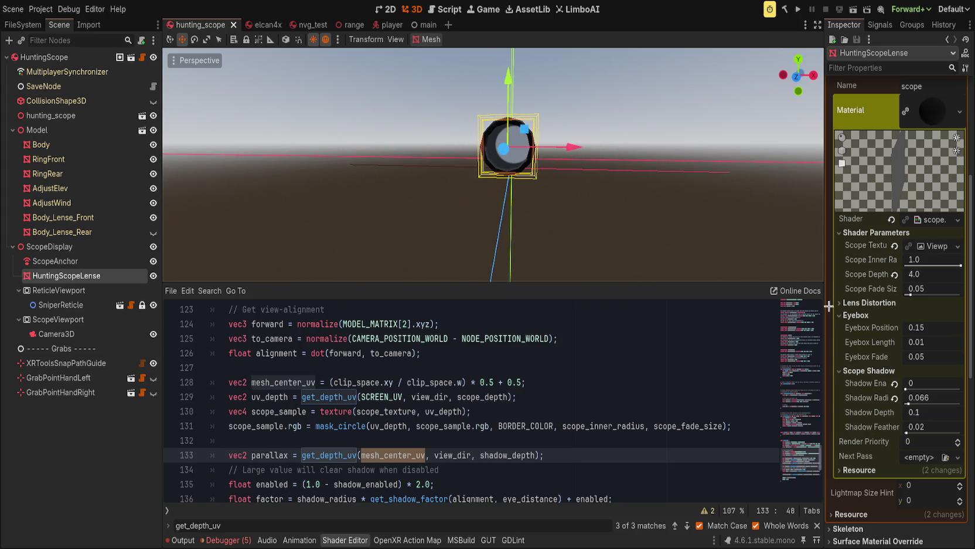
Expand the Lens Distortion settings and orbit closer to inspect the scope lens
left_click(873, 302)
scroll(874, 301, "up", 3)
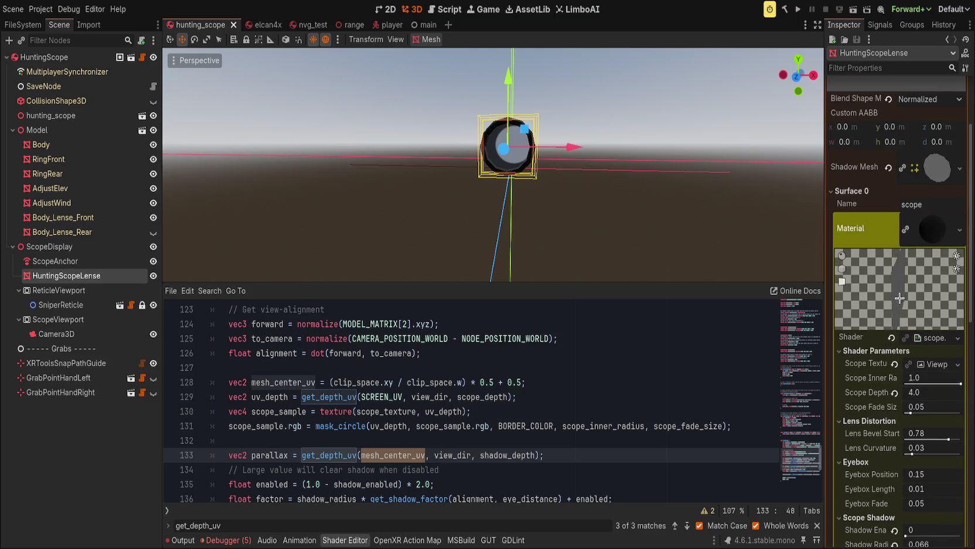
scroll(900, 298, "down", 6)
left_click(873, 379)
left_click(857, 381)
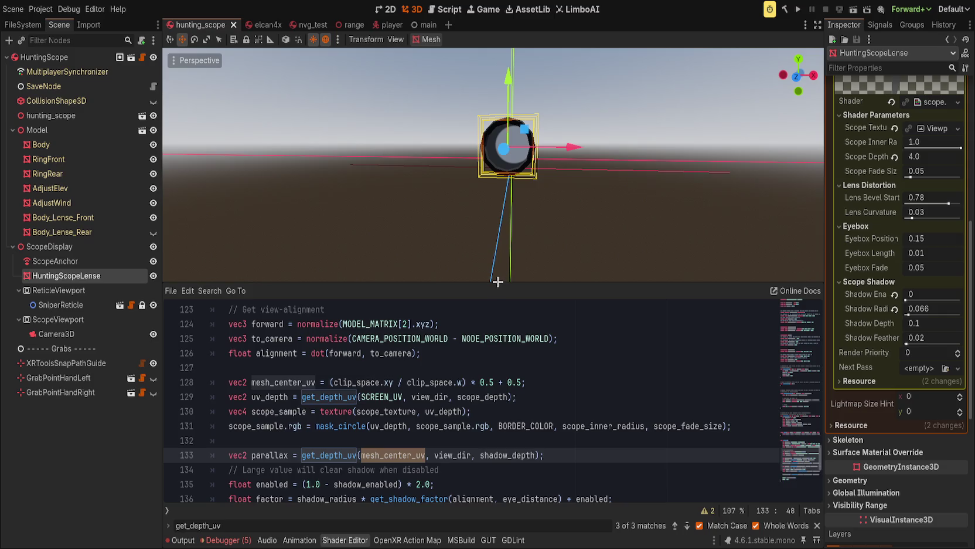
mouse_move(629, 148)
left_mouse_down()
mouse_move(592, 191)
mouse_move(685, 197)
mouse_move(583, 180)
mouse_move(569, 191)
left_mouse_up()
scroll(569, 192, "down", 10)
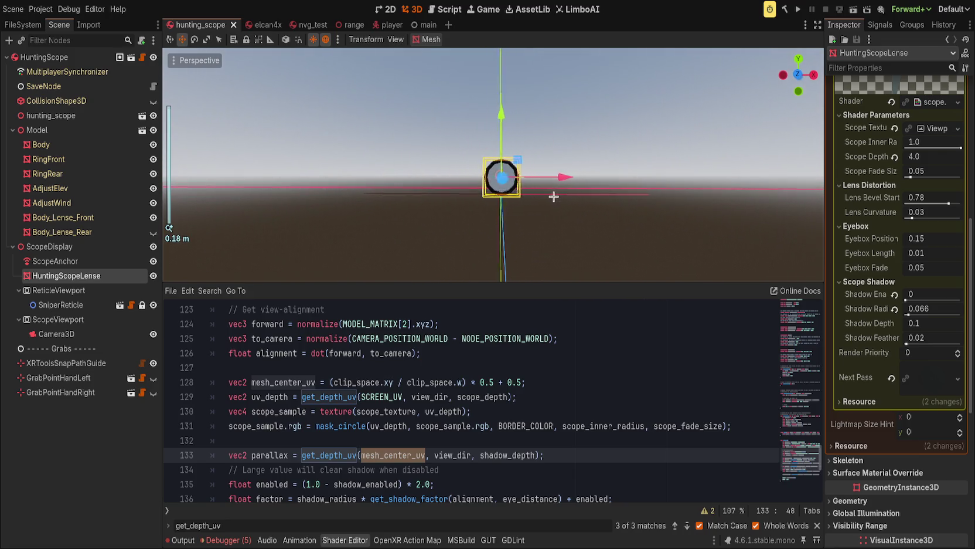
scroll(584, 200, "up", 3)
left_click_drag(561, 199, 513, 200)
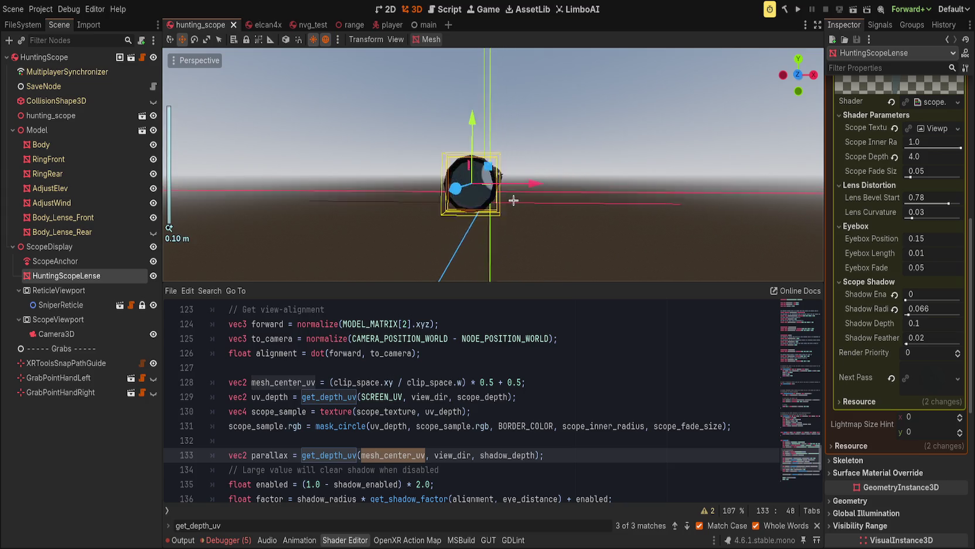
Collapse and re-expand the lens material, then expand its resource details
scroll(902, 246, "up", 4)
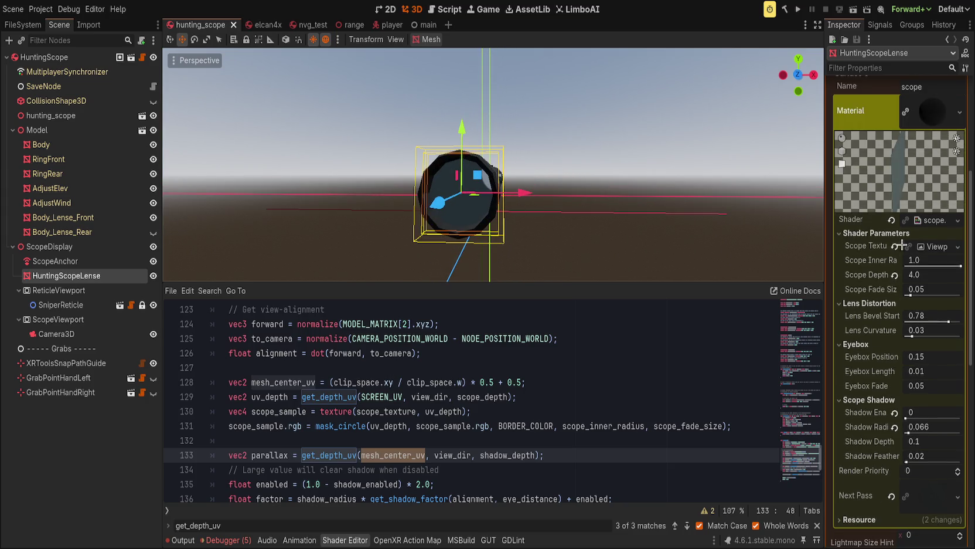
scroll(906, 310, "up", 2)
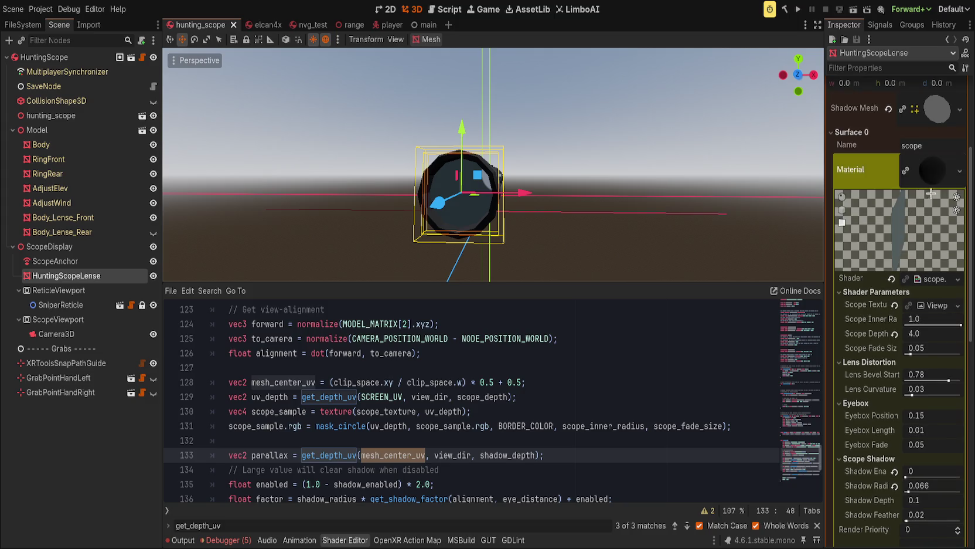
left_click(931, 169)
left_click(931, 169)
scroll(879, 345, "down", 6)
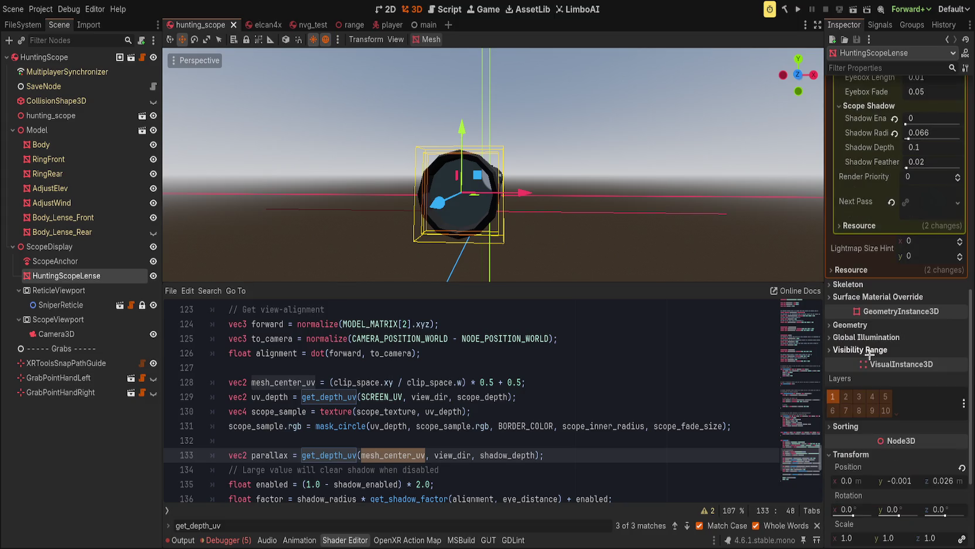
left_click(874, 225)
Empty the Reticle Texture on the lens's reflex next-pass material so a glowing red dot shows
left_click(874, 225)
left_click(930, 211)
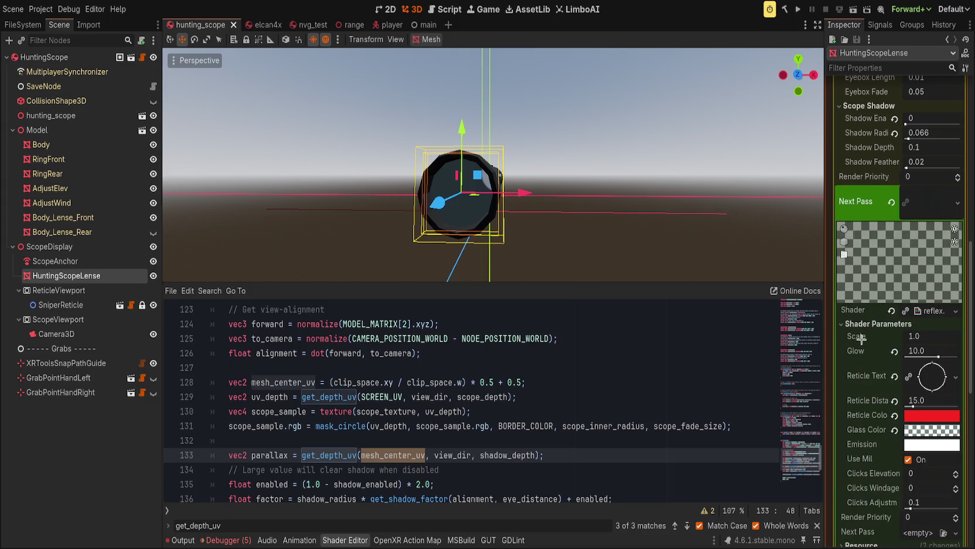
mouse_move(588, 227)
left_mouse_down()
mouse_move(682, 209)
mouse_move(660, 218)
left_mouse_up()
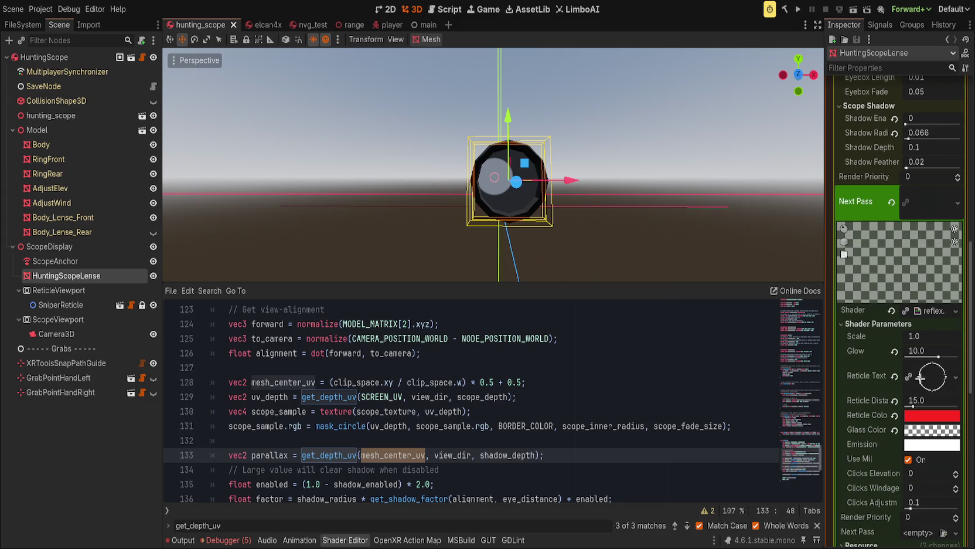
scroll(870, 375, "down", 5)
left_click(860, 369)
scroll(852, 359, "up", 2)
scroll(884, 385, "up", 2)
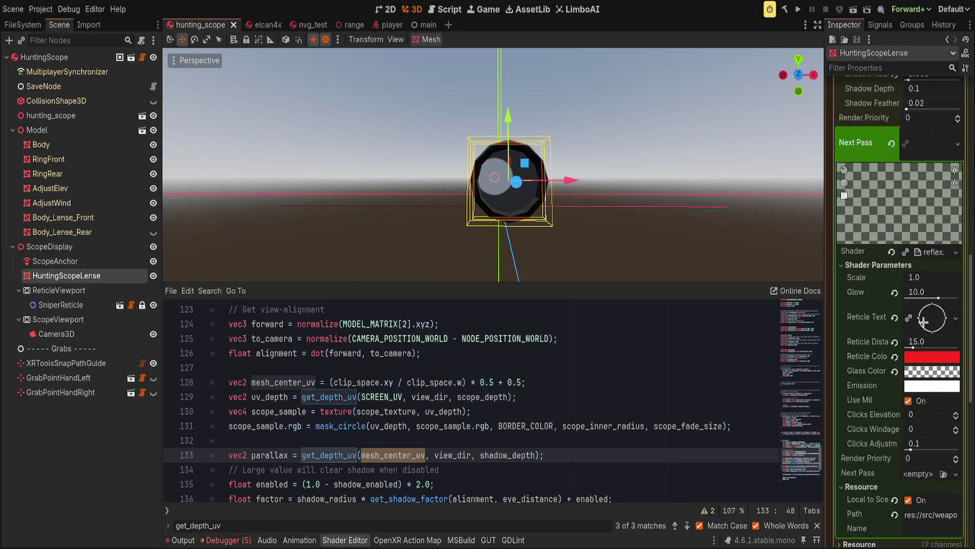
left_click(895, 317)
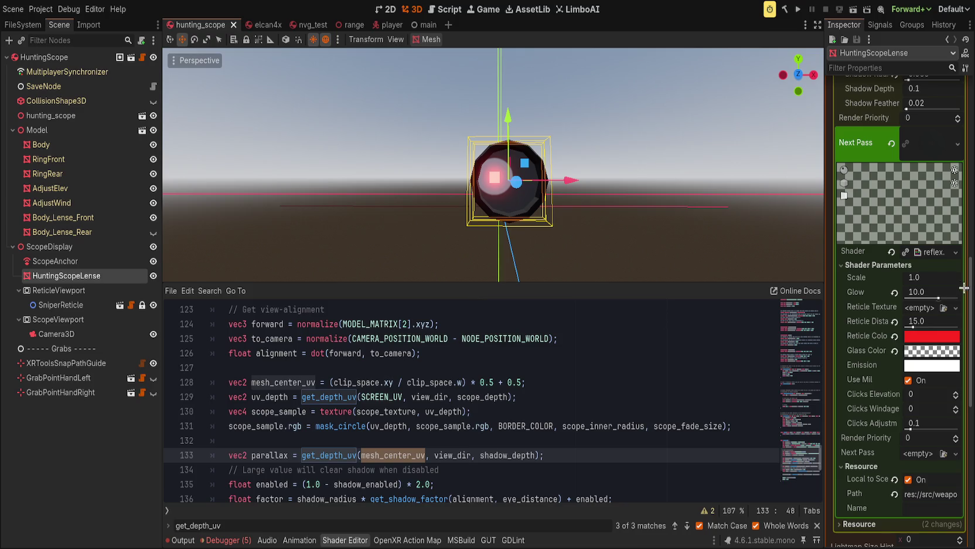
Collapse the next-pass material settings and reopen its resource details to review them
scroll(905, 322, "up", 2)
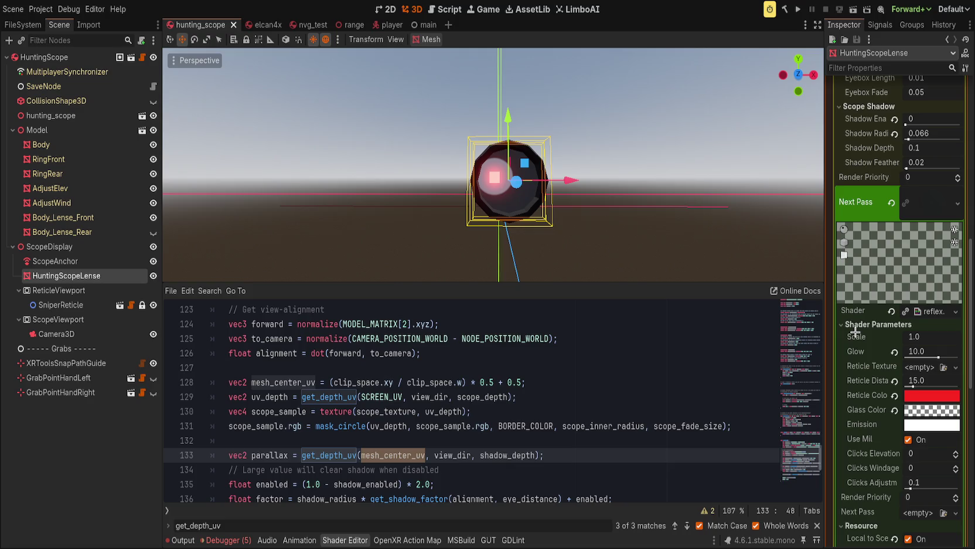
scroll(855, 332, "up", 4)
left_click(933, 317)
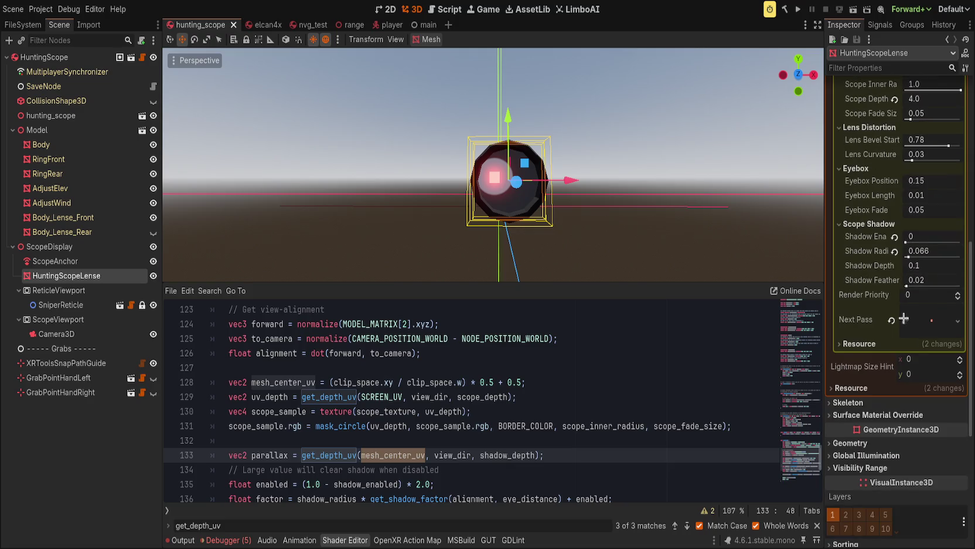
scroll(887, 322, "up", 5)
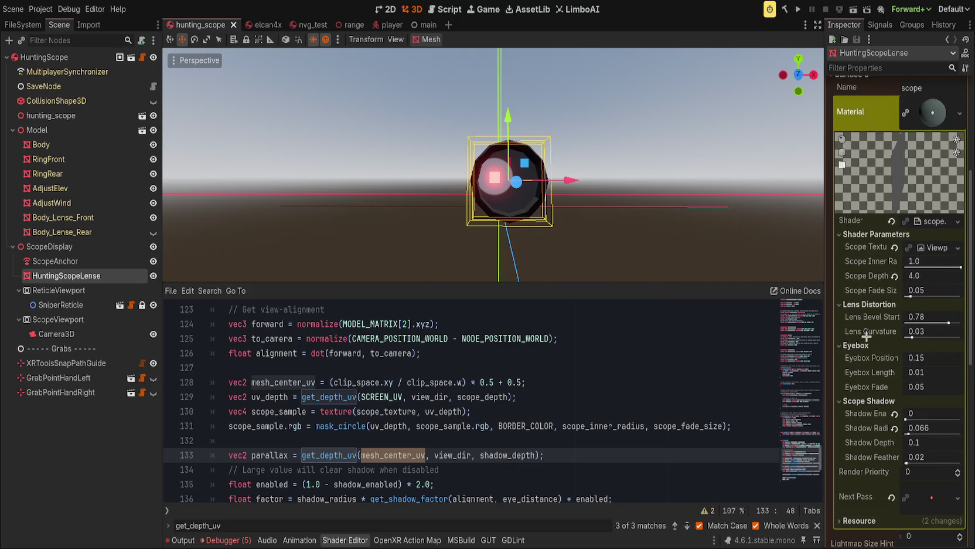
left_click(857, 520)
scroll(924, 201, "up", 4)
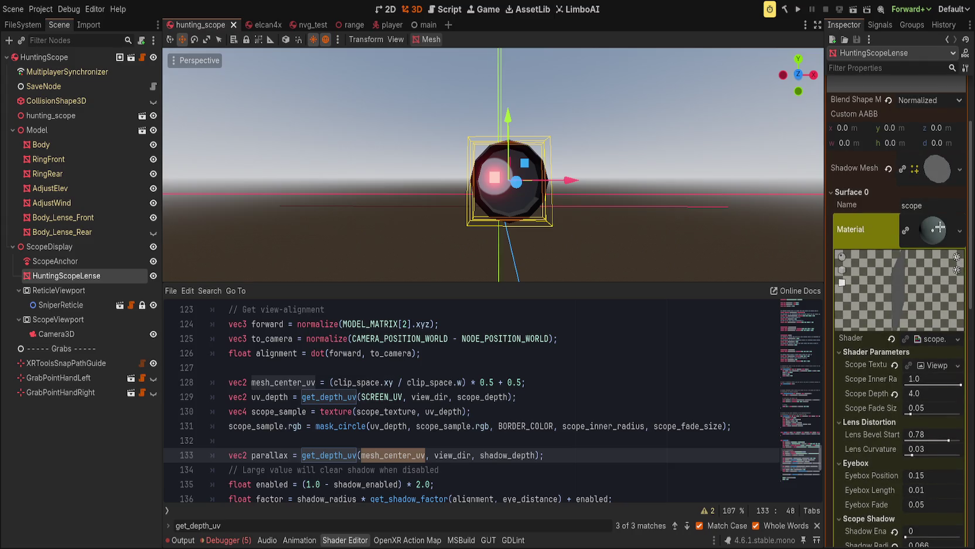
scroll(917, 319, "down", 4)
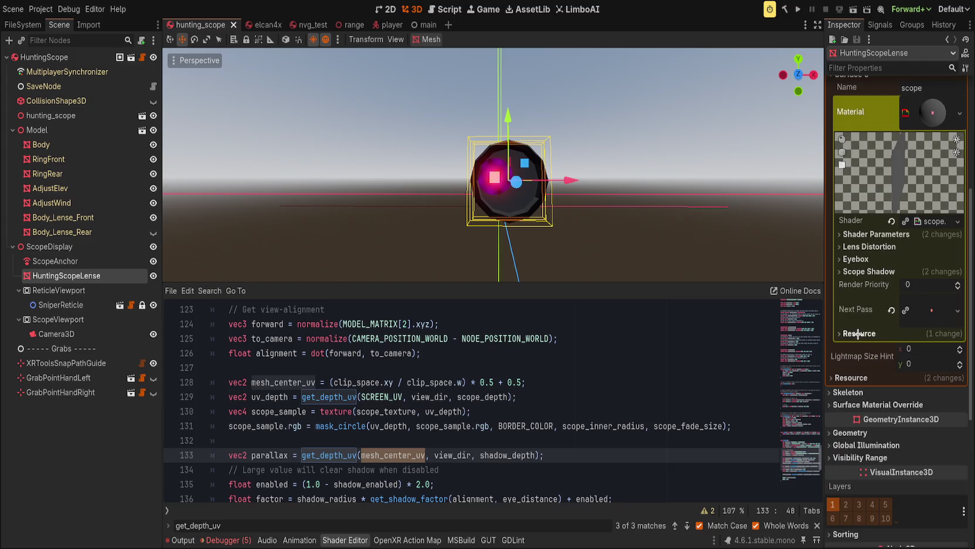